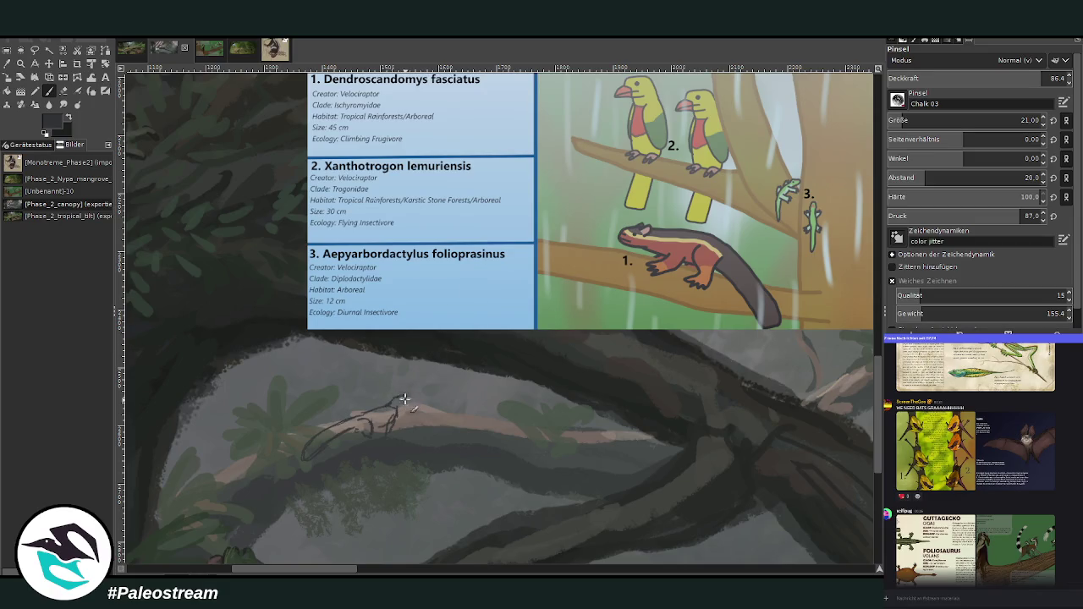
Add a small line to the sketched head and set the brush to size 38, opacity 54.6
{"action": "mouse_move", "coordinate": [401, 404]}
{"action": "left_mouse_down"}
{"action": "mouse_move", "coordinate": [374, 428]}
{"action": "mouse_move", "coordinate": [364, 418]}
{"action": "mouse_move", "coordinate": [338, 431]}
{"action": "left_mouse_up"}
{"action": "key", "text": "o"}
{"action": "key", "text": "p"}
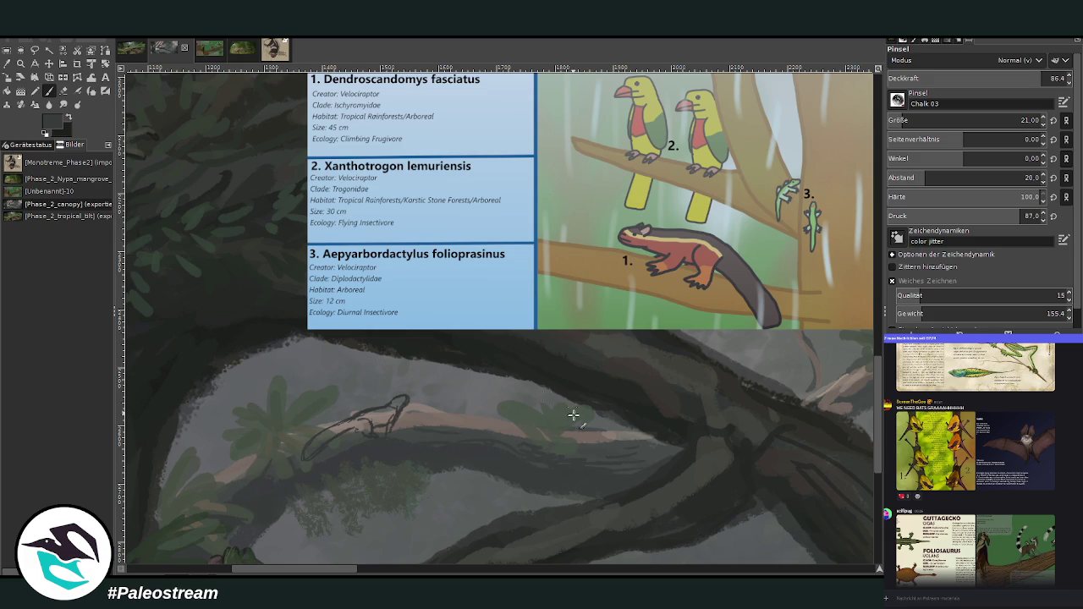
{"action": "left_click", "coordinate": [924, 120]}
{"action": "left_click", "coordinate": [984, 78]}
Darken the nearby leaves, then fill the animal's body dark brown at 68.5 opacity
{"action": "left_click_drag", "start_coordinate": [538, 438], "coordinate": [554, 416]}
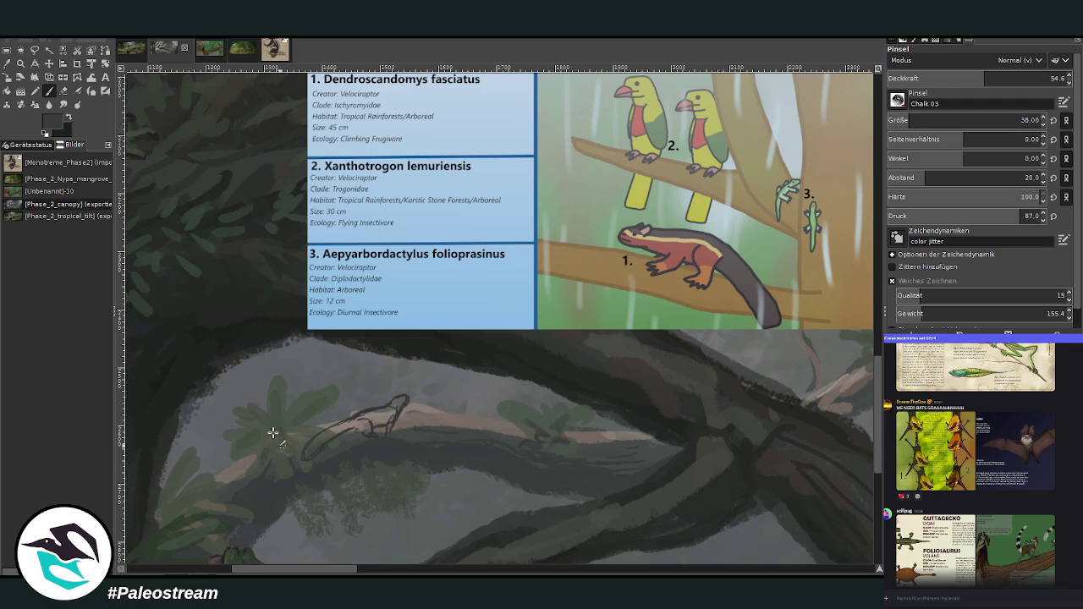
{"action": "left_click_drag", "start_coordinate": [167, 521], "coordinate": [167, 466]}
{"action": "left_click", "coordinate": [1008, 78]}
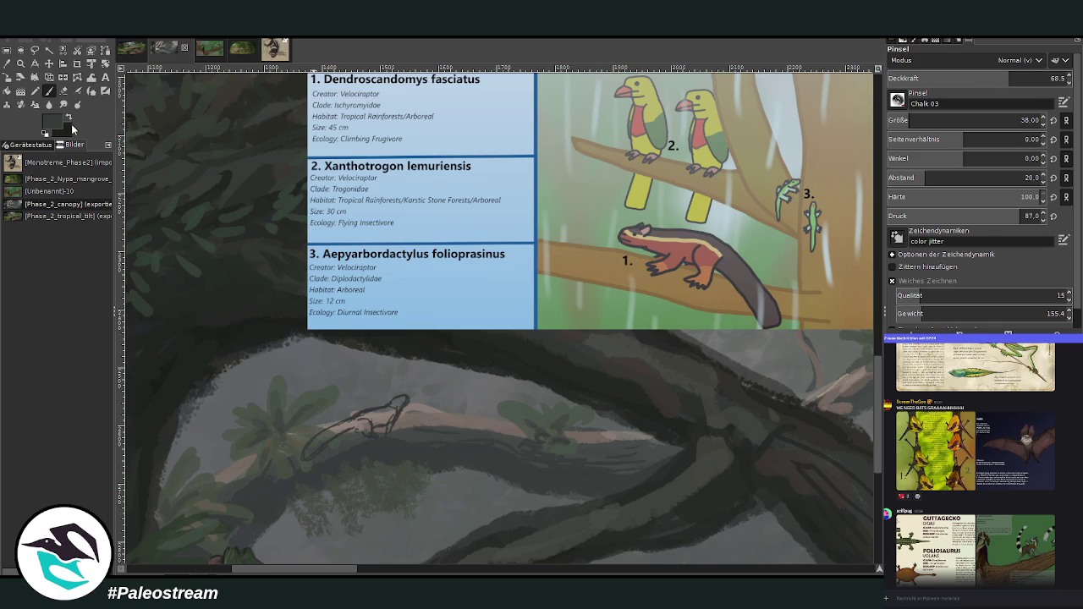
{"action": "mouse_move", "coordinate": [339, 430]}
{"action": "left_mouse_down"}
{"action": "mouse_move", "coordinate": [310, 449]}
{"action": "mouse_move", "coordinate": [404, 397]}
{"action": "mouse_move", "coordinate": [399, 410]}
{"action": "mouse_move", "coordinate": [395, 393]}
{"action": "mouse_move", "coordinate": [405, 409]}
{"action": "mouse_move", "coordinate": [310, 455]}
{"action": "left_mouse_up"}
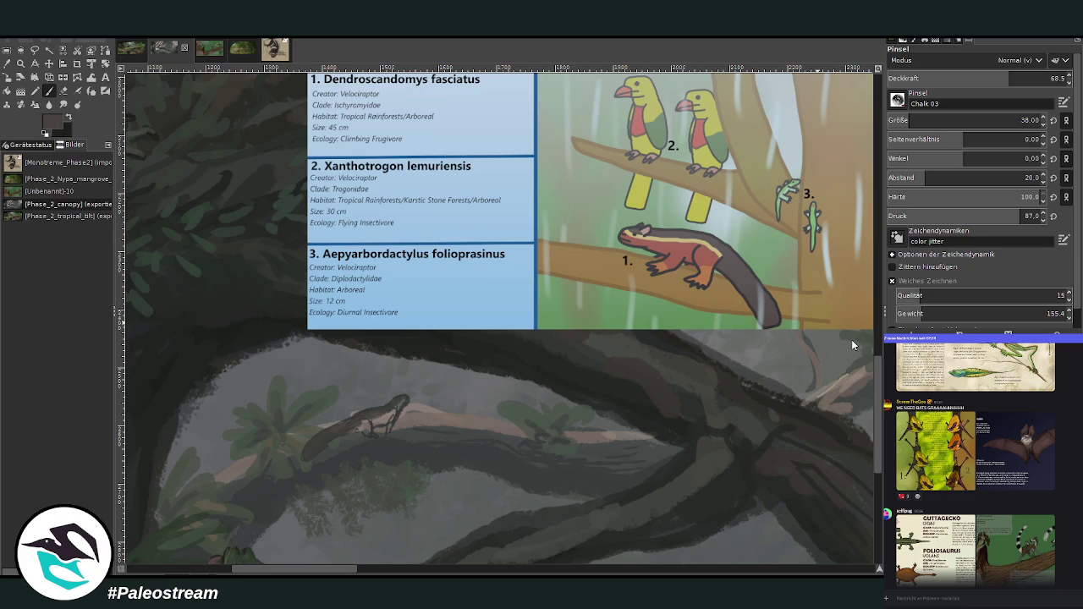
Repaint the animal's body and legs in lighter brown with a size-29 brush
{"action": "mouse_move", "coordinate": [375, 423]}
{"action": "left_mouse_down"}
{"action": "mouse_move", "coordinate": [391, 416]}
{"action": "mouse_move", "coordinate": [350, 428]}
{"action": "left_mouse_up"}
{"action": "left_click", "coordinate": [907, 118]}
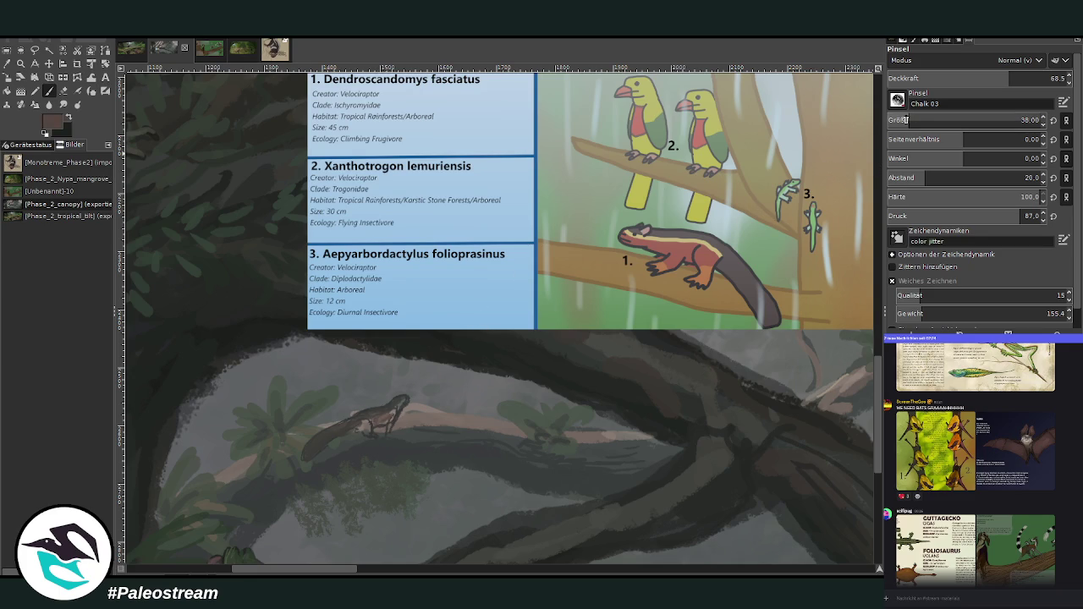
{"action": "left_click_drag", "start_coordinate": [357, 427], "coordinate": [391, 412]}
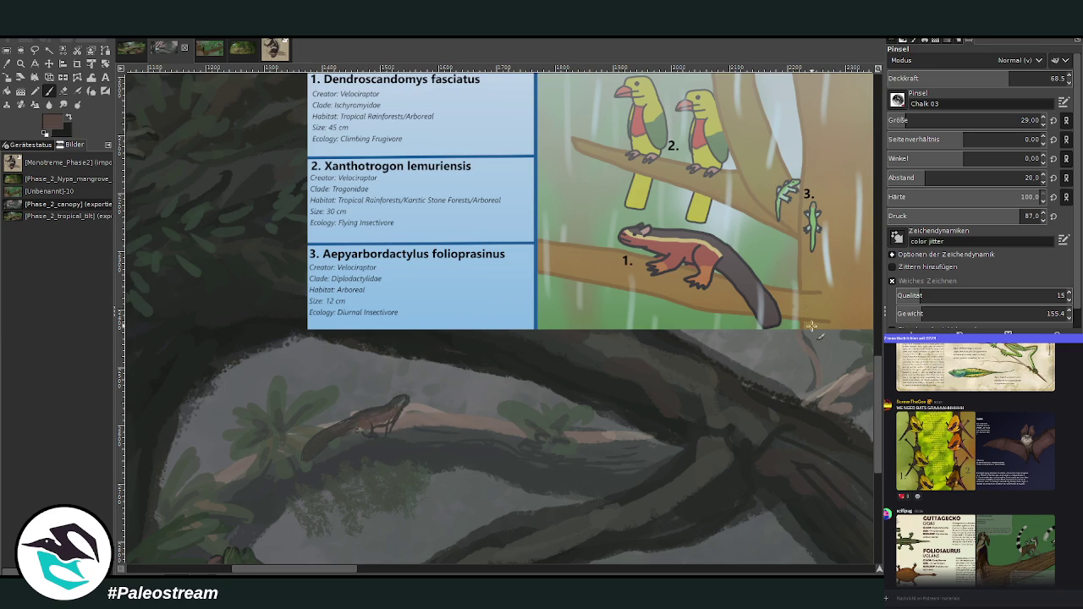
{"action": "mouse_move", "coordinate": [383, 416]}
{"action": "left_mouse_down"}
{"action": "mouse_move", "coordinate": [394, 430]}
{"action": "mouse_move", "coordinate": [394, 418]}
{"action": "mouse_move", "coordinate": [353, 432]}
{"action": "left_mouse_up"}
At size 17 and opacity 74.4, lighten and reshape the creature's head with tan paint
{"action": "key", "text": "bracketleft"}
{"action": "key", "text": "bracketleft"}
{"action": "key", "text": "bracketleft"}
{"action": "key", "text": "greater"}
{"action": "key", "text": "greater"}
{"action": "key", "text": "greater"}
{"action": "mouse_move", "coordinate": [407, 388]}
{"action": "left_mouse_down"}
{"action": "mouse_move", "coordinate": [386, 415]}
{"action": "mouse_move", "coordinate": [364, 418]}
{"action": "mouse_move", "coordinate": [395, 409]}
{"action": "mouse_move", "coordinate": [350, 424]}
{"action": "left_mouse_up"}
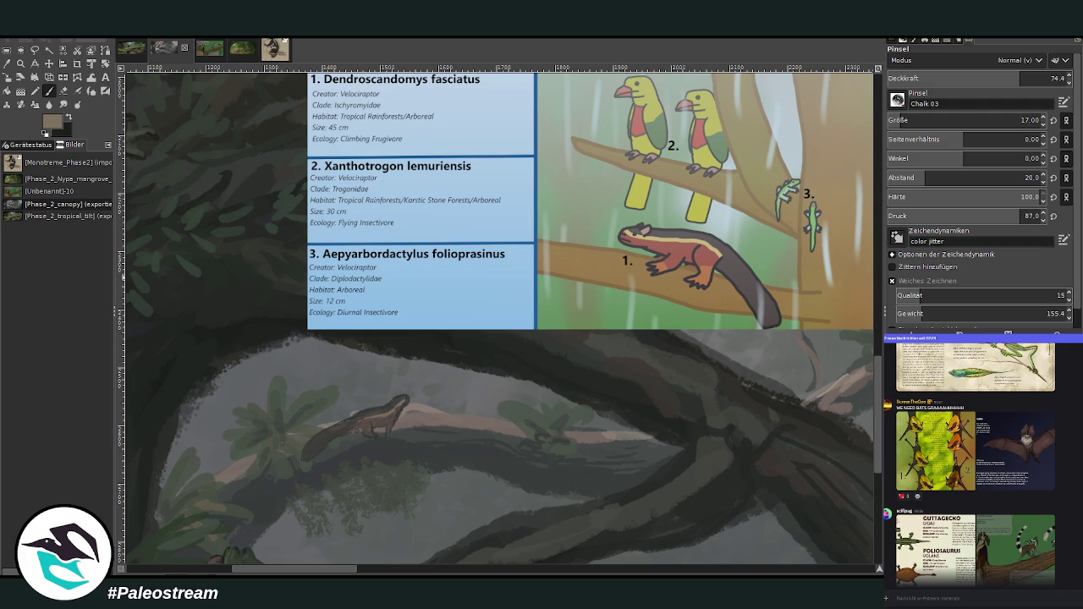
{"action": "mouse_move", "coordinate": [396, 391]}
{"action": "left_mouse_down"}
{"action": "mouse_move", "coordinate": [401, 406]}
{"action": "mouse_move", "coordinate": [398, 370]}
{"action": "mouse_move", "coordinate": [400, 422]}
{"action": "left_mouse_up"}
{"action": "left_click", "coordinate": [848, 338], "text": "ctrl"}
Sample a greyish brown and extend the pale highlight along the branch and body
{"action": "key", "text": "o"}
{"action": "left_click", "coordinate": [474, 407]}
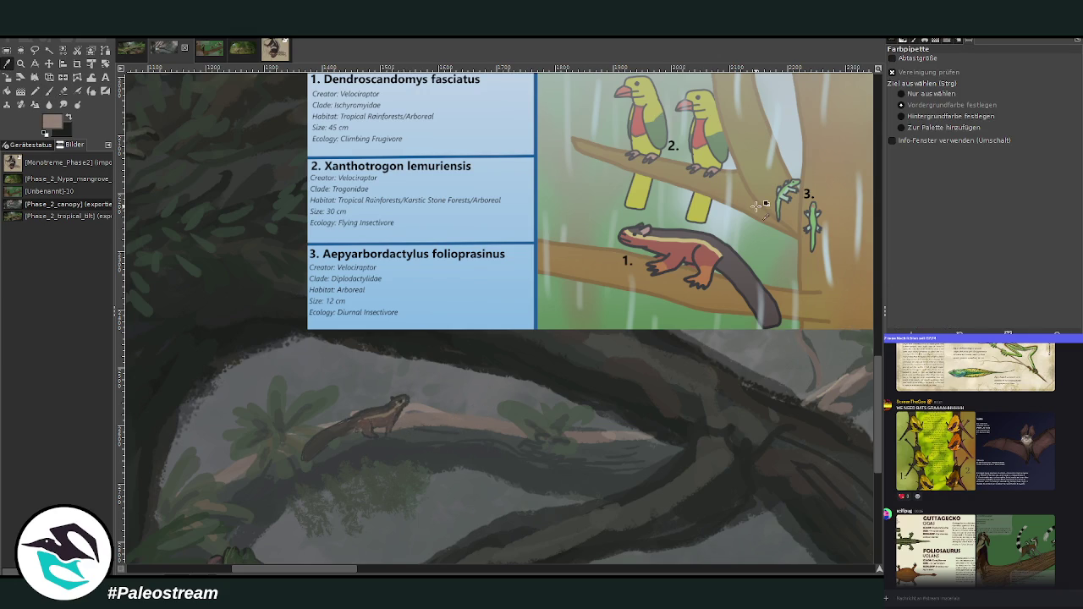
{"action": "left_click", "coordinate": [48, 91]}
{"action": "left_click_drag", "start_coordinate": [431, 414], "coordinate": [592, 432]}
{"action": "left_click_drag", "start_coordinate": [370, 406], "coordinate": [364, 411]}
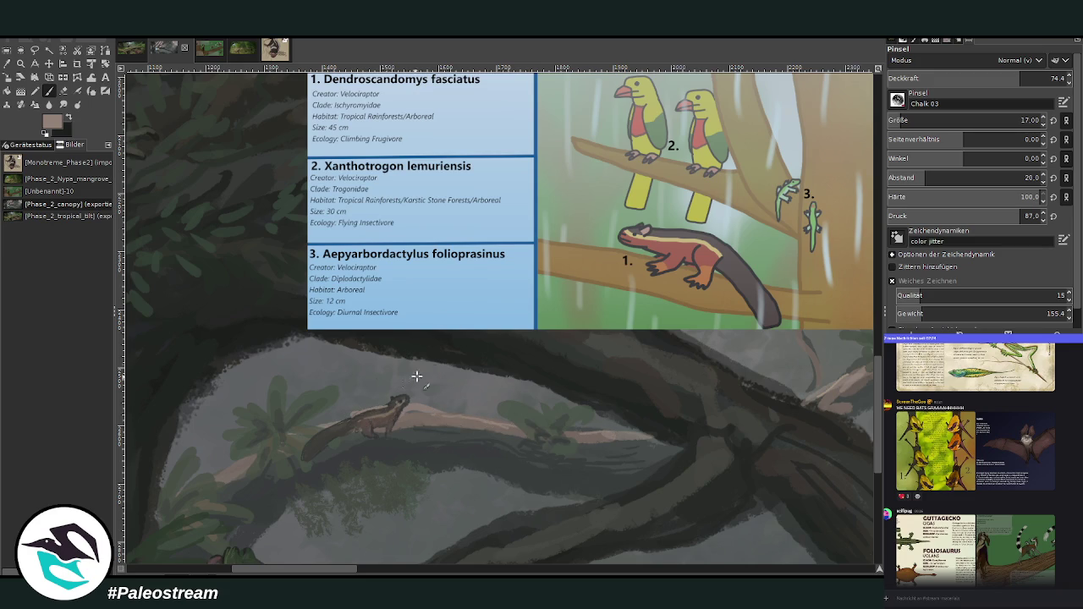
At size 13 and opacity 56.8, retouch the tail and add a light stripe along the back
{"action": "left_click", "coordinate": [922, 121]}
{"action": "left_click", "coordinate": [988, 78]}
{"action": "left_click_drag", "start_coordinate": [353, 416], "coordinate": [318, 435]}
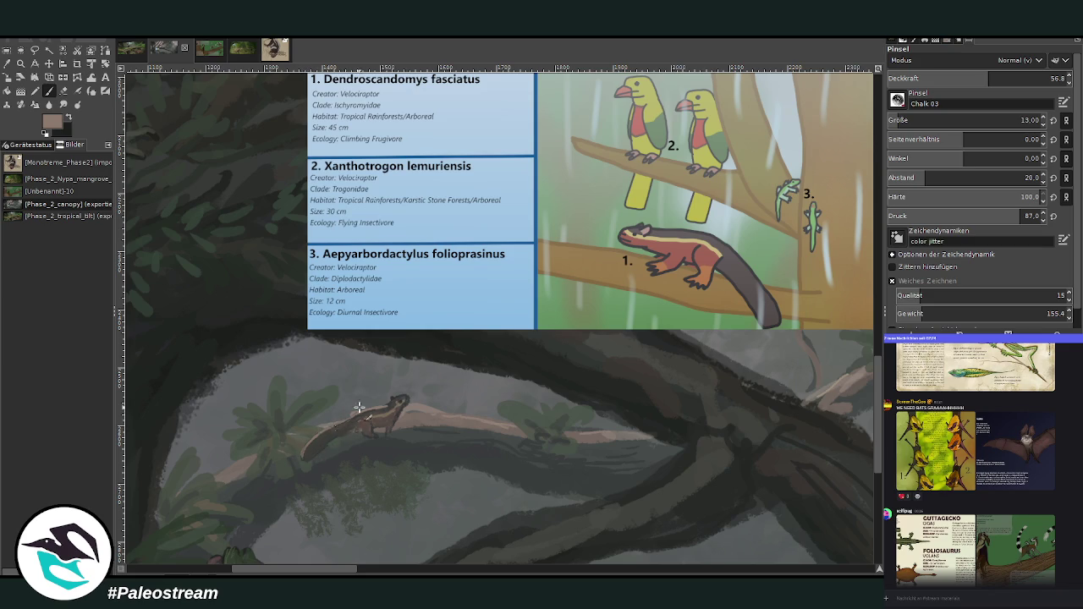
{"action": "left_click_drag", "start_coordinate": [359, 408], "coordinate": [387, 405]}
{"action": "key", "text": "o"}
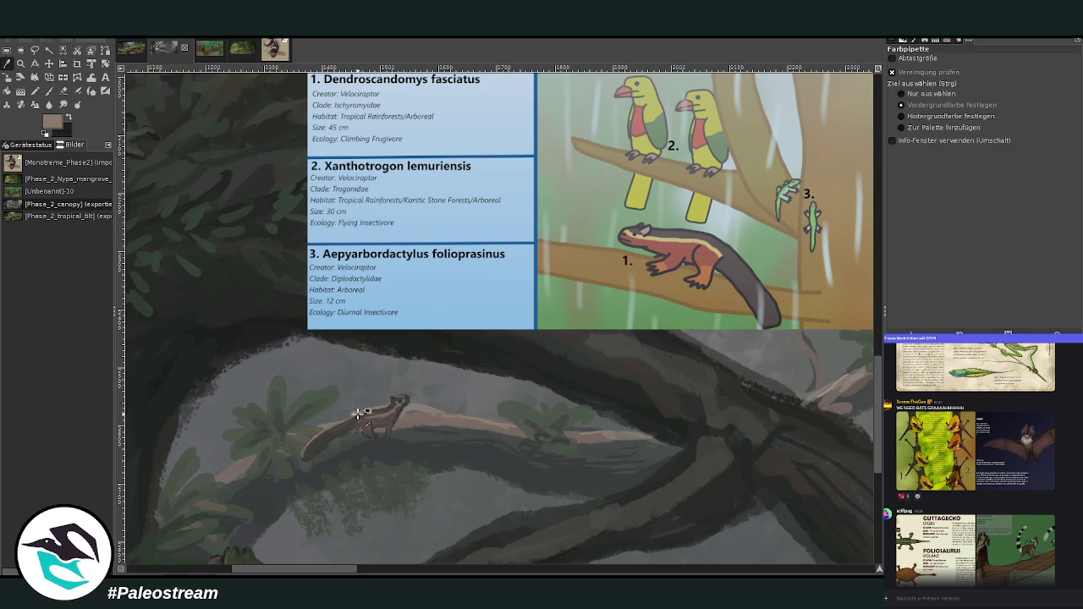
{"action": "left_click", "coordinate": [49, 91]}
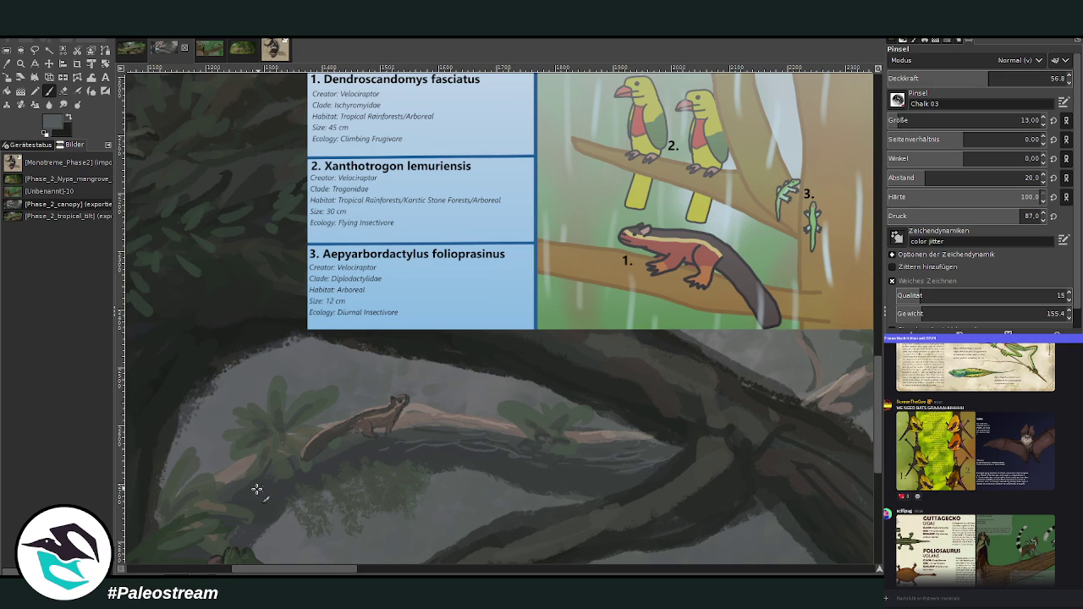
Darken the lower branch with a long stroke and a small dark mark
{"action": "left_click", "coordinate": [398, 571]}
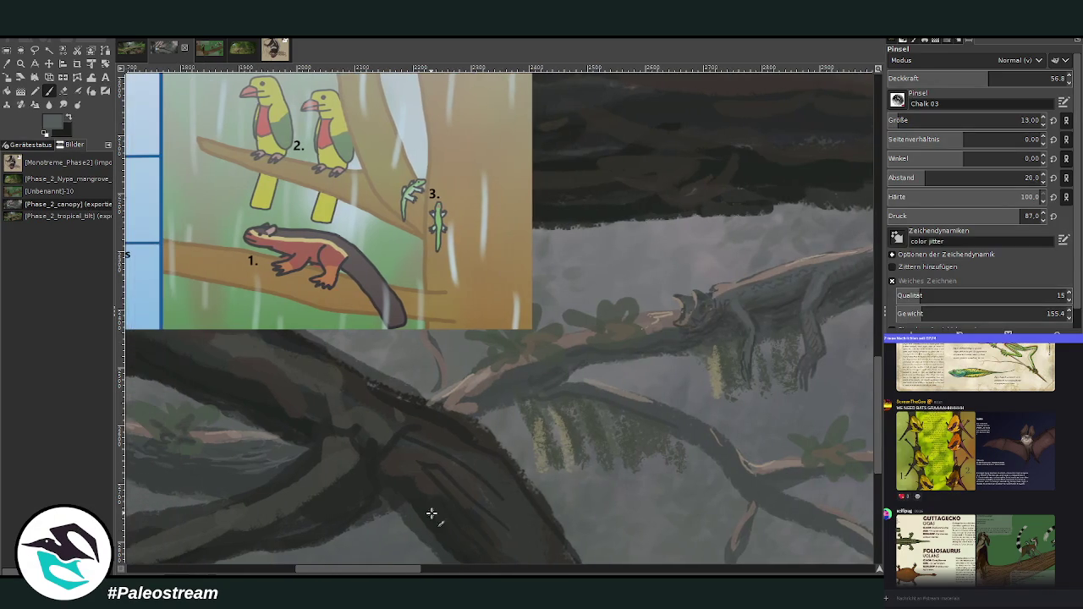
{"action": "left_click_drag", "start_coordinate": [573, 386], "coordinate": [645, 414]}
{"action": "left_click_drag", "start_coordinate": [748, 520], "coordinate": [741, 545]}
Zoom in on the pasted reference card, remove it and clear the selection
{"action": "key", "text": "minus"}
{"action": "key", "text": "minus"}
{"action": "key", "text": "minus"}
{"action": "key", "text": "minus"}
{"action": "key", "text": "minus"}
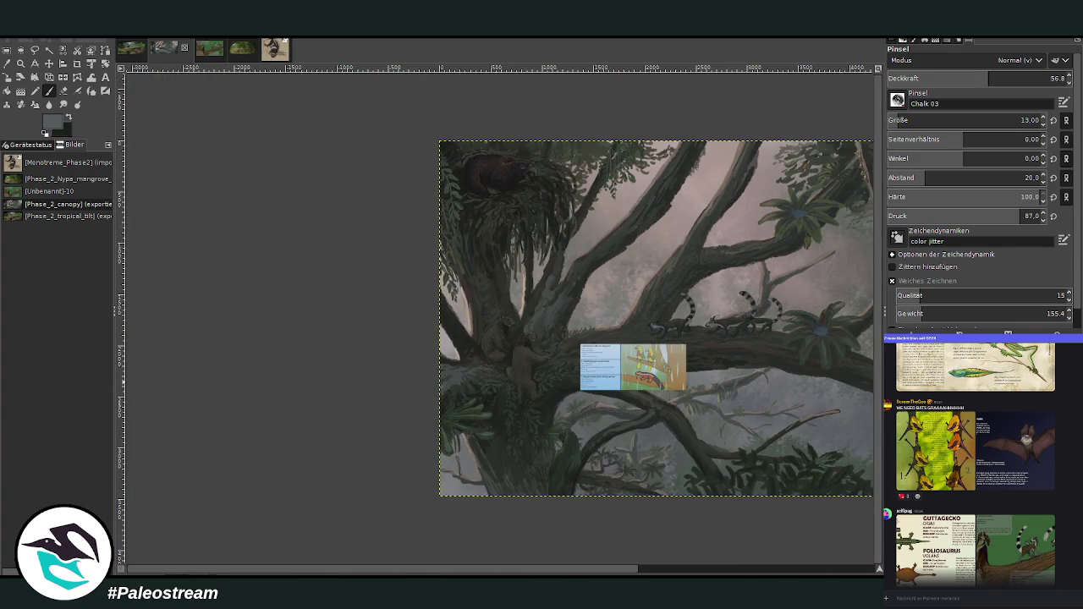
{"action": "left_click", "coordinate": [20, 63]}
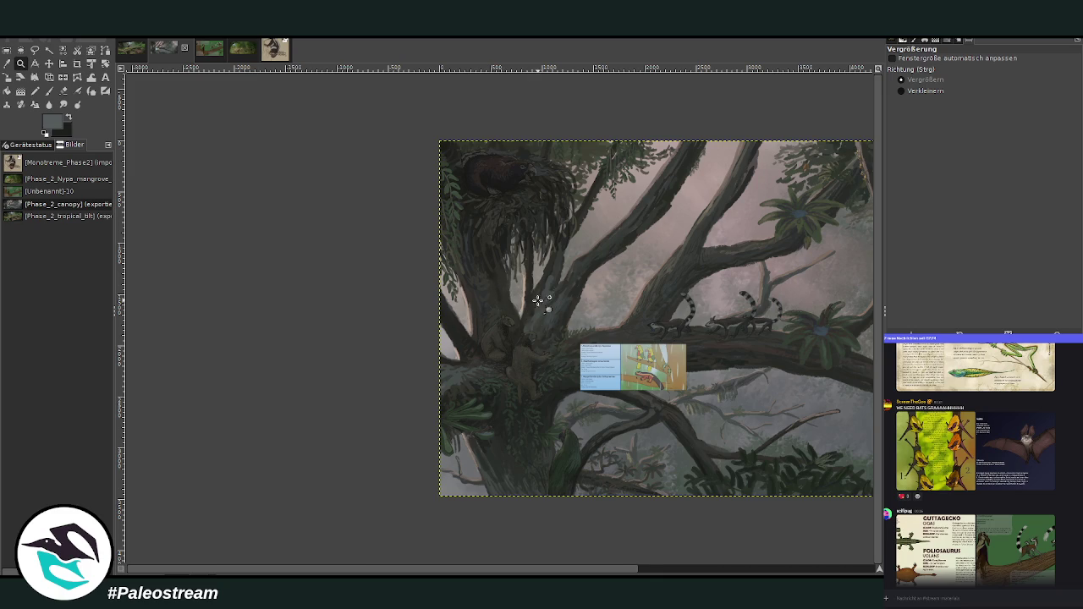
{"action": "left_click_drag", "start_coordinate": [538, 298], "coordinate": [675, 498]}
{"action": "left_click_drag", "start_coordinate": [364, 166], "coordinate": [645, 491]}
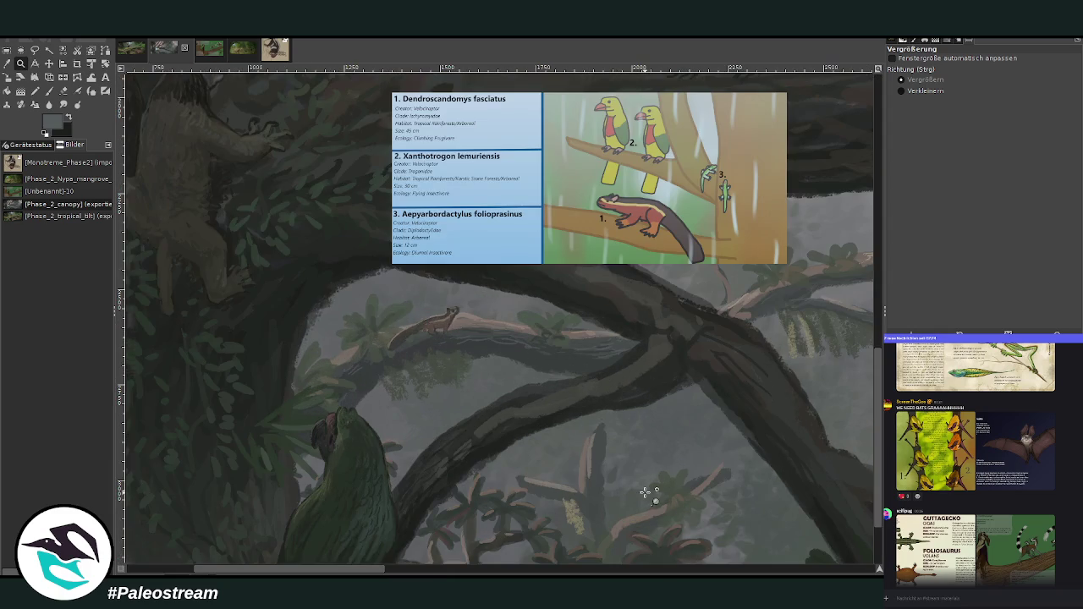
{"action": "key", "text": "ctrl+z"}
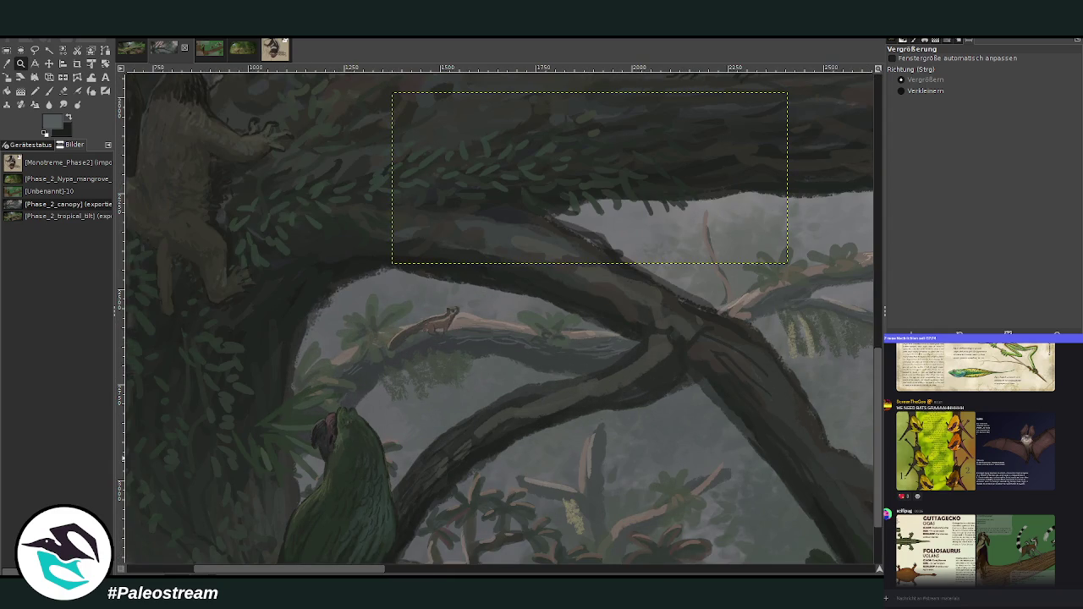
{"action": "key", "text": "ctrl+shift+a"}
Zoom out to the whole canopy painting, then zoom into its main area
{"action": "key", "text": "minus"}
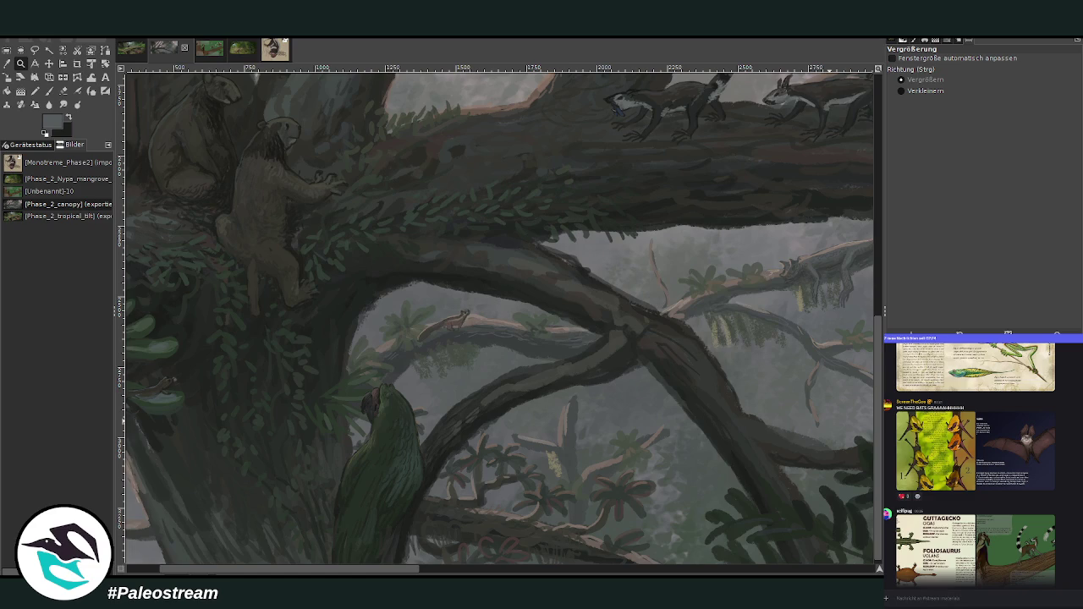
{"action": "key", "text": "minus"}
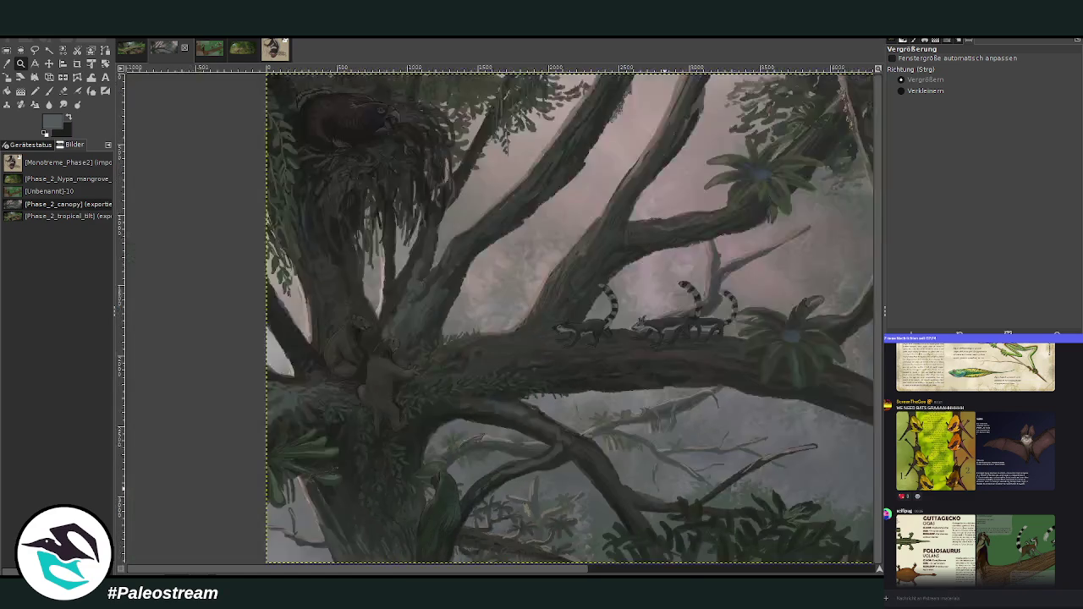
{"action": "key", "text": "minus"}
{"action": "key", "text": "minus"}
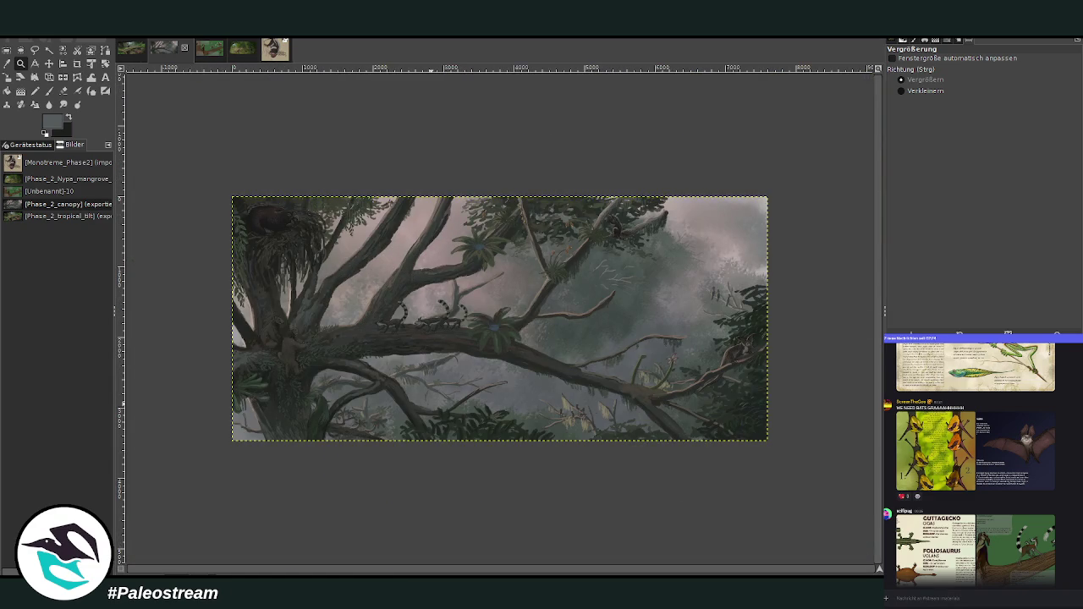
{"action": "left_click", "coordinate": [22, 63]}
{"action": "left_click_drag", "start_coordinate": [235, 198], "coordinate": [746, 461]}
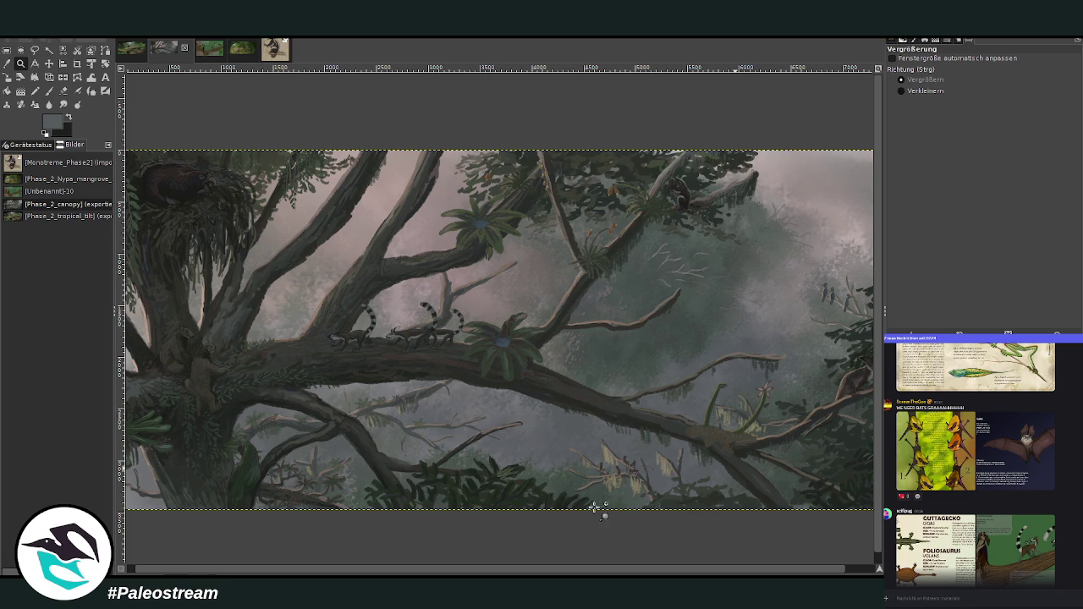
{"action": "mouse_move", "coordinate": [467, 573]}
{"action": "left_mouse_down"}
{"action": "mouse_move", "coordinate": [530, 574]}
{"action": "mouse_move", "coordinate": [350, 568]}
{"action": "left_mouse_up"}
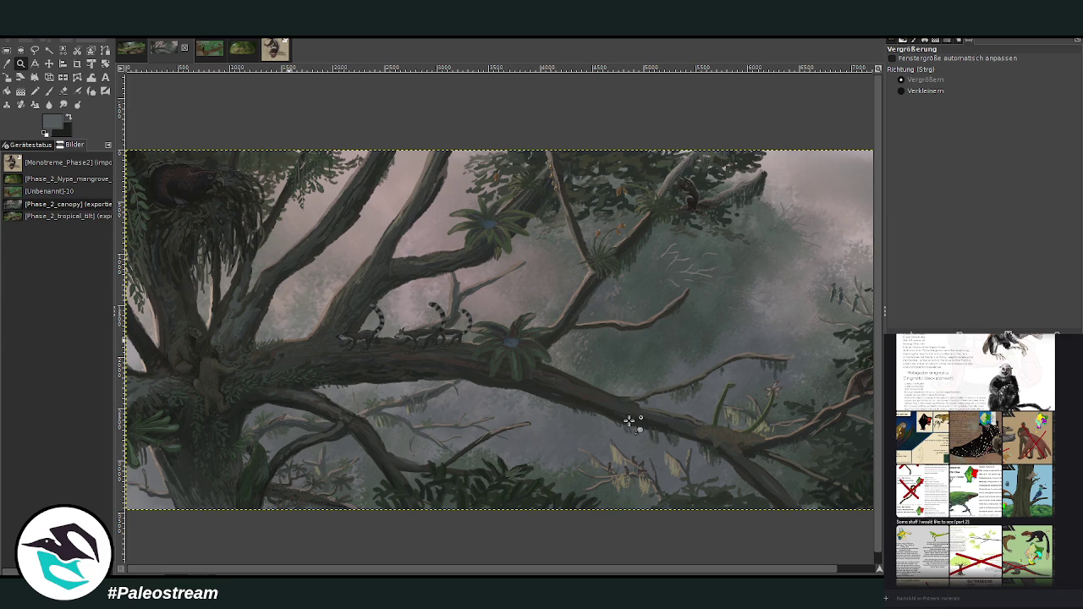
Paste the reference sheet with red crosses and crop it to its lower part
{"action": "key", "text": "ctrl+v"}
{"action": "key", "text": "shift+c"}
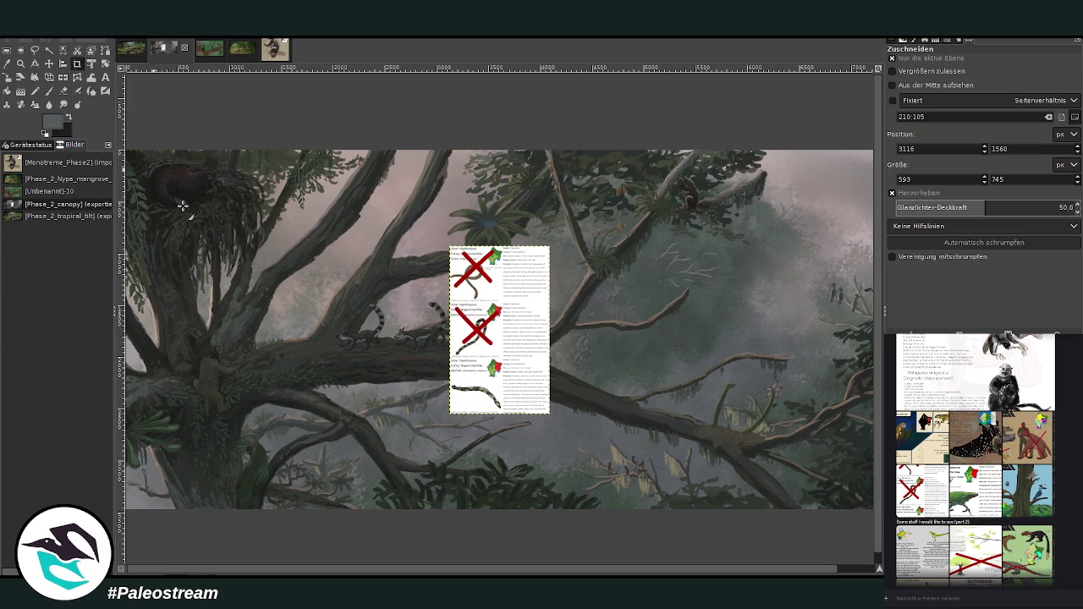
{"action": "left_click_drag", "start_coordinate": [450, 356], "coordinate": [551, 423]}
{"action": "left_click", "coordinate": [493, 374]}
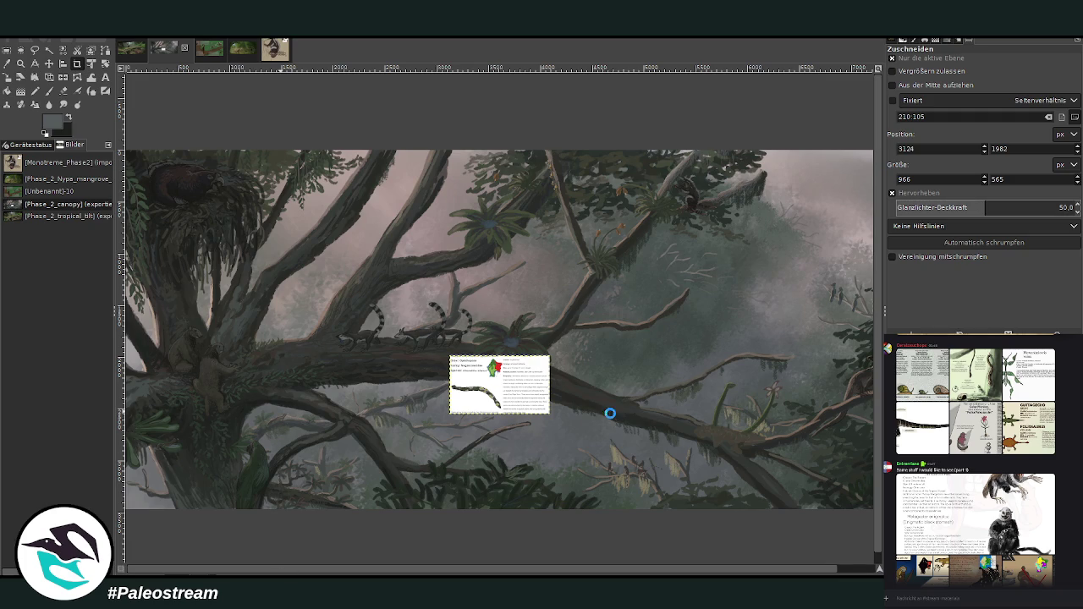
Paste the Color Monkey info graphic and crop it down to the large monkey
{"action": "key", "text": "ctrl+z"}
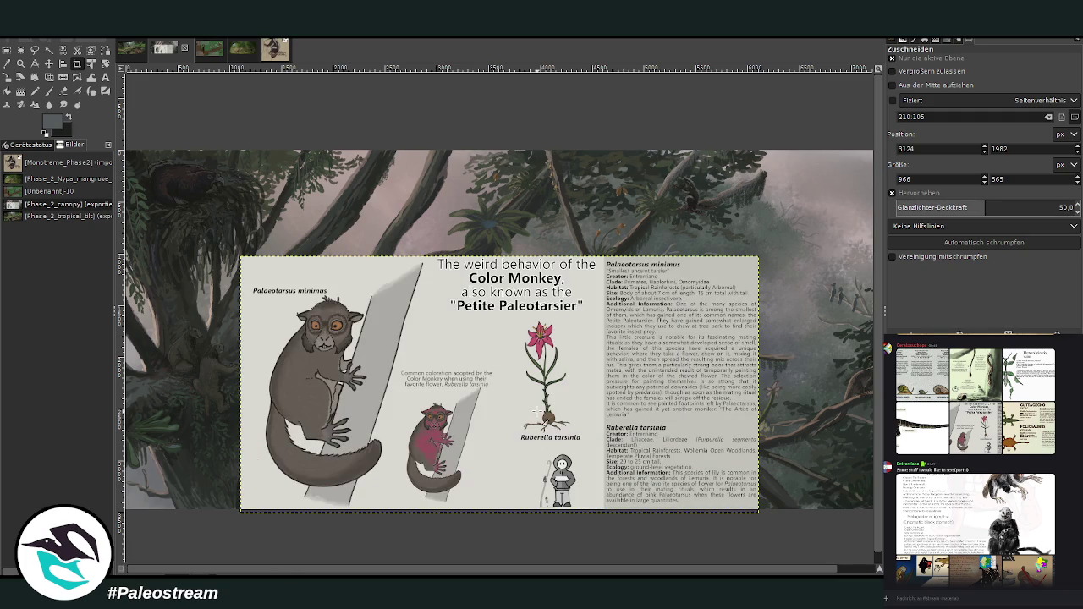
{"action": "left_click", "coordinate": [77, 50]}
{"action": "left_click_drag", "start_coordinate": [252, 279], "coordinate": [385, 492]}
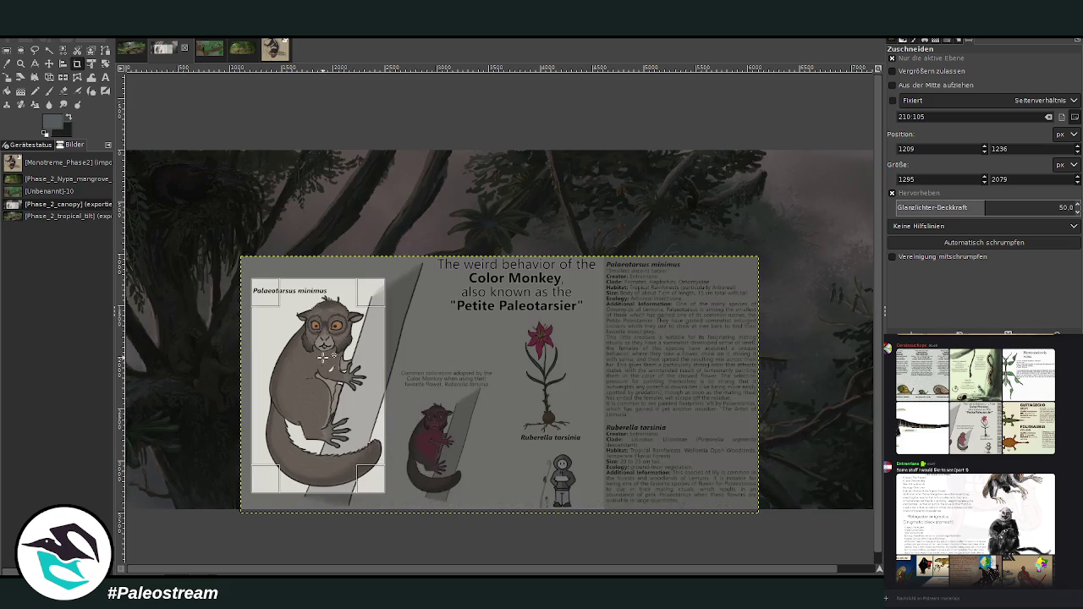
{"action": "left_click_drag", "start_coordinate": [356, 354], "coordinate": [364, 361]}
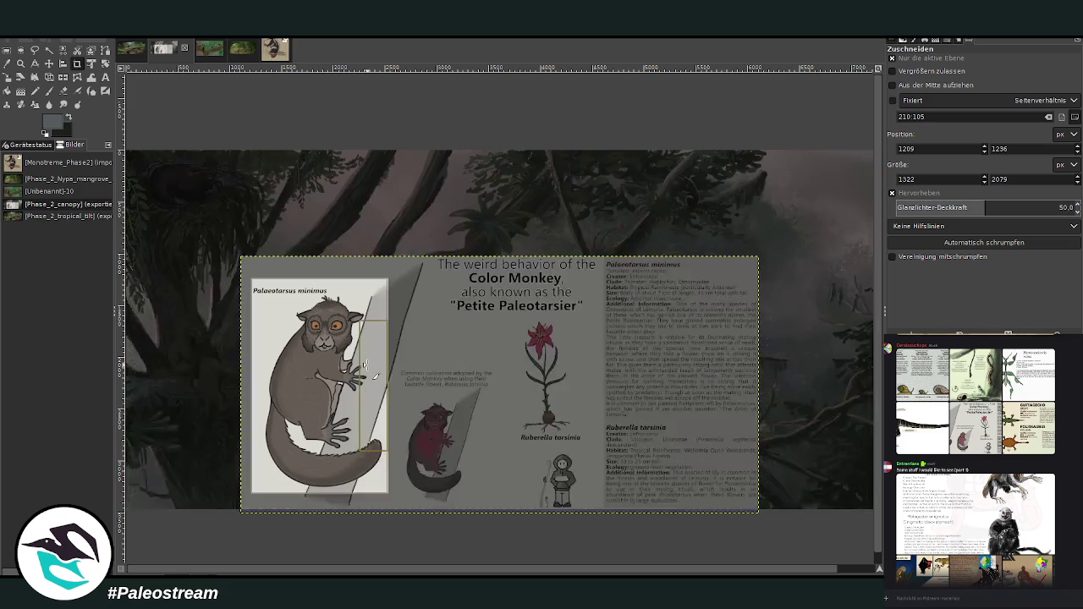
{"action": "key", "text": "Return"}
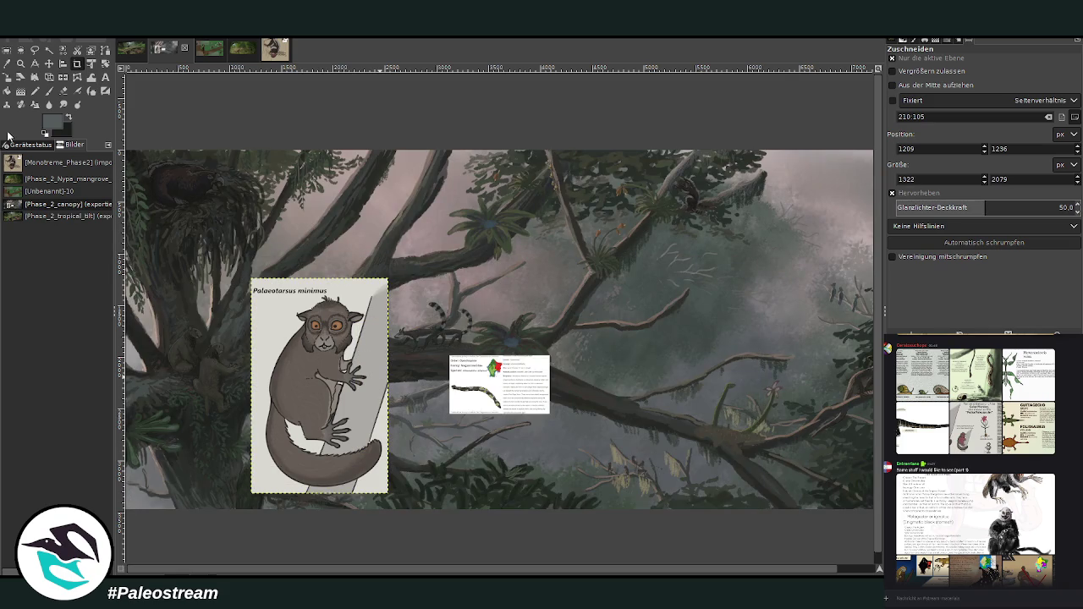
Scale the monkey reference to 522x821 and place it on the left tree trunk
{"action": "left_click", "coordinate": [7, 77]}
{"action": "left_click_drag", "start_coordinate": [386, 492], "coordinate": [332, 406]}
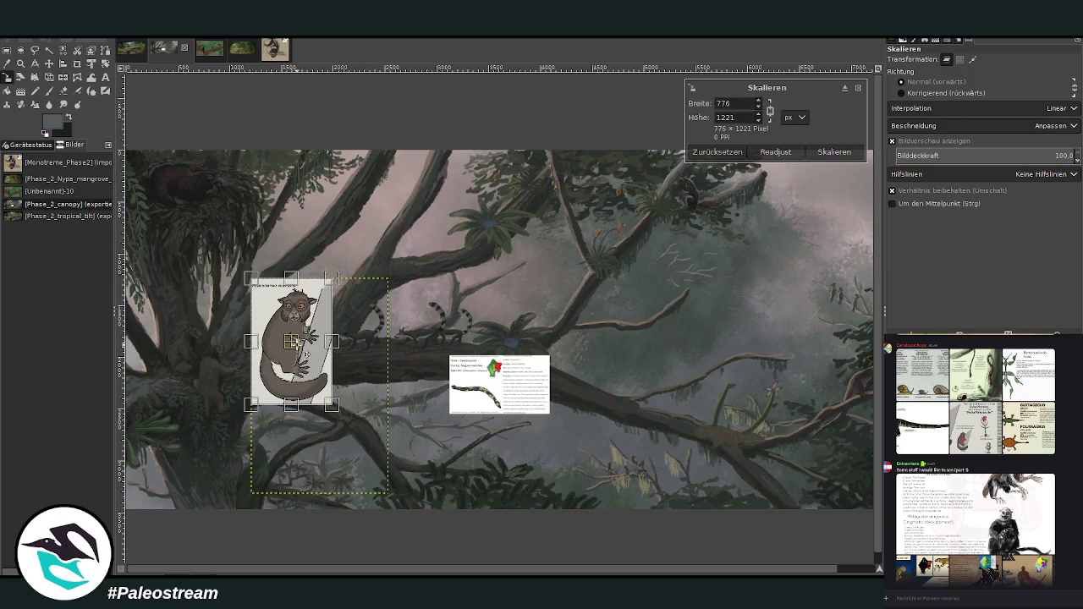
{"action": "left_click_drag", "start_coordinate": [291, 343], "coordinate": [290, 258]}
{"action": "left_click_drag", "start_coordinate": [331, 197], "coordinate": [305, 239]}
{"action": "left_click_drag", "start_coordinate": [280, 280], "coordinate": [219, 279]}
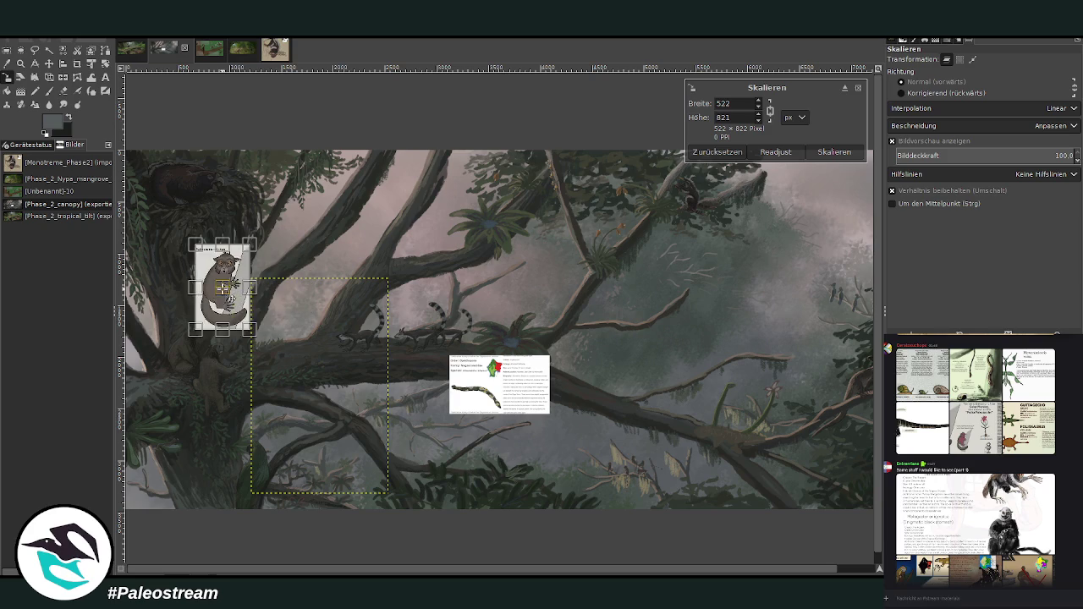
{"action": "left_click", "coordinate": [815, 155]}
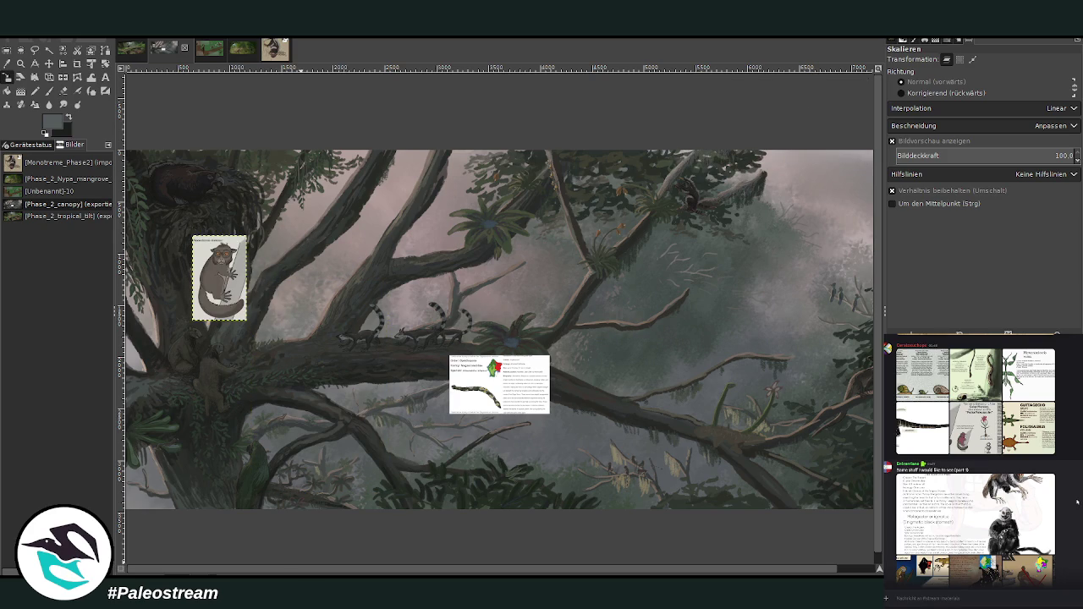
Scroll up the chat to the shared varanid species sheet and enlarge it
{"action": "scroll", "coordinate": [1057, 507], "scroll_direction": "up", "scroll_amount": 2}
{"action": "scroll", "coordinate": [1066, 507], "scroll_direction": "up", "scroll_amount": 3}
{"action": "scroll", "coordinate": [1077, 501], "scroll_direction": "up", "scroll_amount": 3}
{"action": "scroll", "coordinate": [1077, 502], "scroll_direction": "up", "scroll_amount": 2}
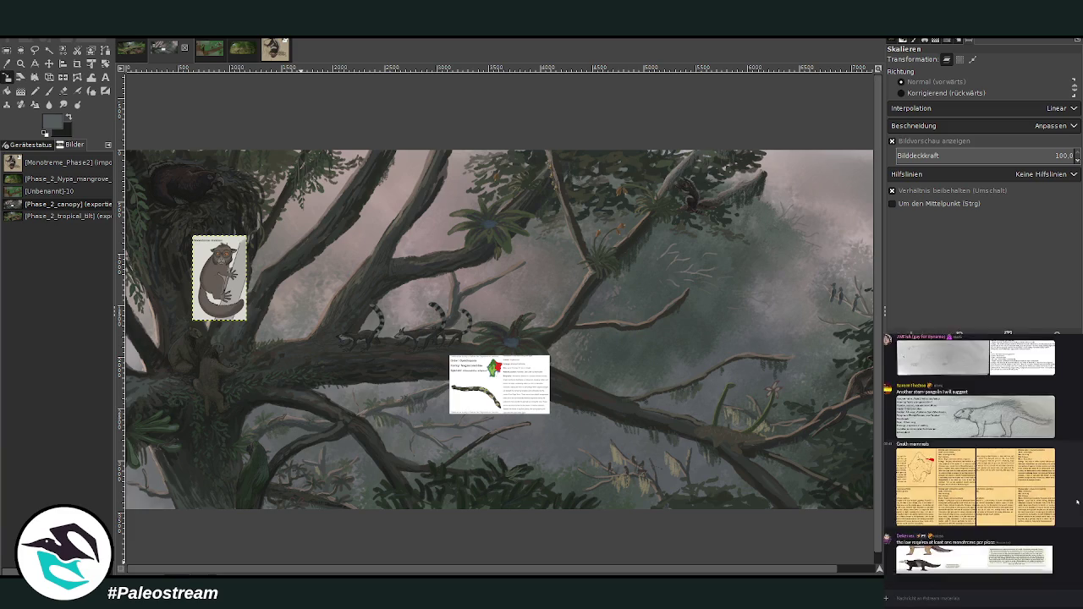
{"action": "scroll", "coordinate": [1077, 502], "scroll_direction": "up", "scroll_amount": 2}
{"action": "left_click", "coordinate": [1028, 500]}
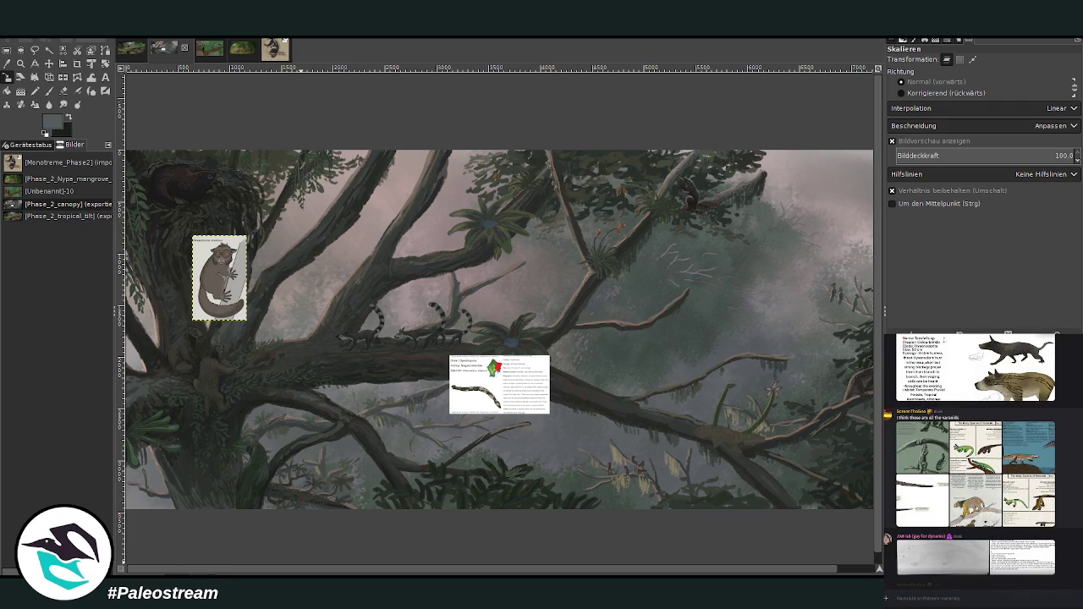
View the varanid species sheet at full size in the image viewer
{"action": "left_click", "coordinate": [1018, 506]}
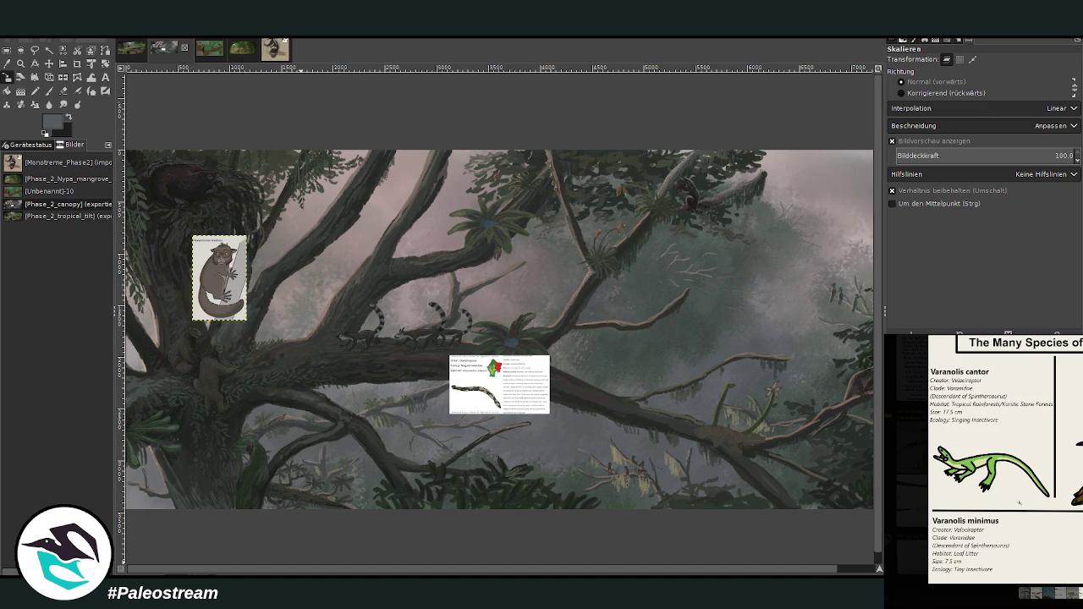
Copy the varanid sheet from the chat and paste it into the painting
{"action": "right_click", "coordinate": [1034, 503]}
{"action": "left_click", "coordinate": [1050, 511]}
{"action": "key", "text": "Escape"}
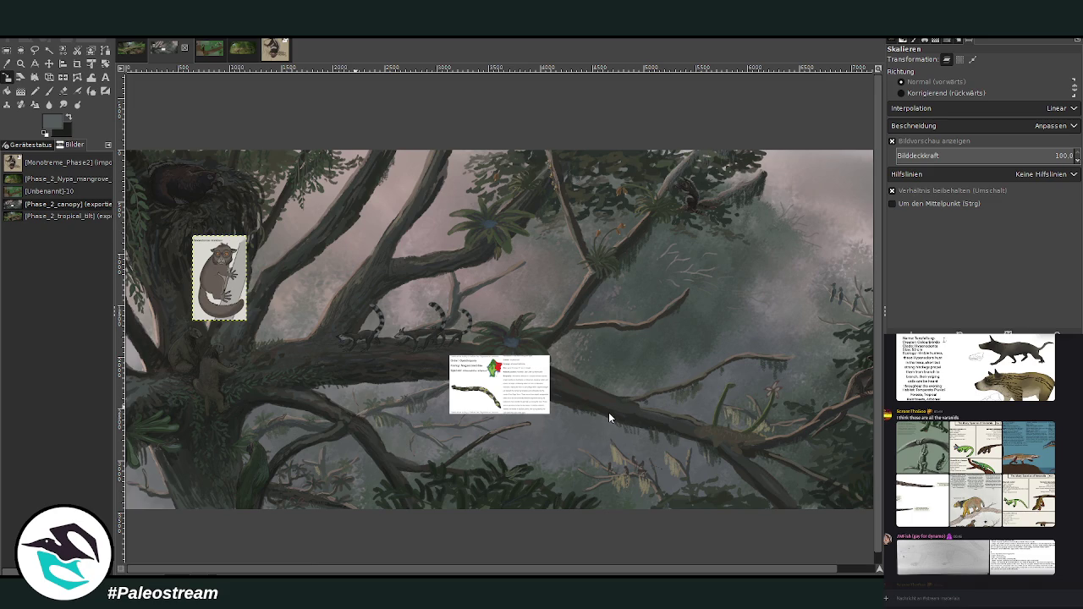
{"action": "key", "text": "ctrl+v"}
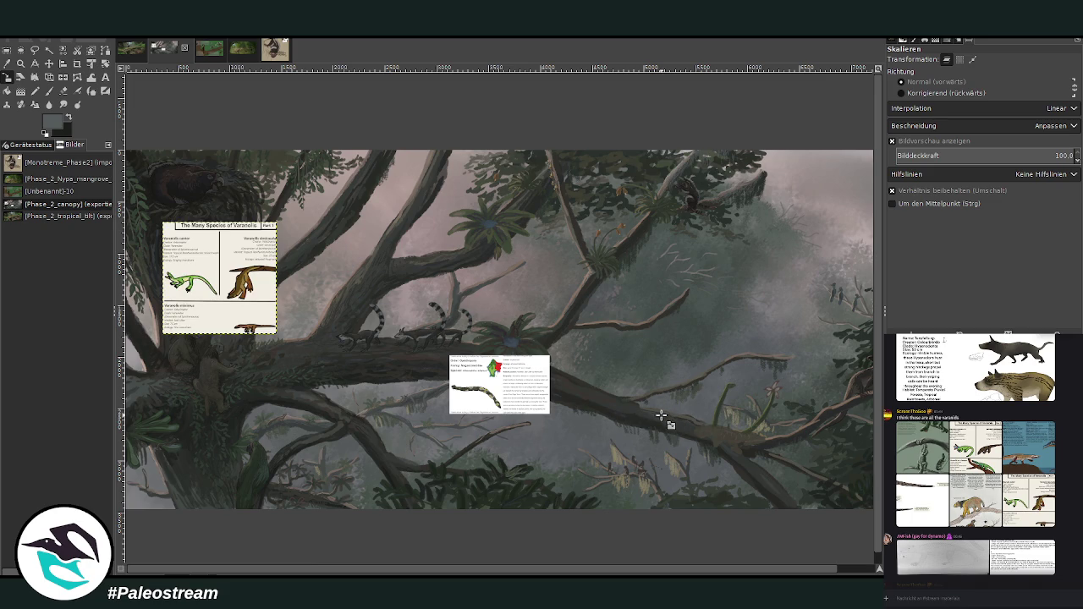
Crop the sheet to the Varanolis simicauda card and move it to the right-hand branch
{"action": "left_click", "coordinate": [76, 68]}
{"action": "left_click_drag", "start_coordinate": [216, 229], "coordinate": [288, 303]}
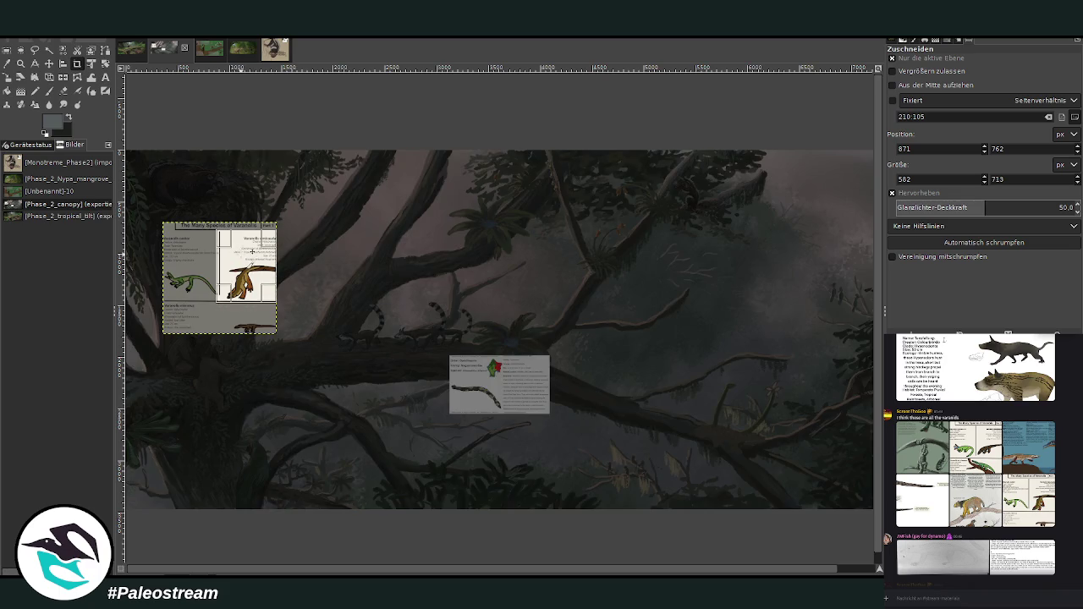
{"action": "left_click", "coordinate": [251, 267]}
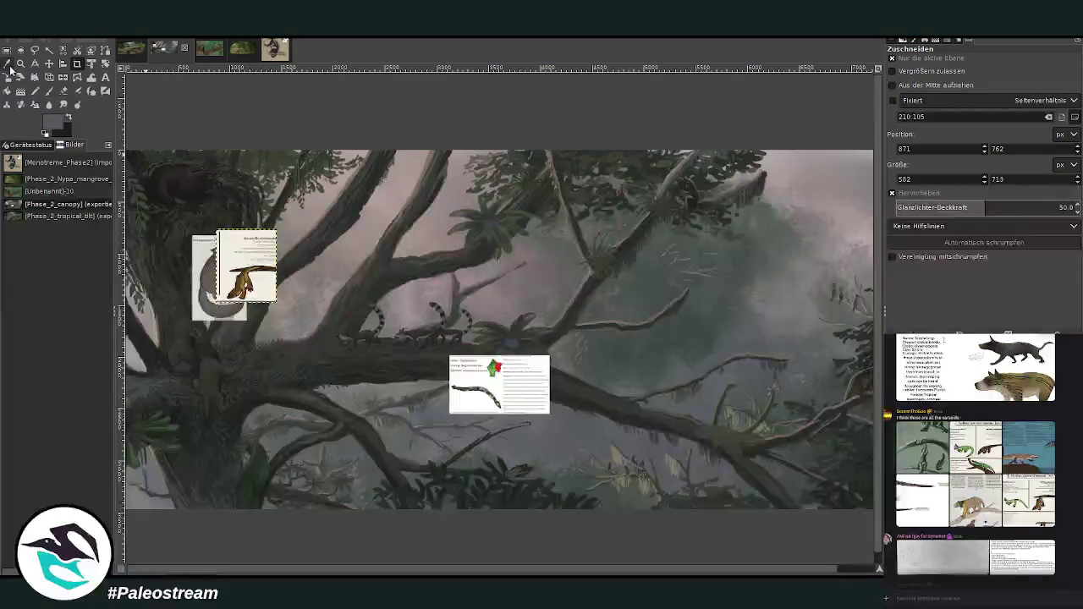
{"action": "left_click", "coordinate": [49, 63]}
{"action": "mouse_move", "coordinate": [256, 282]}
{"action": "left_mouse_down"}
{"action": "mouse_move", "coordinate": [691, 420]}
{"action": "mouse_move", "coordinate": [753, 404]}
{"action": "left_mouse_up"}
Zoom in on the Varanolis card and branch, then nudge the card right and up
{"action": "scroll", "coordinate": [846, 563], "scroll_direction": "right", "scroll_amount": 1}
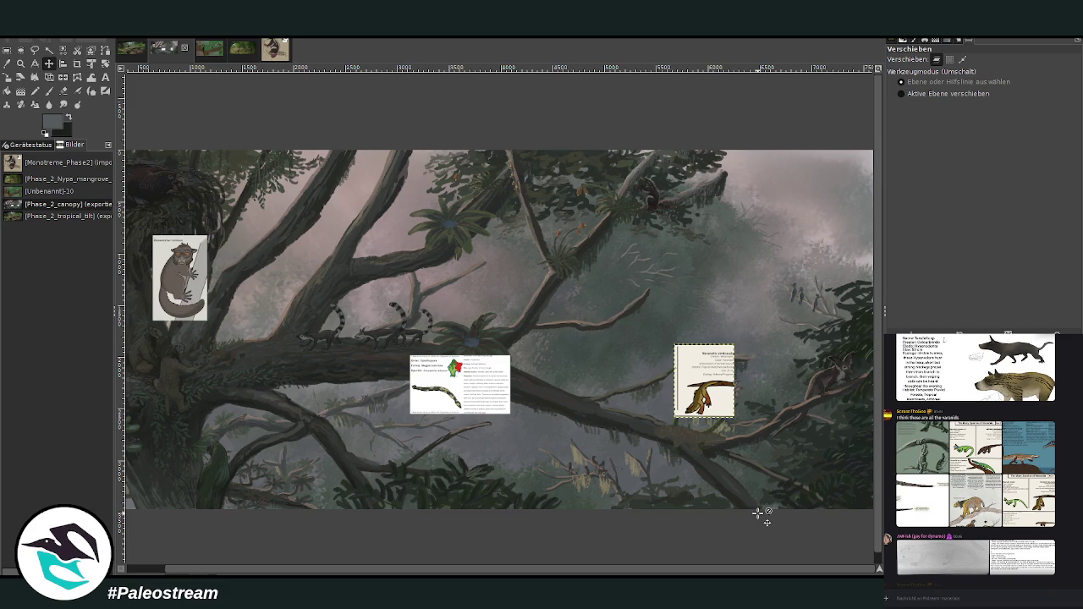
{"action": "scroll", "coordinate": [670, 573], "scroll_direction": "left", "scroll_amount": 1}
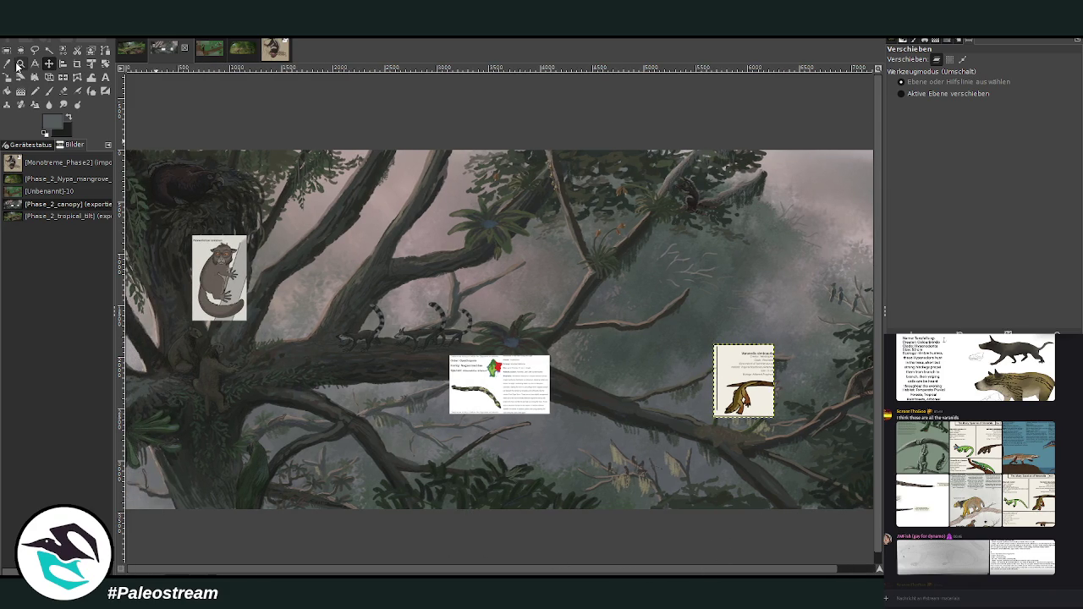
{"action": "left_click", "coordinate": [20, 63]}
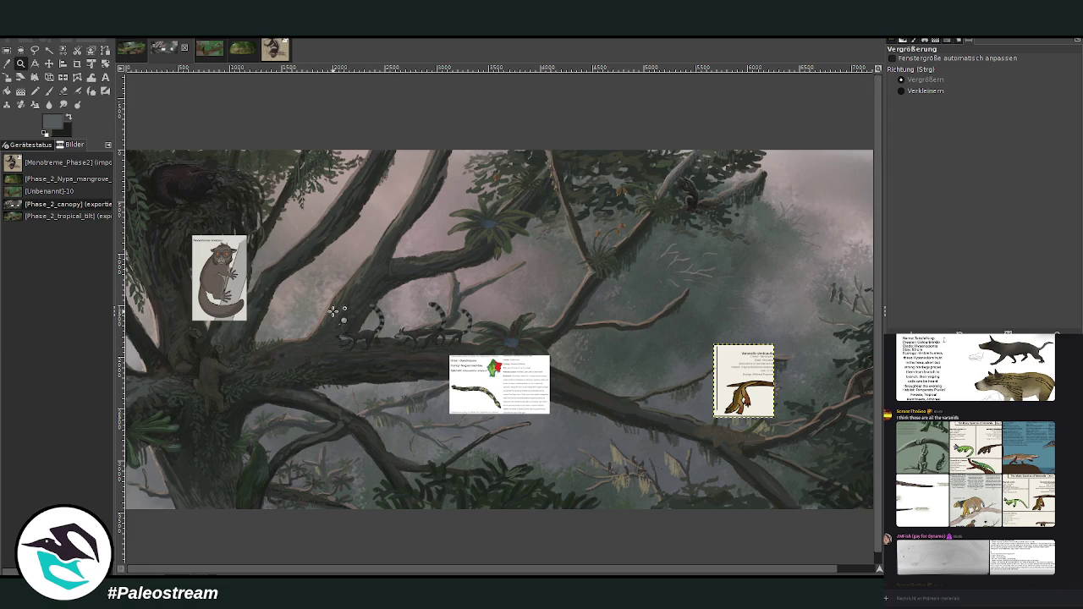
{"action": "left_click_drag", "start_coordinate": [226, 176], "coordinate": [583, 459]}
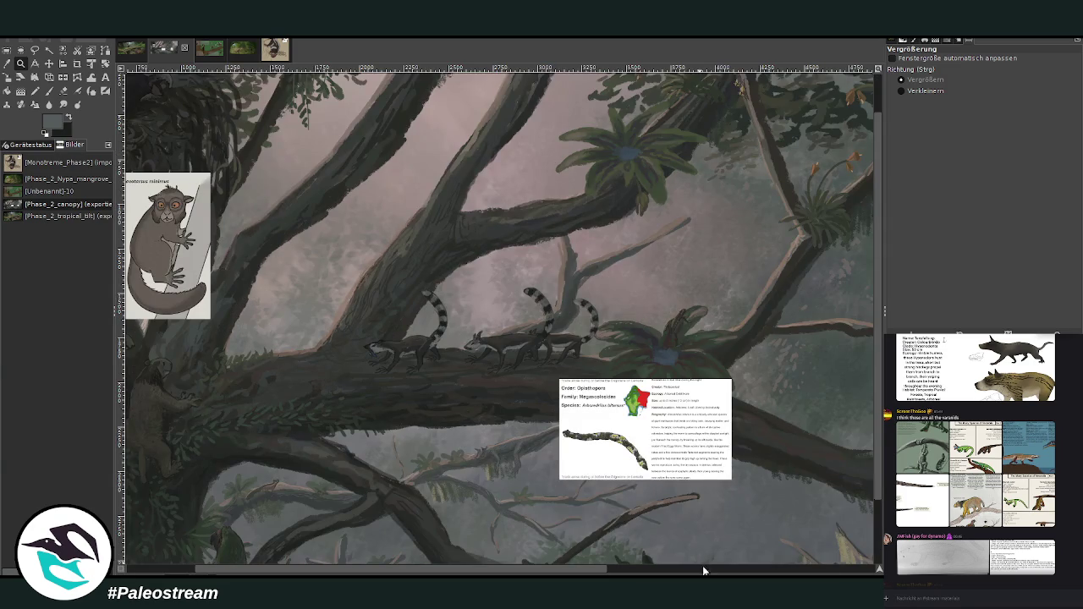
{"action": "left_click", "coordinate": [709, 571]}
{"action": "scroll", "coordinate": [709, 573], "scroll_direction": "right", "scroll_amount": 2}
{"action": "scroll", "coordinate": [685, 461], "scroll_direction": "down", "scroll_amount": 2}
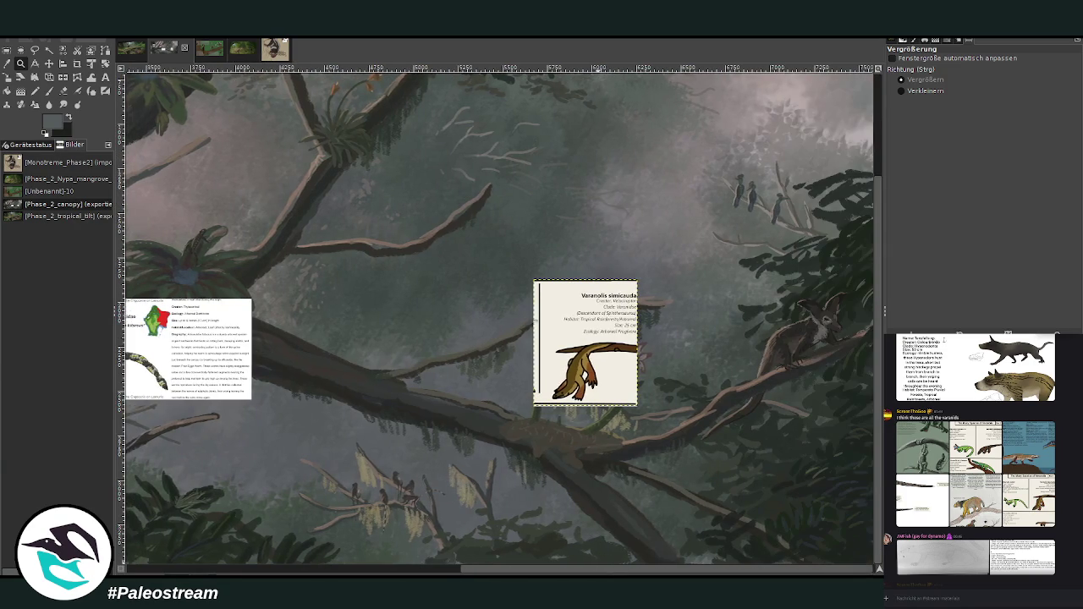
{"action": "left_click_drag", "start_coordinate": [401, 218], "coordinate": [785, 555]}
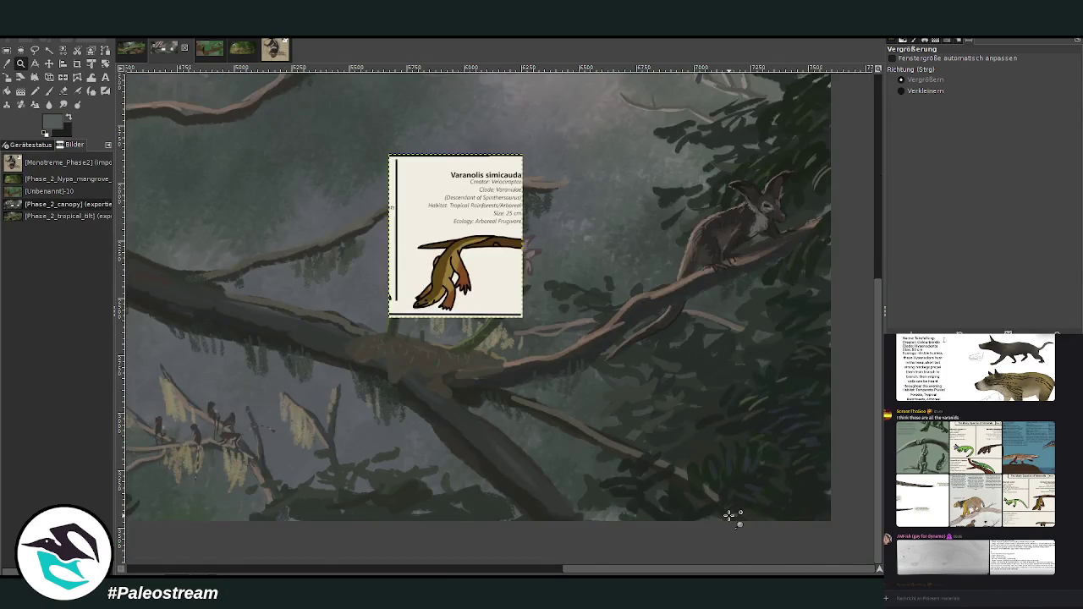
{"action": "scroll", "coordinate": [730, 515], "scroll_direction": "up", "scroll_amount": 3}
{"action": "scroll", "coordinate": [730, 515], "scroll_direction": "down", "scroll_amount": 2}
{"action": "key", "text": "m"}
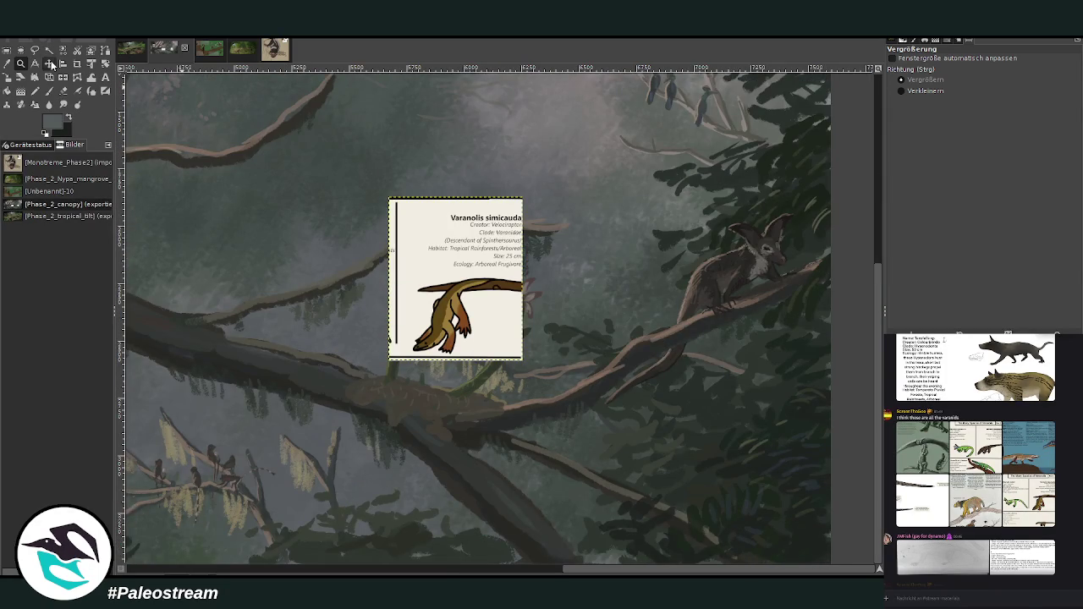
{"action": "mouse_move", "coordinate": [426, 265]}
{"action": "left_mouse_down"}
{"action": "mouse_move", "coordinate": [478, 252]}
{"action": "mouse_move", "coordinate": [548, 182]}
{"action": "mouse_move", "coordinate": [548, 162]}
{"action": "mouse_move", "coordinate": [533, 173]}
{"action": "left_mouse_up"}
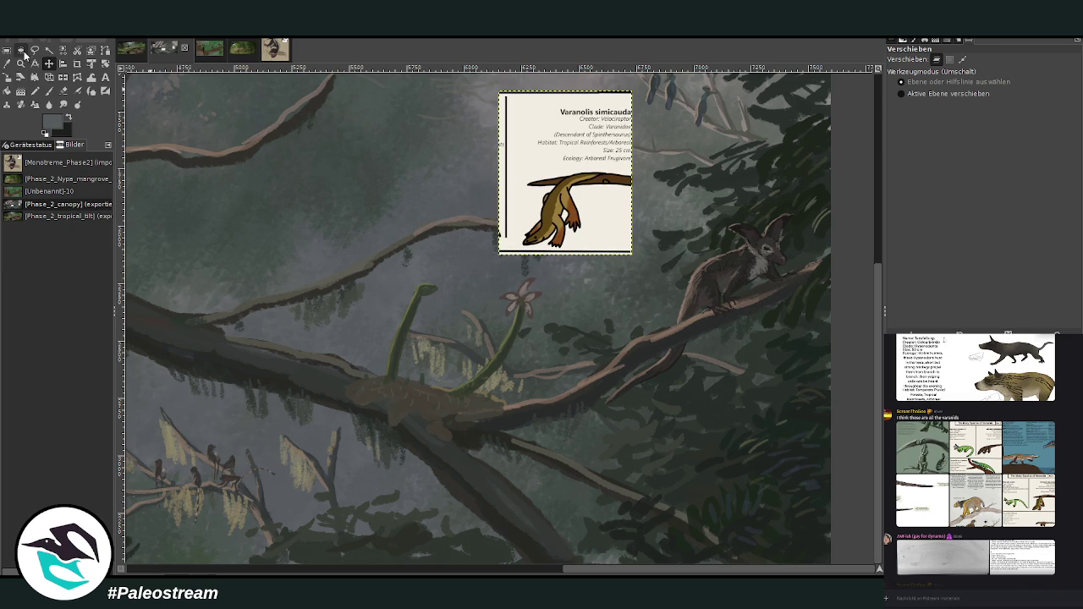
Zoom in on the branch below and move the reference card left and down
{"action": "left_click", "coordinate": [21, 63]}
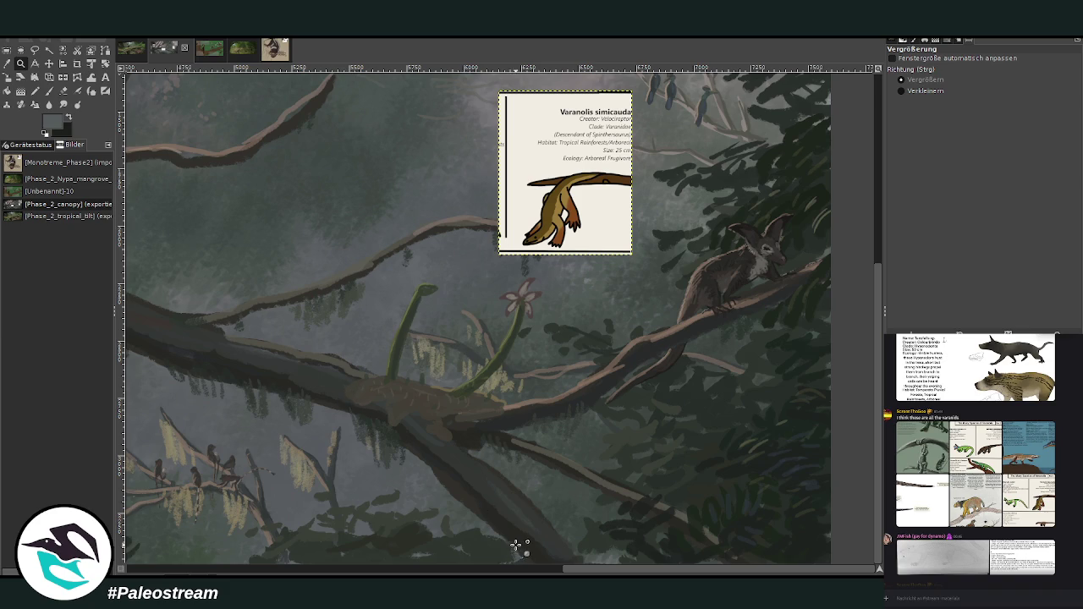
{"action": "left_click_drag", "start_coordinate": [579, 243], "coordinate": [342, 518]}
{"action": "scroll", "coordinate": [374, 489], "scroll_direction": "up", "scroll_amount": 3}
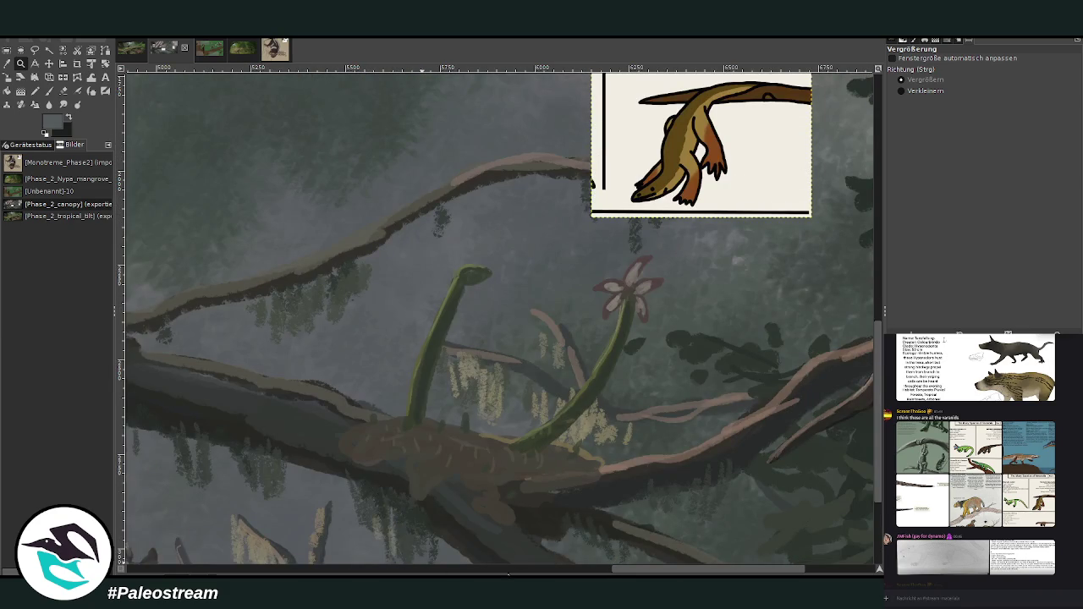
{"action": "key", "text": "m"}
{"action": "left_click_drag", "start_coordinate": [620, 232], "coordinate": [331, 372]}
{"action": "left_click_drag", "start_coordinate": [635, 569], "coordinate": [539, 567]}
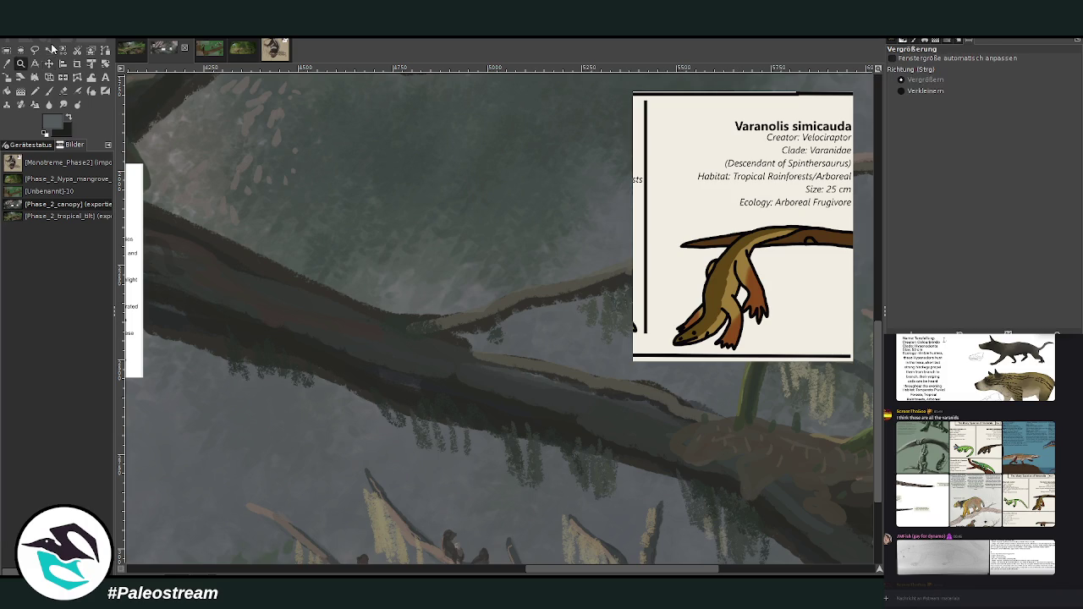
Sample a dark branch colour and ready the paintbrush with slightly higher opacity
{"action": "left_click", "coordinate": [6, 65]}
{"action": "left_click", "coordinate": [336, 360]}
{"action": "key", "text": "p"}
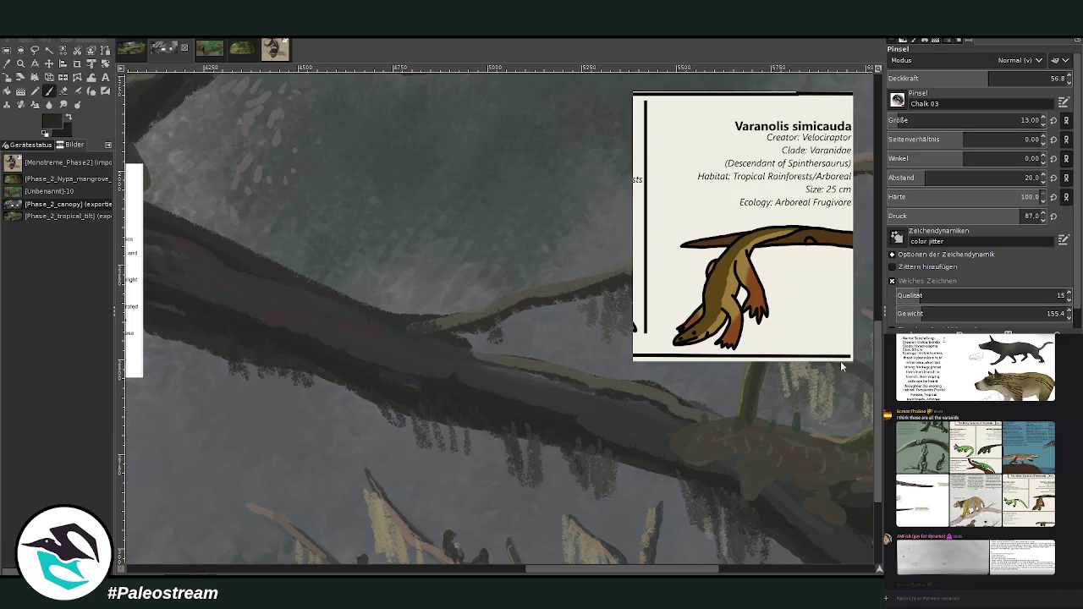
{"action": "scroll", "coordinate": [899, 114], "scroll_direction": "up", "scroll_amount": 4}
{"action": "left_click", "coordinate": [1014, 74]}
{"action": "scroll", "coordinate": [462, 571], "scroll_direction": "right", "scroll_amount": 1}
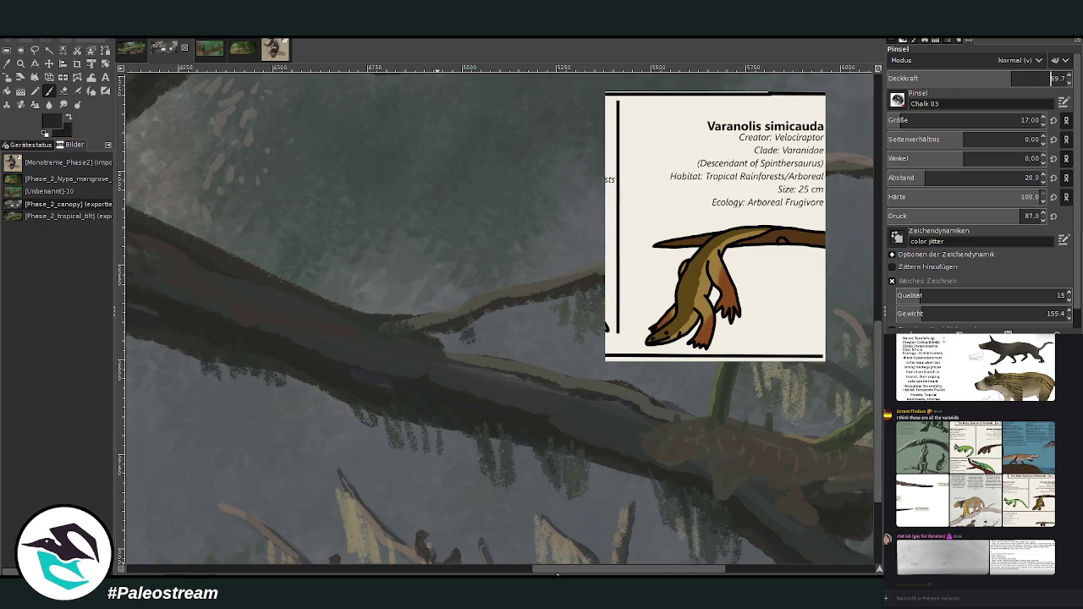
{"action": "scroll", "coordinate": [462, 571], "scroll_direction": "right", "scroll_amount": 4}
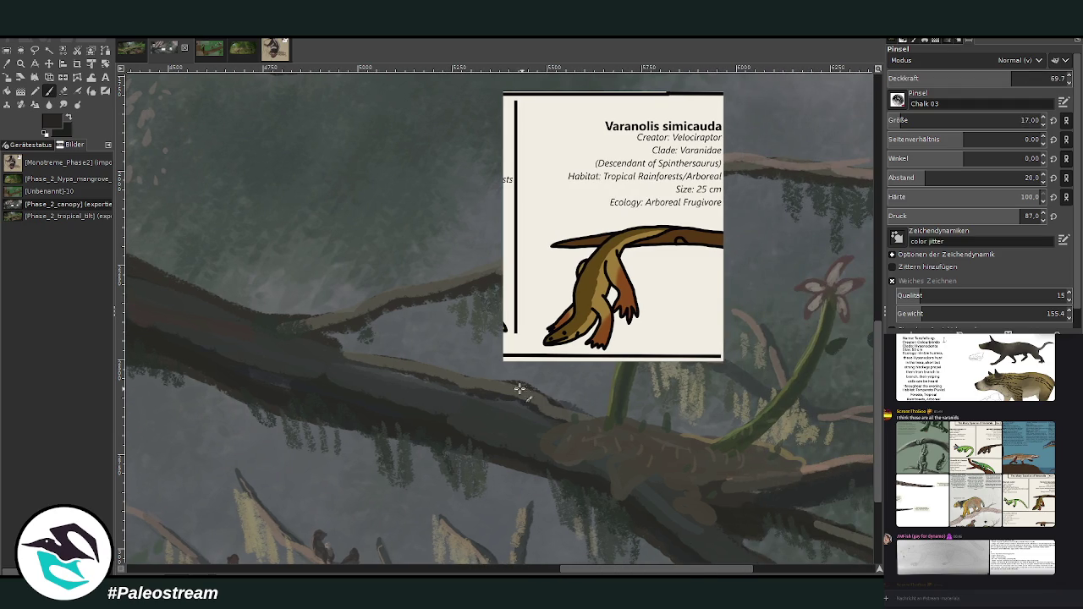
{"action": "scroll", "coordinate": [900, 119], "scroll_direction": "up", "scroll_amount": 12}
{"action": "left_click", "coordinate": [48, 63]}
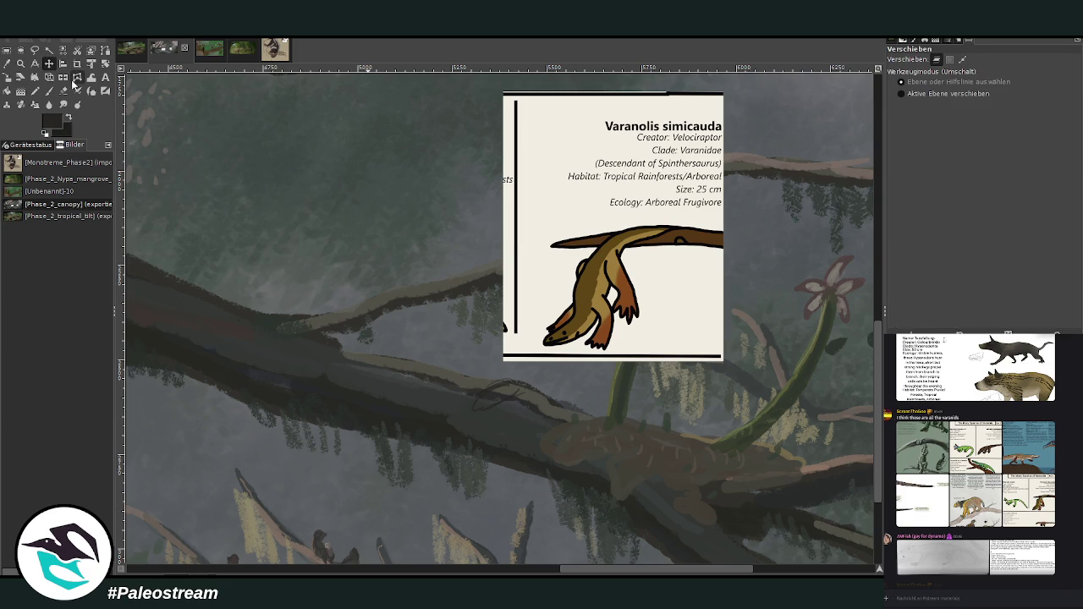
{"action": "left_click", "coordinate": [49, 92]}
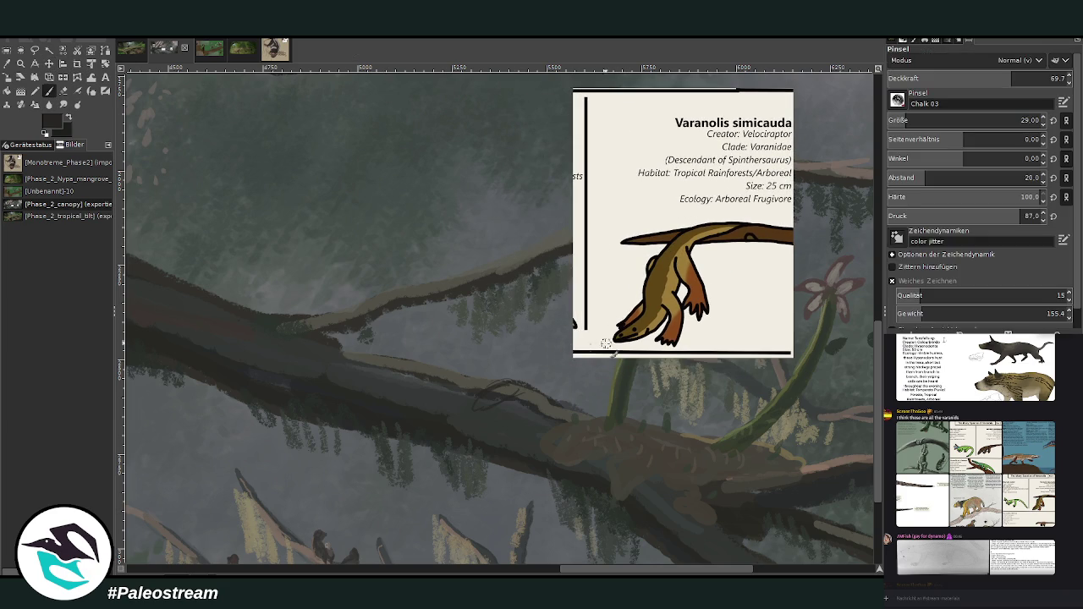
At 83.9 opacity, sketch the lizard's outline on the branch with tail lines hanging below
{"action": "left_click", "coordinate": [1030, 70]}
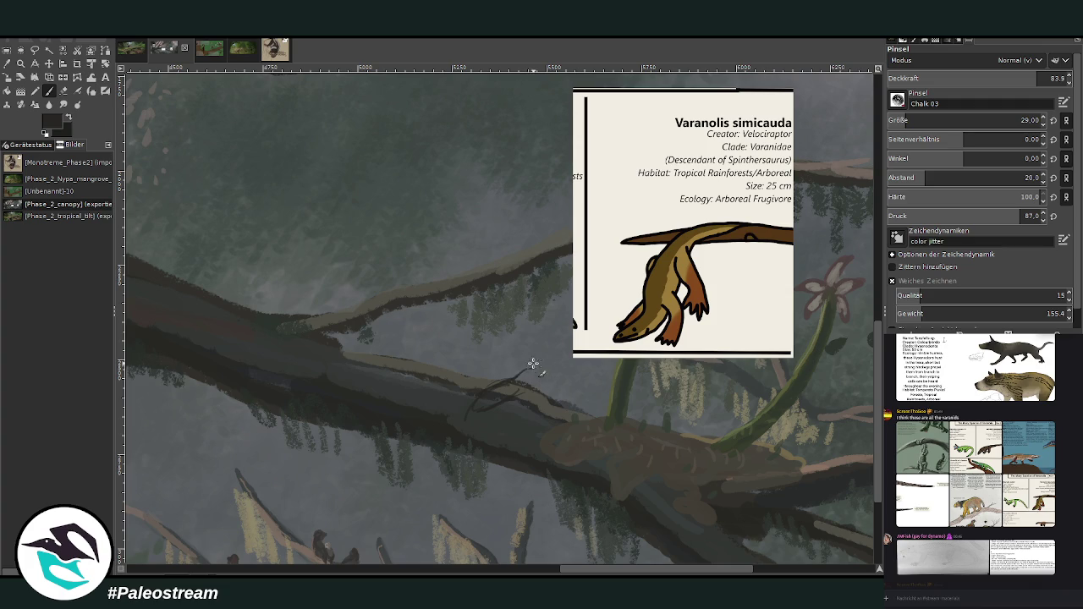
{"action": "mouse_move", "coordinate": [508, 383]}
{"action": "left_mouse_down"}
{"action": "mouse_move", "coordinate": [539, 370]}
{"action": "mouse_move", "coordinate": [531, 376]}
{"action": "left_mouse_up"}
{"action": "key", "text": "shift+e"}
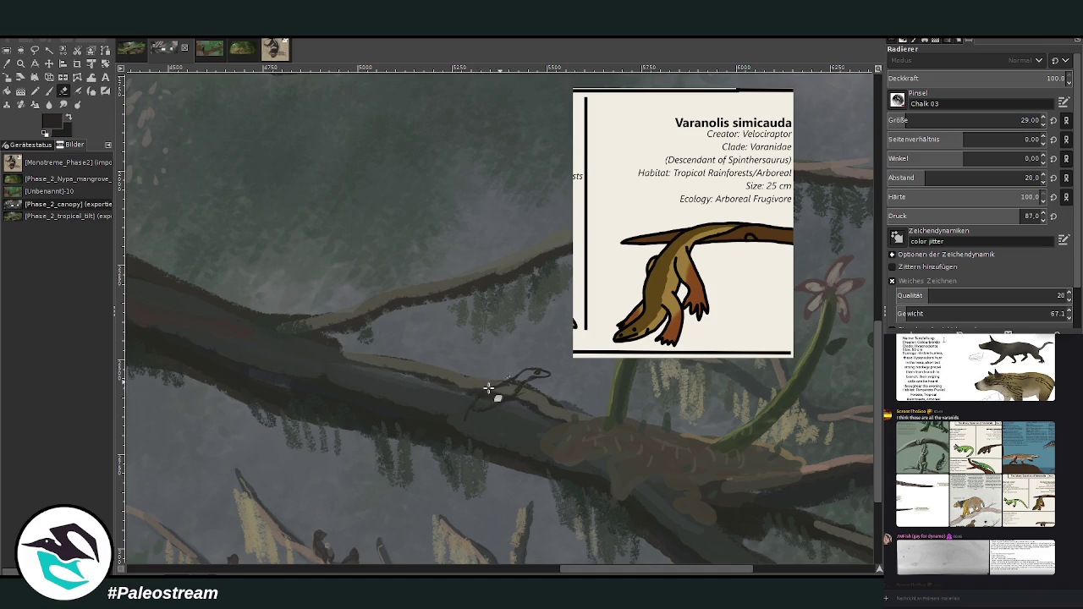
{"action": "key", "text": "p"}
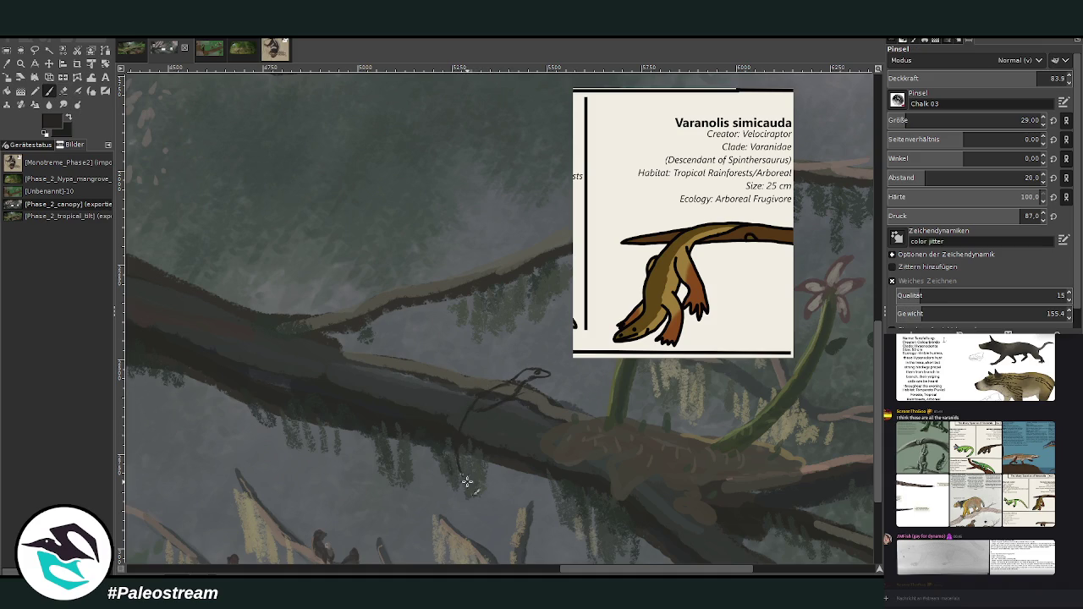
{"action": "mouse_move", "coordinate": [458, 423]}
{"action": "left_mouse_down"}
{"action": "mouse_move", "coordinate": [472, 481]}
{"action": "mouse_move", "coordinate": [469, 467]}
{"action": "left_mouse_up"}
{"action": "left_click_drag", "start_coordinate": [472, 479], "coordinate": [476, 404]}
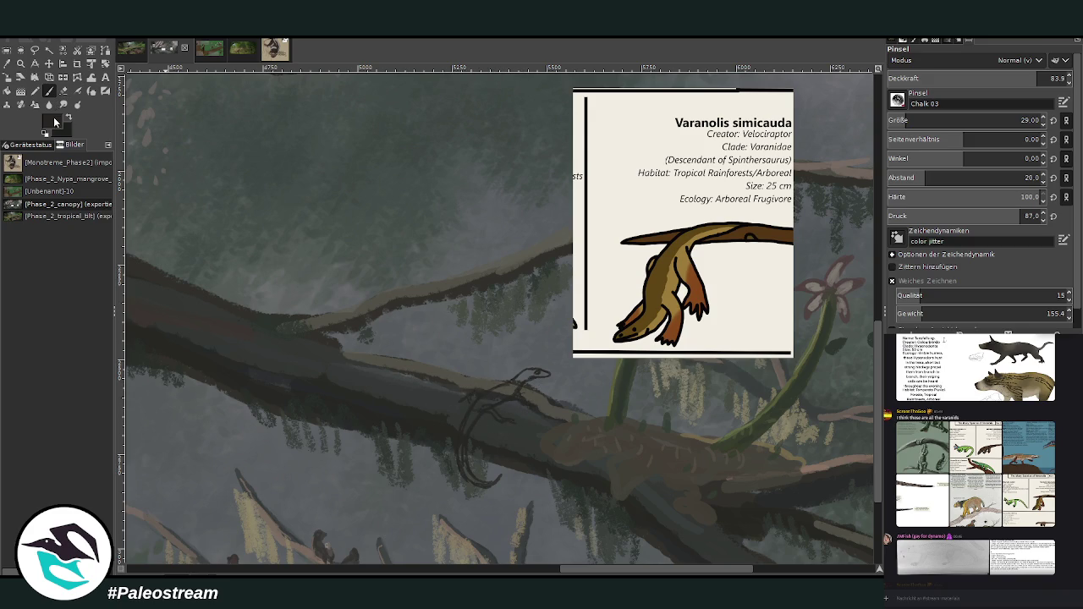
Dab dark chalk strokes on the branch at size 43, opacity 58.7, then raise opacity to 74.8
{"action": "key", "text": "o"}
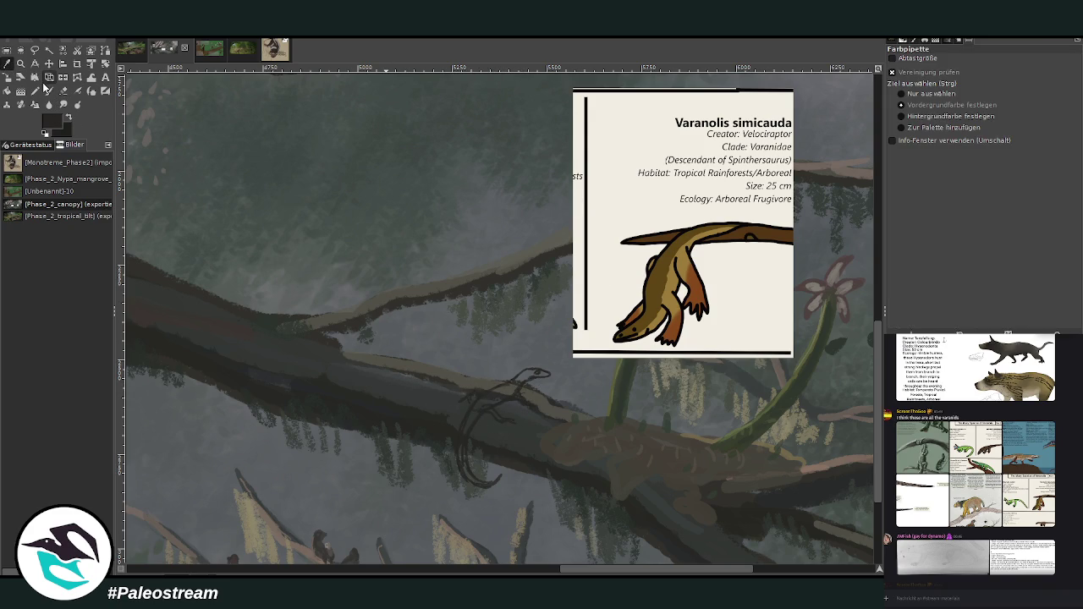
{"action": "key", "text": "p"}
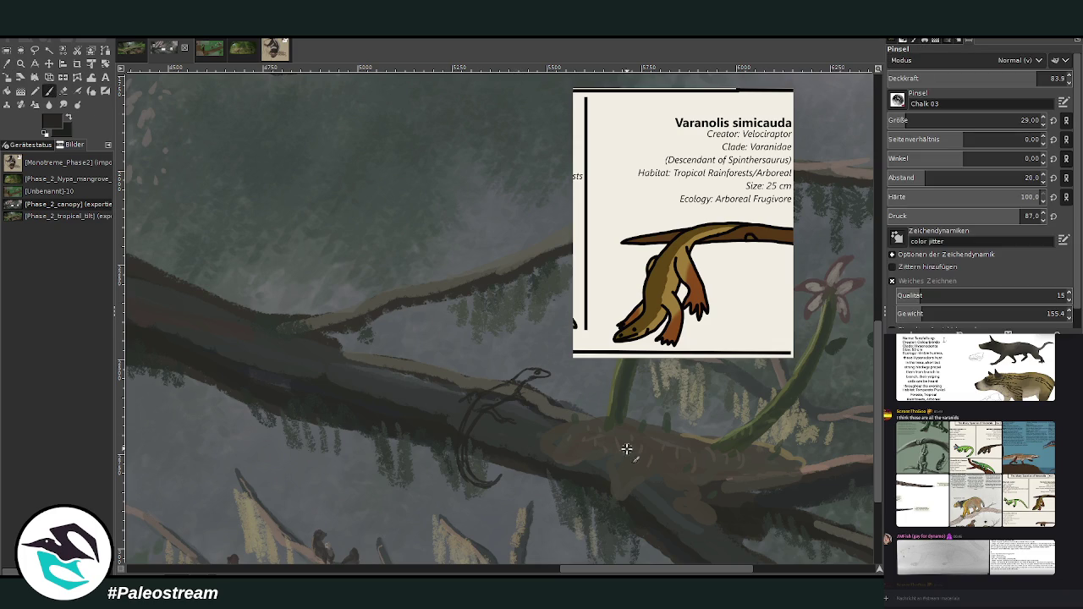
{"action": "left_click_drag", "start_coordinate": [930, 120], "coordinate": [944, 121]}
{"action": "left_click_drag", "start_coordinate": [1039, 78], "coordinate": [993, 77]}
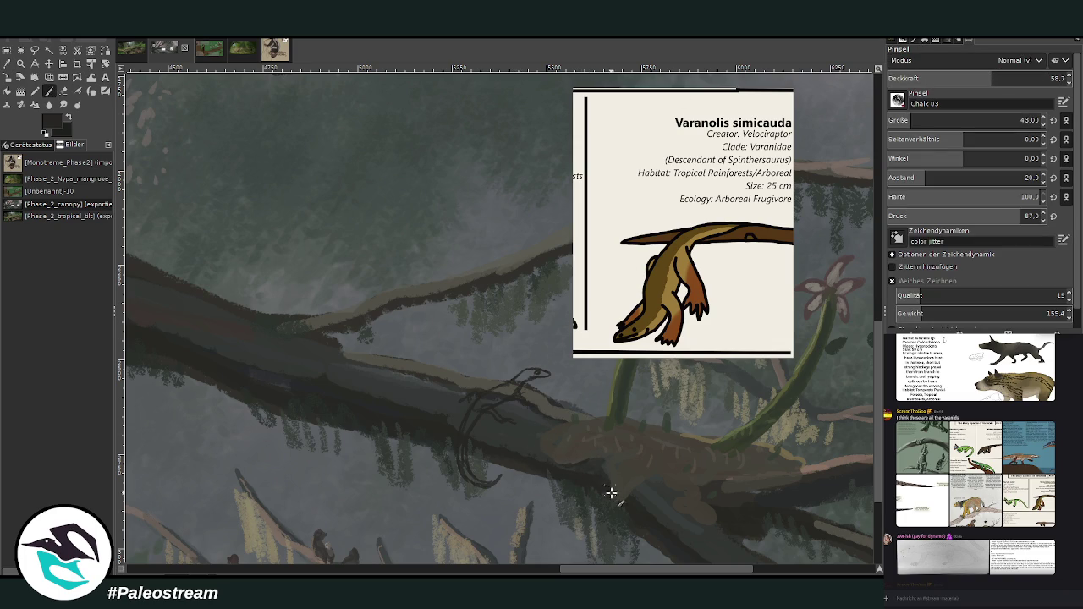
{"action": "left_click_drag", "start_coordinate": [715, 482], "coordinate": [728, 479]}
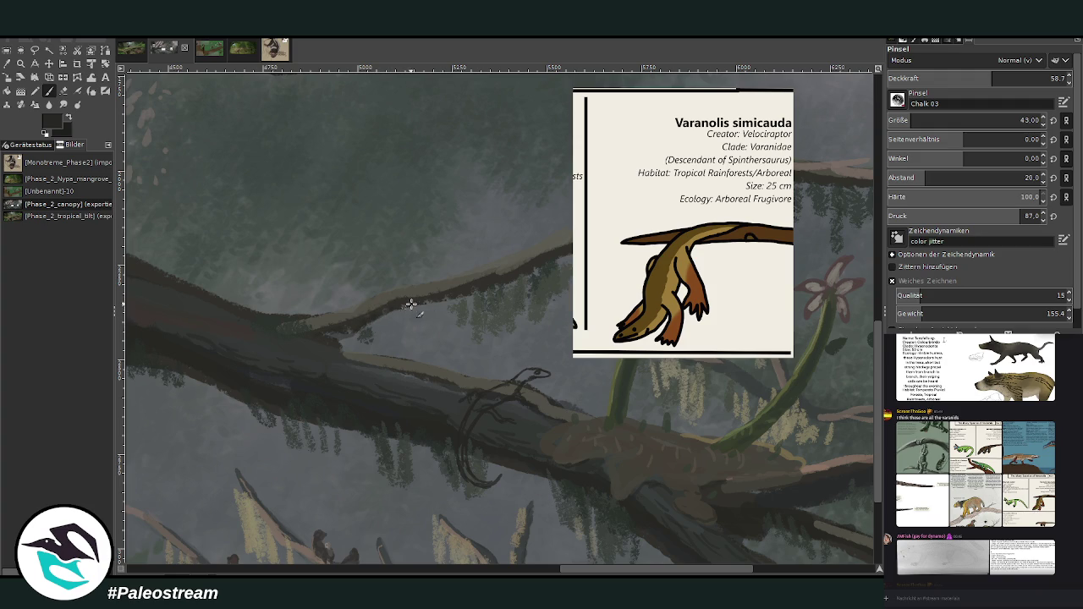
{"action": "scroll", "coordinate": [595, 513], "scroll_direction": "left", "scroll_amount": 4}
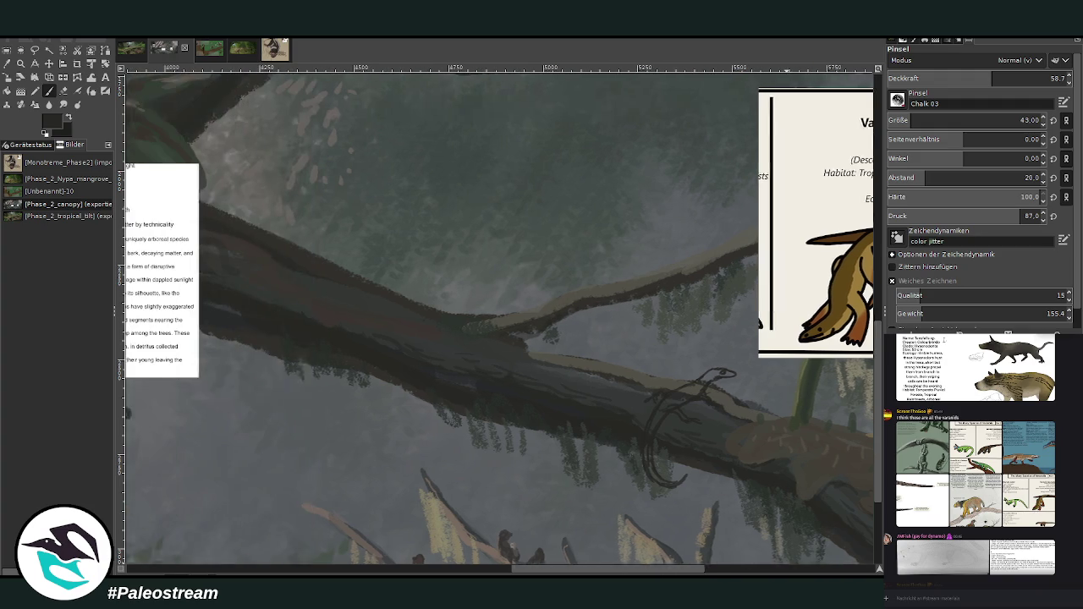
{"action": "scroll", "coordinate": [515, 354], "scroll_direction": "left", "scroll_amount": 1}
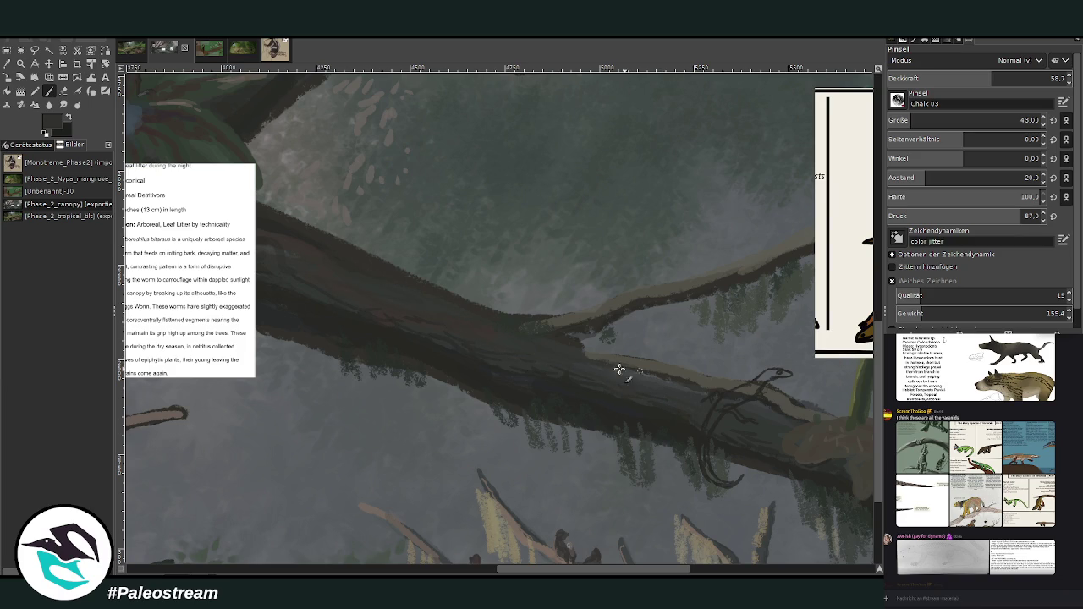
{"action": "scroll", "coordinate": [657, 532], "scroll_direction": "right", "scroll_amount": 2}
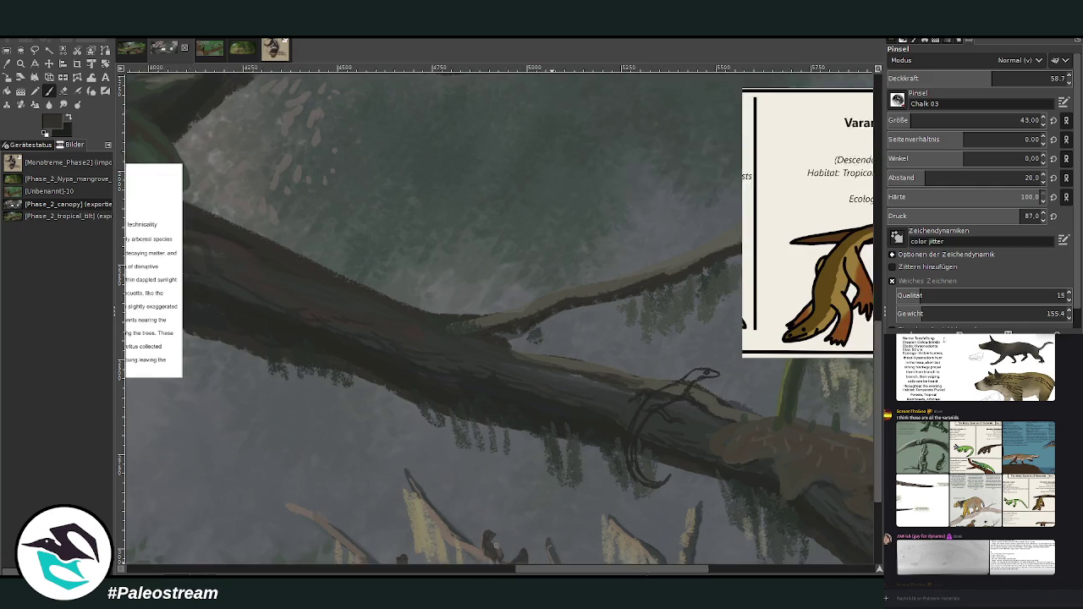
{"action": "scroll", "coordinate": [664, 423], "scroll_direction": "right", "scroll_amount": 3}
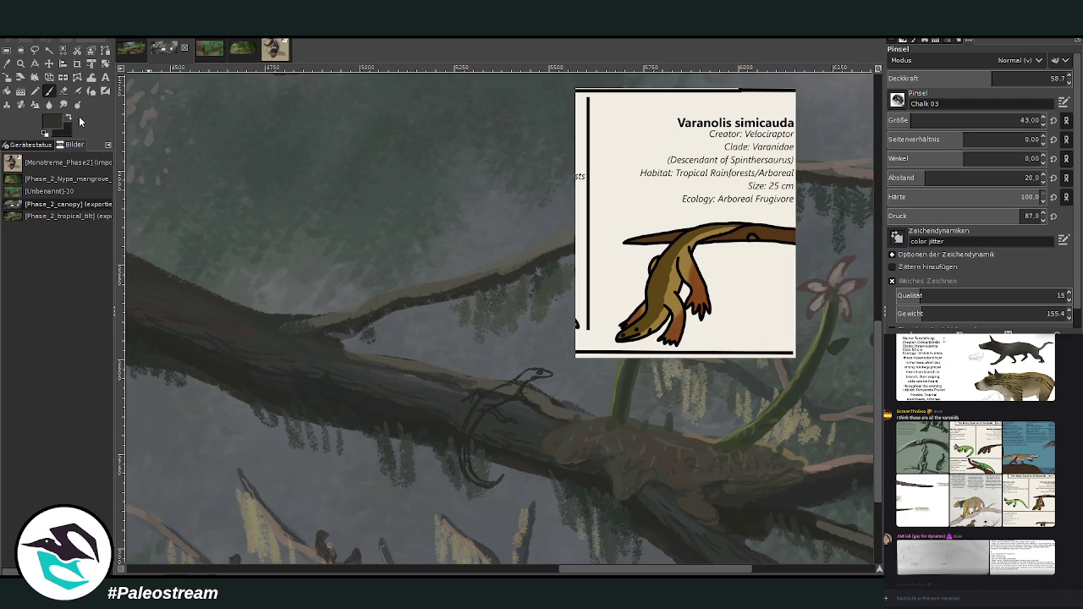
{"action": "left_click_drag", "start_coordinate": [990, 78], "coordinate": [1021, 62]}
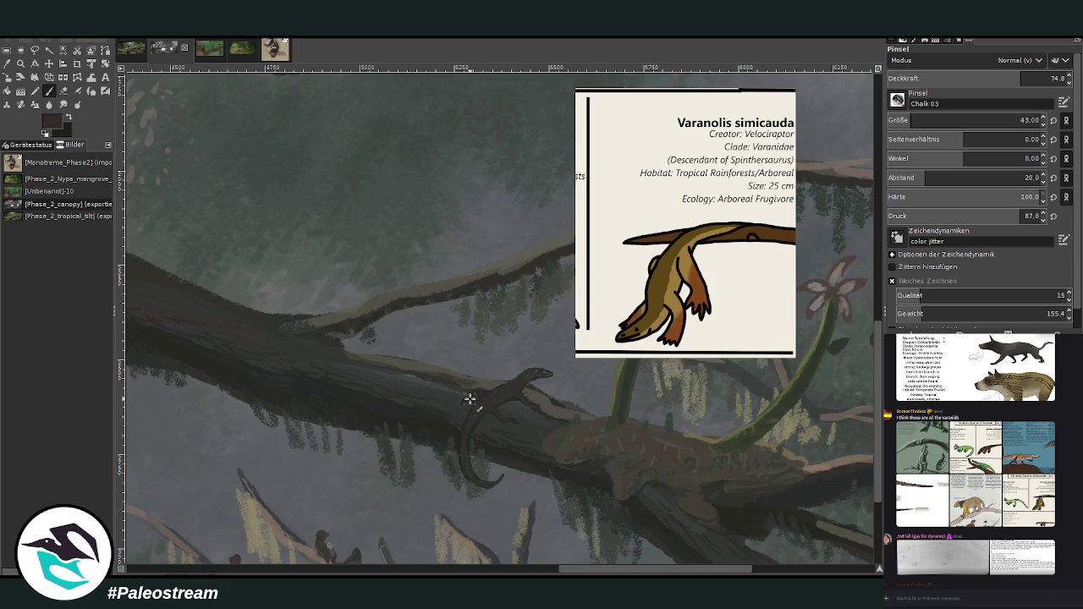
Pick a light beige colour and repaint the lizard's head and neck stripe
{"action": "left_click", "coordinate": [848, 347], "text": "ctrl"}
{"action": "scroll", "coordinate": [973, 120], "scroll_direction": "down", "scroll_amount": 16}
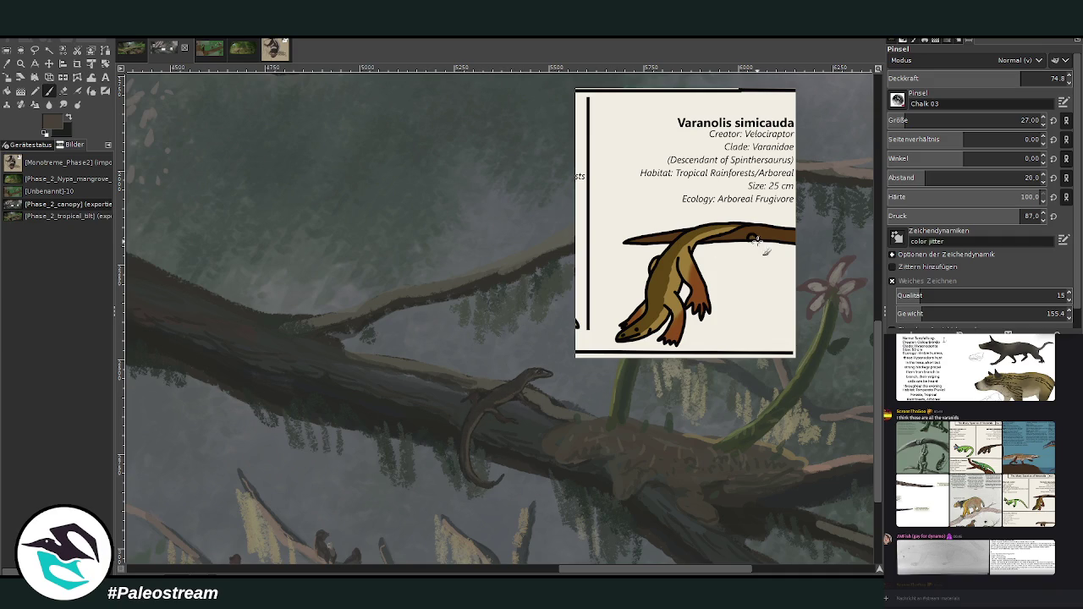
{"action": "left_click", "coordinate": [860, 333], "text": "ctrl"}
{"action": "left_click", "coordinate": [853, 330], "text": "ctrl"}
{"action": "scroll", "coordinate": [901, 121], "scroll_direction": "down", "scroll_amount": 12}
{"action": "left_click_drag", "start_coordinate": [536, 366], "coordinate": [524, 369]}
{"action": "left_click_drag", "start_coordinate": [539, 367], "coordinate": [513, 373]}
{"action": "mouse_move", "coordinate": [522, 364]}
{"action": "left_mouse_down"}
{"action": "mouse_move", "coordinate": [527, 375]}
{"action": "mouse_move", "coordinate": [507, 381]}
{"action": "left_mouse_up"}
{"action": "left_click_drag", "start_coordinate": [543, 370], "coordinate": [527, 374]}
Sample dark and olive-khaki colours from the painting, then delete the Varanolis reference card
{"action": "left_click", "coordinate": [7, 62]}
{"action": "left_click", "coordinate": [523, 380]}
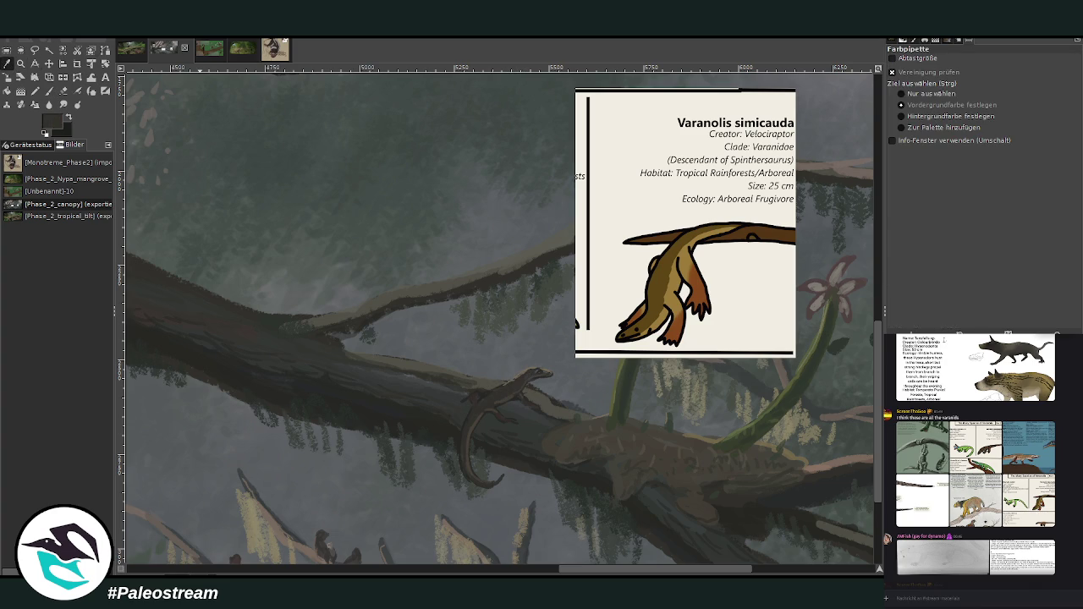
{"action": "left_click", "coordinate": [49, 91]}
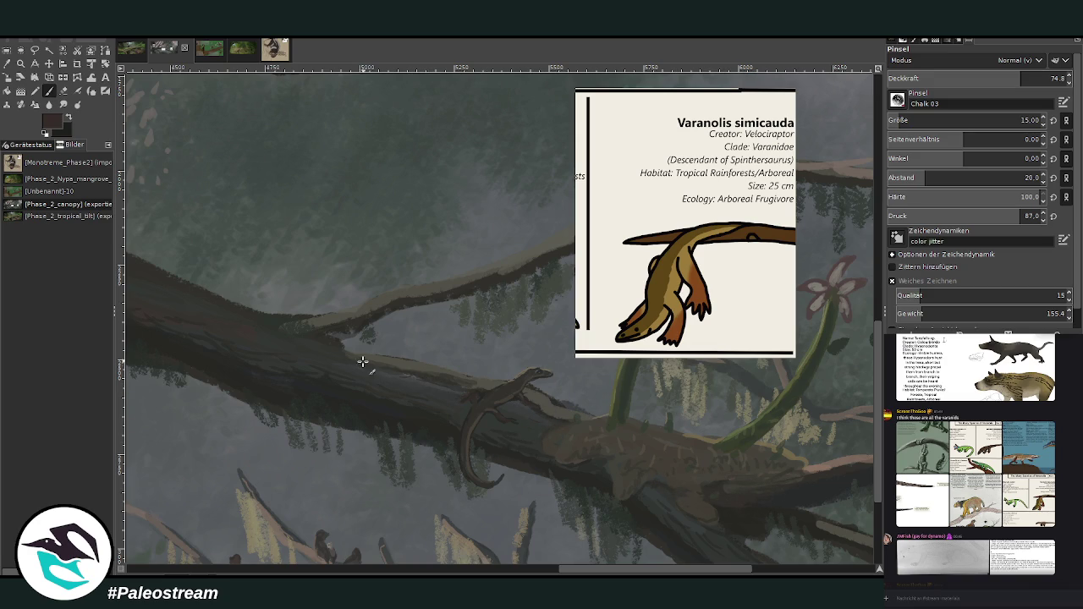
{"action": "key", "text": "o"}
{"action": "left_click", "coordinate": [711, 438]}
{"action": "key", "text": "p"}
{"action": "key", "text": "Delete"}
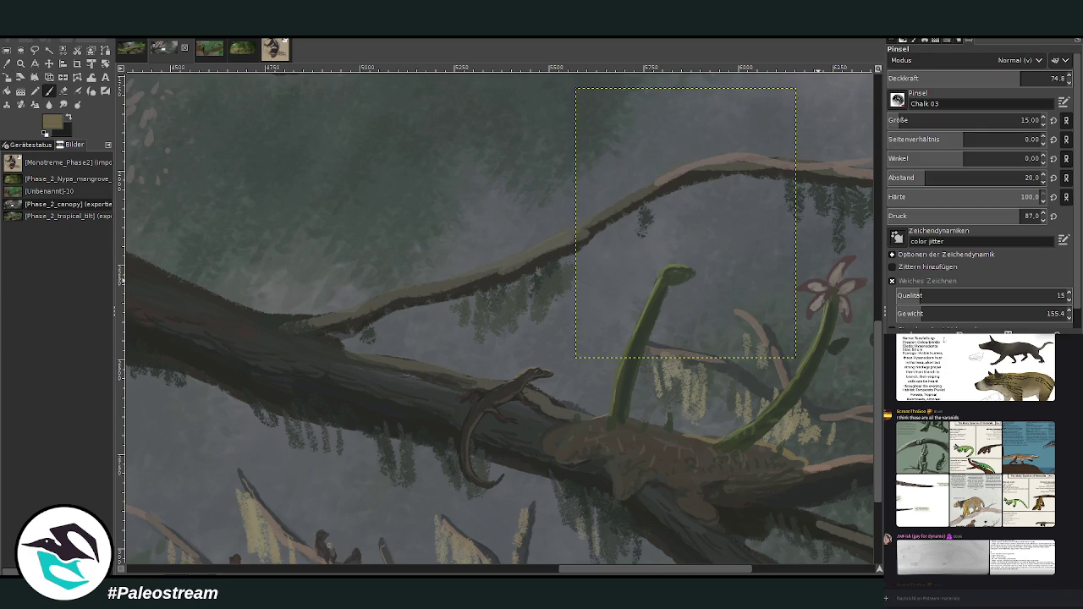
Sample a grey-brown from the branch and darken the lower-left green stem
{"action": "key", "text": "ctrl+h"}
{"action": "key", "text": "o"}
{"action": "left_click", "coordinate": [769, 158]}
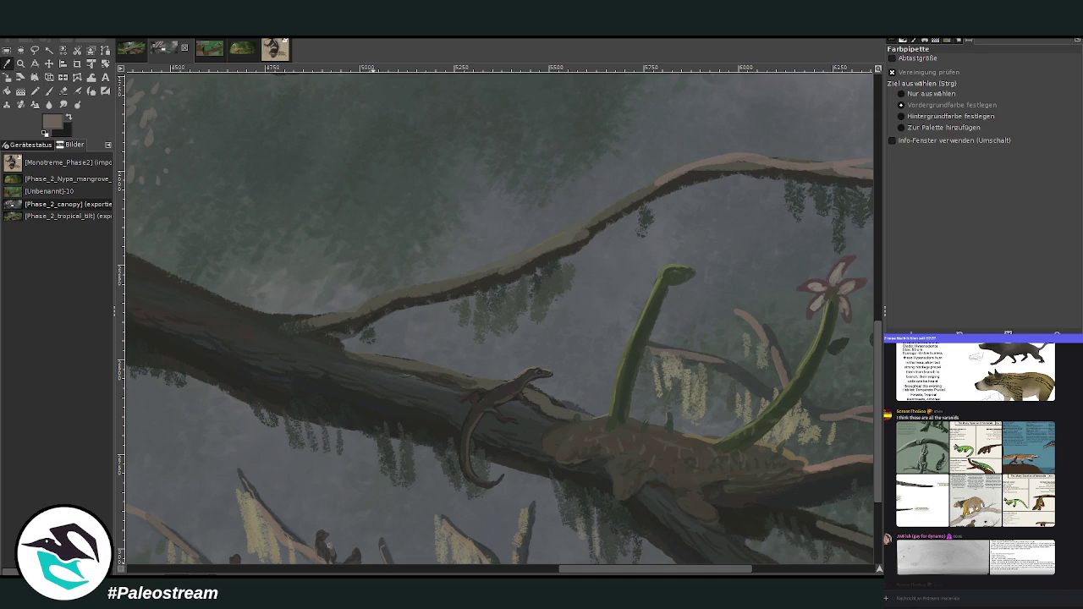
{"action": "left_click", "coordinate": [48, 91]}
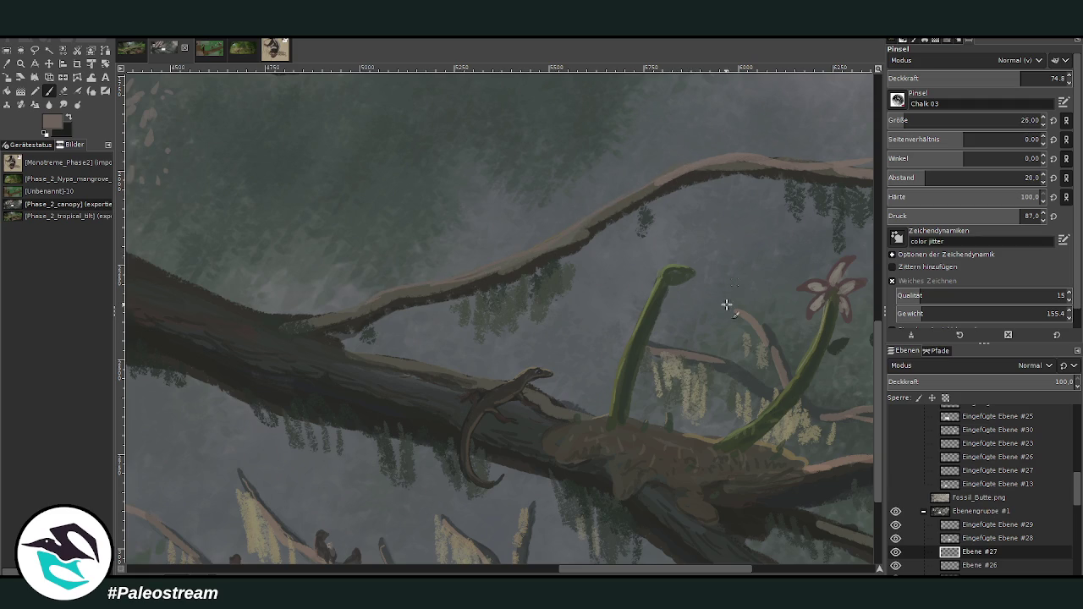
{"action": "scroll", "coordinate": [641, 505], "scroll_direction": "right", "scroll_amount": 3}
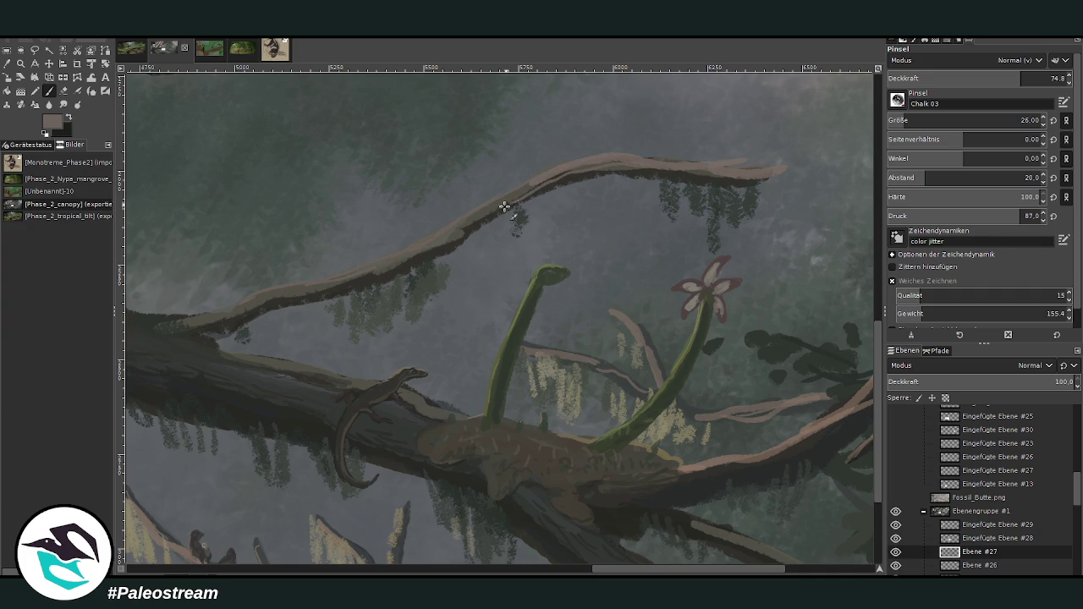
{"action": "left_click_drag", "start_coordinate": [491, 398], "coordinate": [538, 290]}
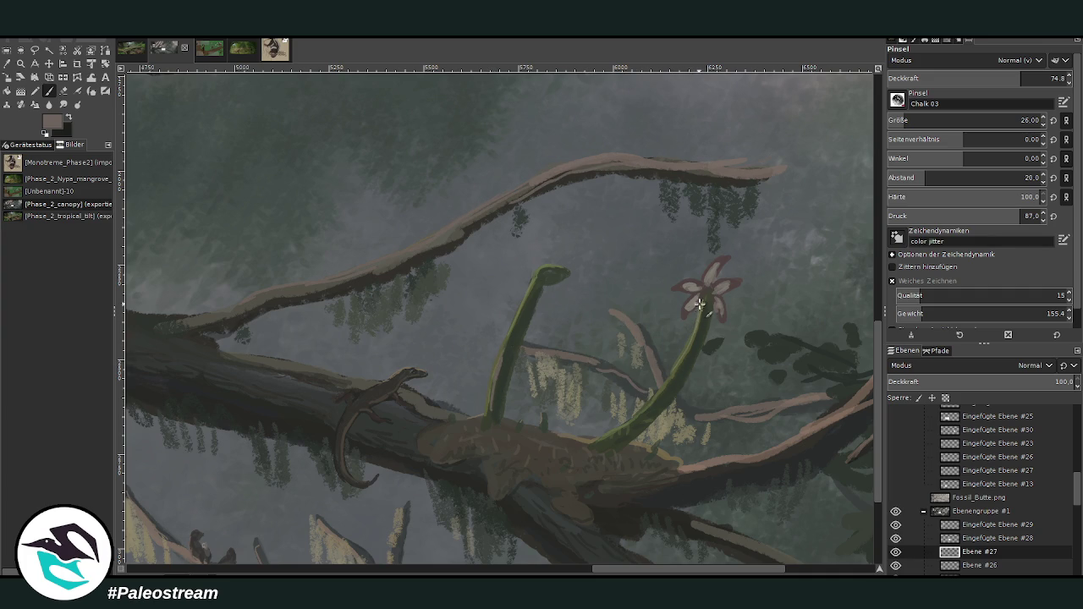
Repaint the pink flower's upper petals with a lighter beige
{"action": "left_click", "coordinate": [848, 315], "text": "ctrl"}
{"action": "left_click_drag", "start_coordinate": [719, 258], "coordinate": [724, 266]}
{"action": "left_click_drag", "start_coordinate": [710, 266], "coordinate": [700, 283]}
At brush opacity 37.5, stroke along the upper branch's edge, then zoom out
{"action": "left_click", "coordinate": [1051, 78]}
{"action": "type", "text": "3"}
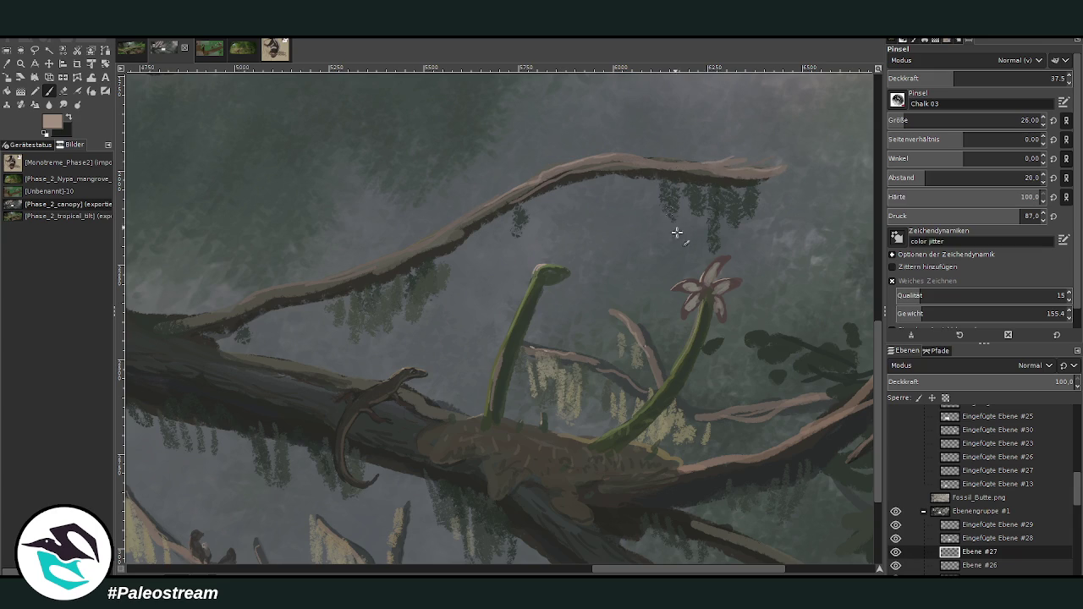
{"action": "scroll", "coordinate": [613, 571], "scroll_direction": "left", "scroll_amount": 3}
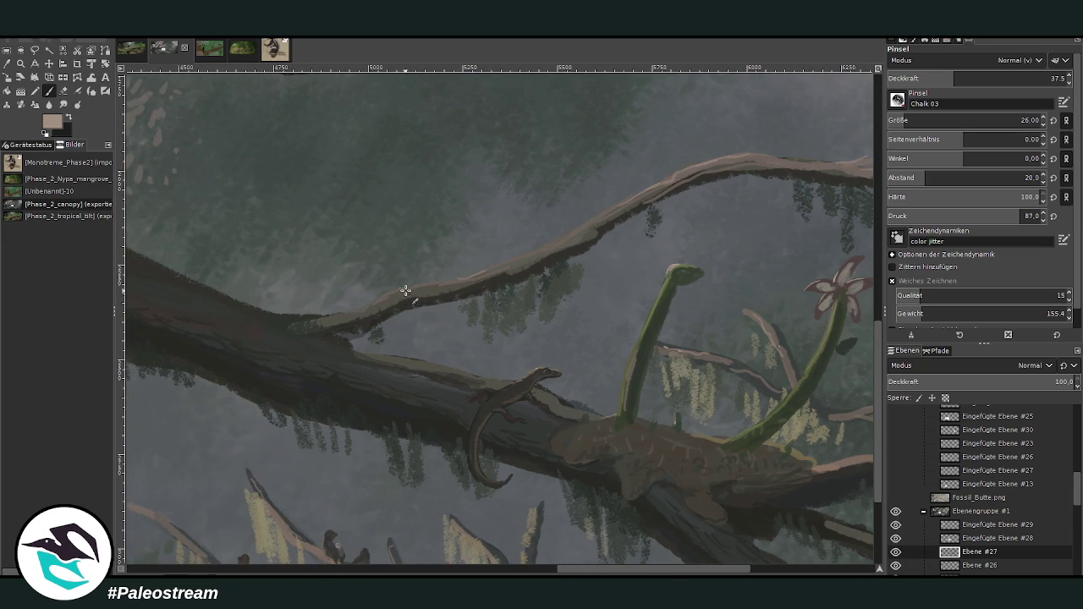
{"action": "left_click_drag", "start_coordinate": [373, 303], "coordinate": [314, 326]}
{"action": "scroll", "coordinate": [290, 361], "scroll_direction": "down", "scroll_amount": 1}
{"action": "scroll", "coordinate": [290, 361], "scroll_direction": "down", "scroll_amount": 2}
{"action": "scroll", "coordinate": [290, 361], "scroll_direction": "down", "scroll_amount": 2}
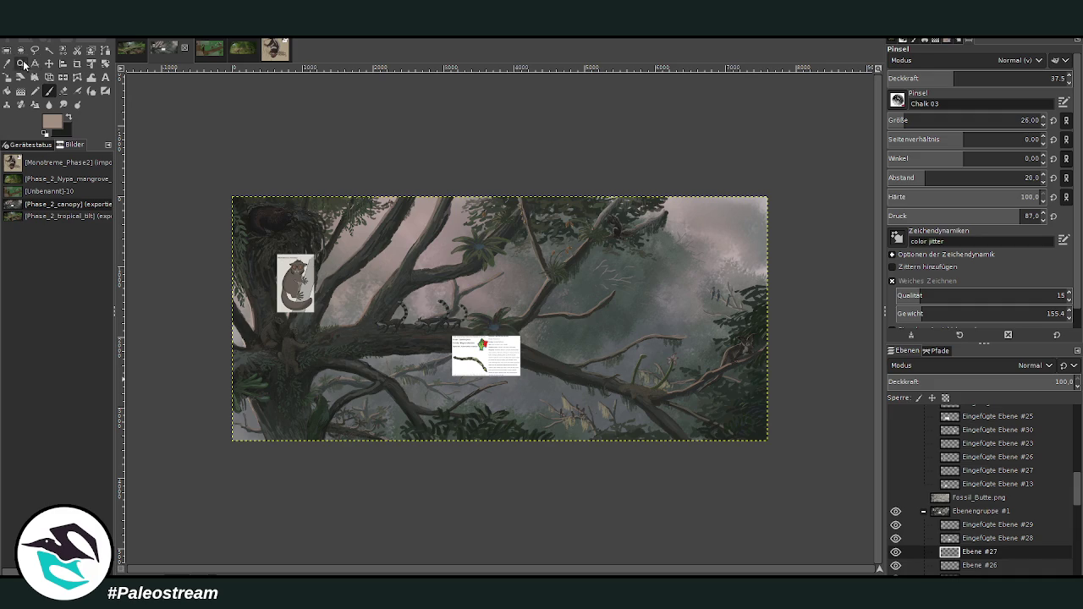
Zoom in on the bromeliad branch and move the worm info card up and right
{"action": "left_click", "coordinate": [21, 64]}
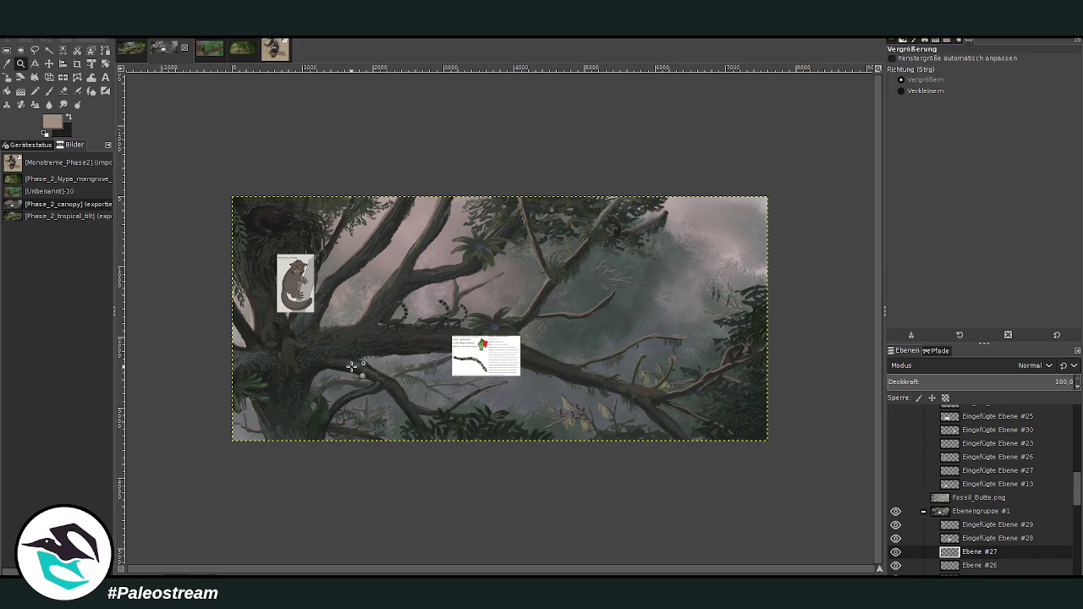
{"action": "left_click_drag", "start_coordinate": [305, 278], "coordinate": [472, 498]}
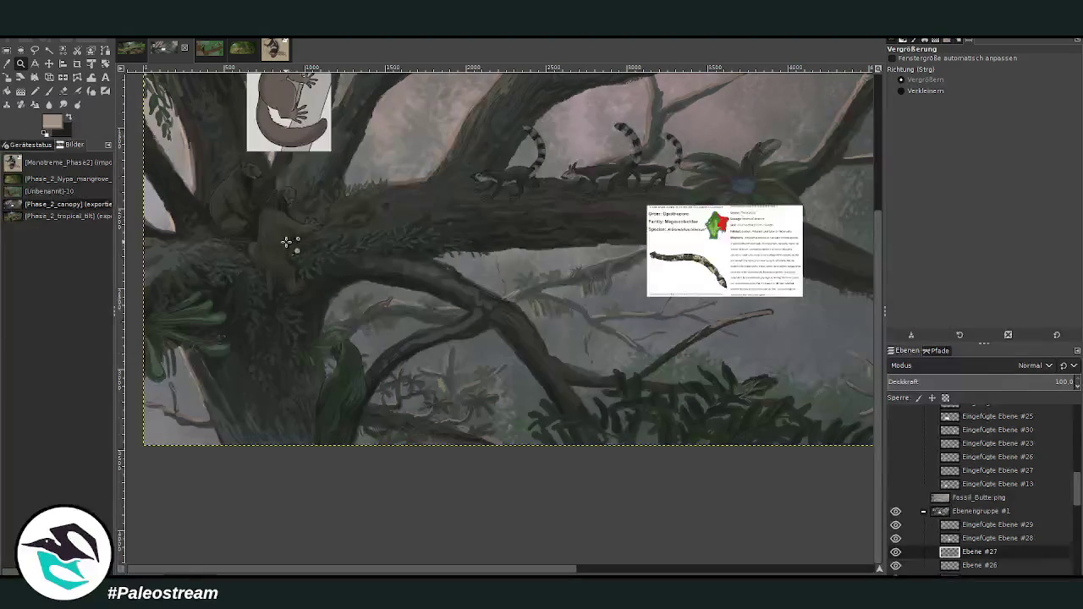
{"action": "left_click_drag", "start_coordinate": [409, 573], "coordinate": [518, 531]}
{"action": "key", "text": "m"}
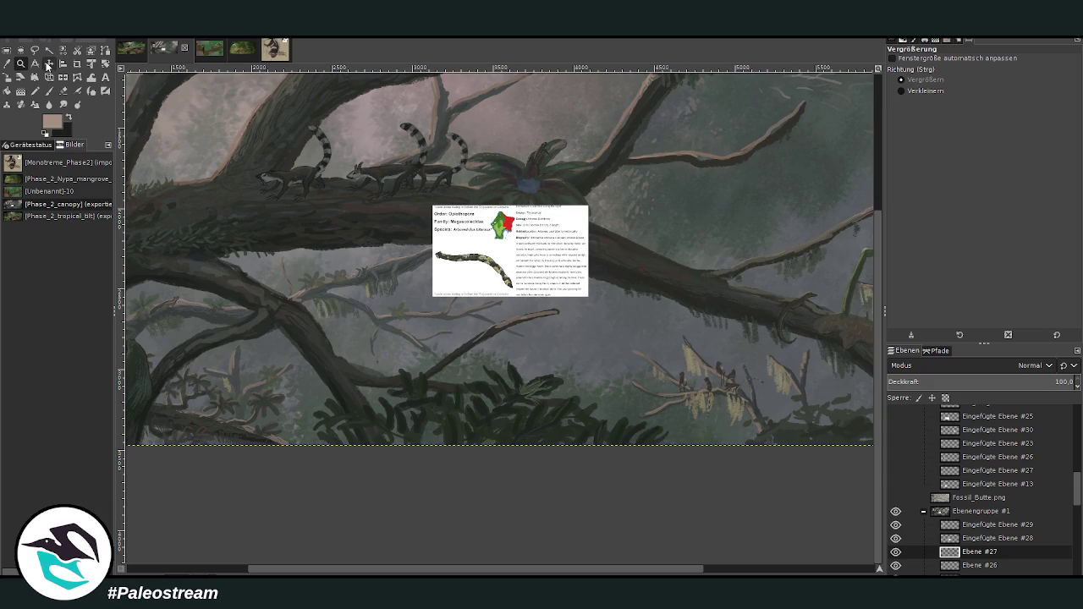
{"action": "left_click_drag", "start_coordinate": [478, 240], "coordinate": [653, 185]}
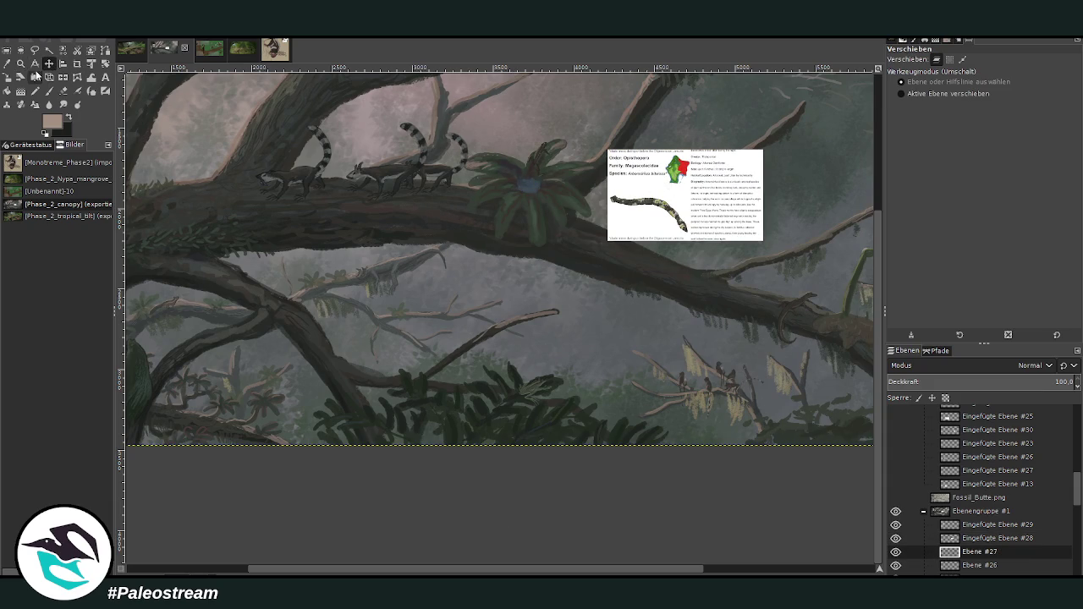
{"action": "key", "text": "z"}
{"action": "left_click_drag", "start_coordinate": [460, 120], "coordinate": [665, 294]}
{"action": "left_click_drag", "start_coordinate": [319, 139], "coordinate": [770, 553]}
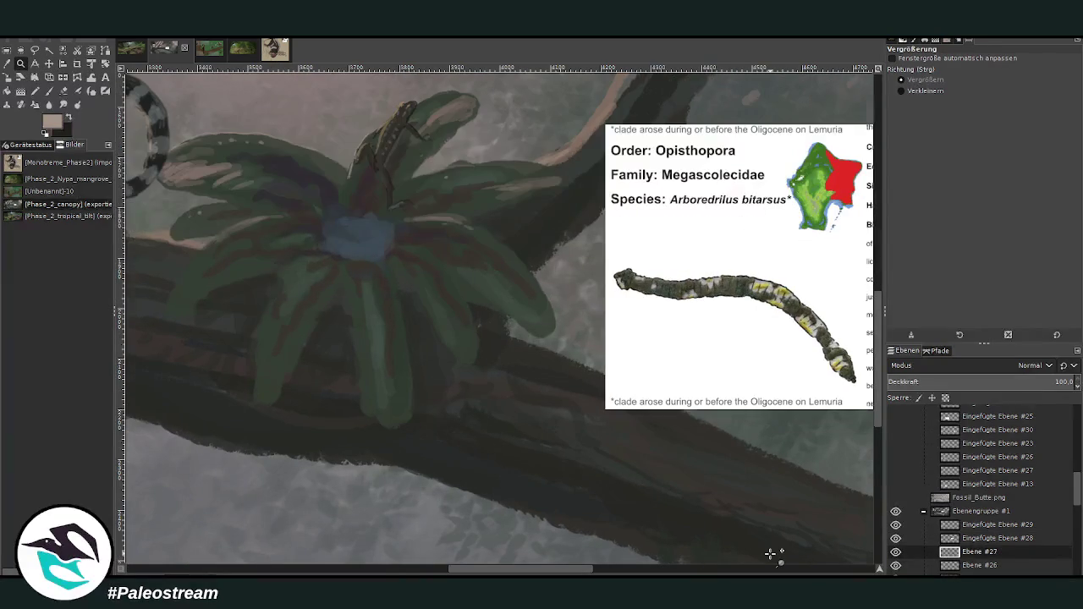
Sample a dark bromeliad shade and paint the worm's first curved strokes at opacity 71.3, size 36
{"action": "key", "text": "o"}
{"action": "left_click", "coordinate": [416, 322]}
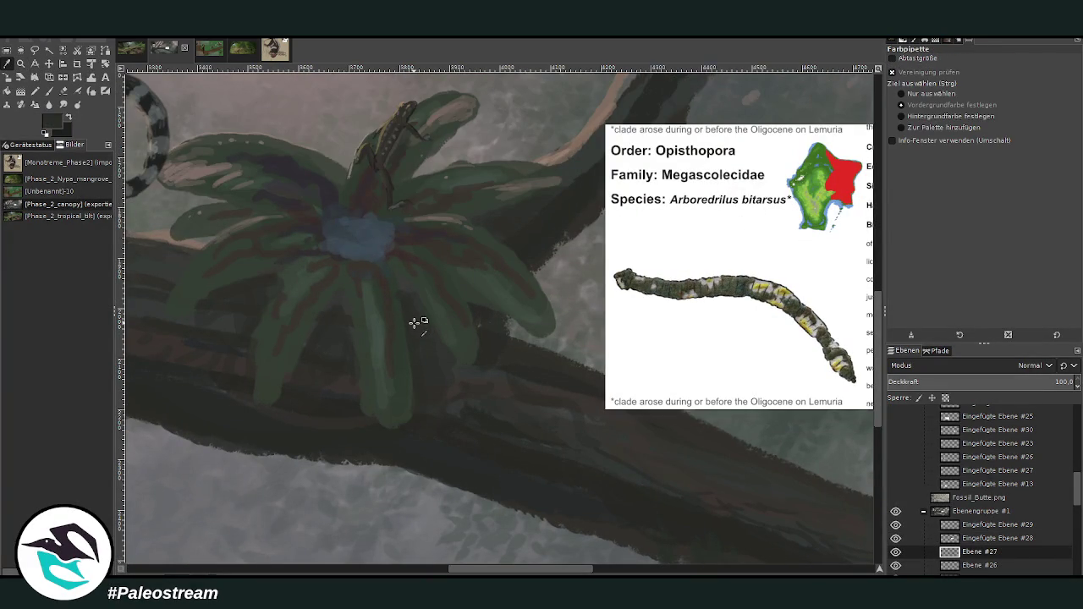
{"action": "left_click", "coordinate": [48, 91]}
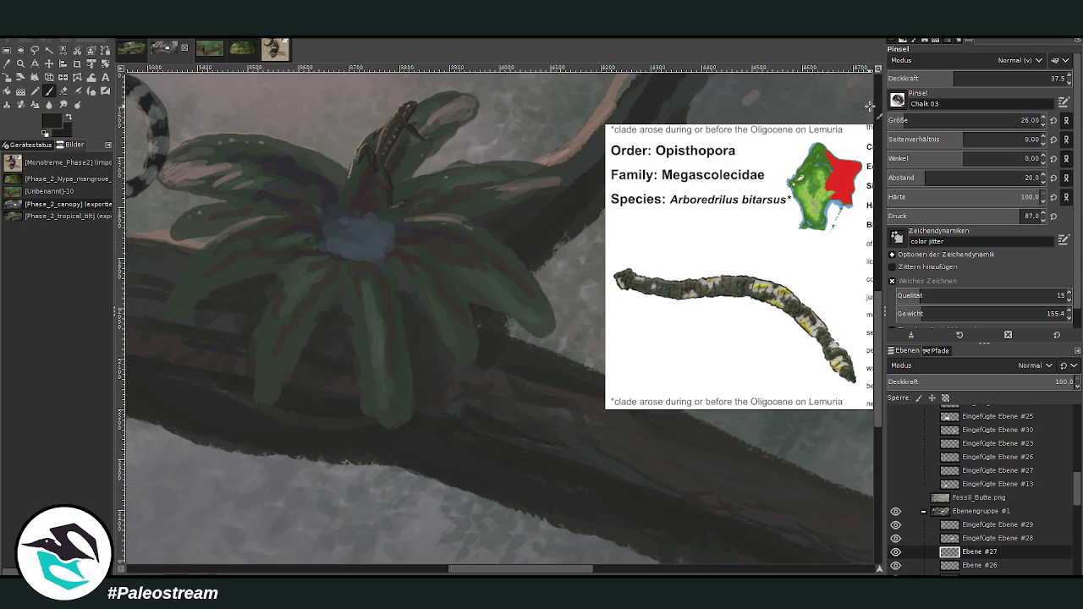
{"action": "left_click", "coordinate": [1012, 78]}
{"action": "left_click", "coordinate": [914, 120]}
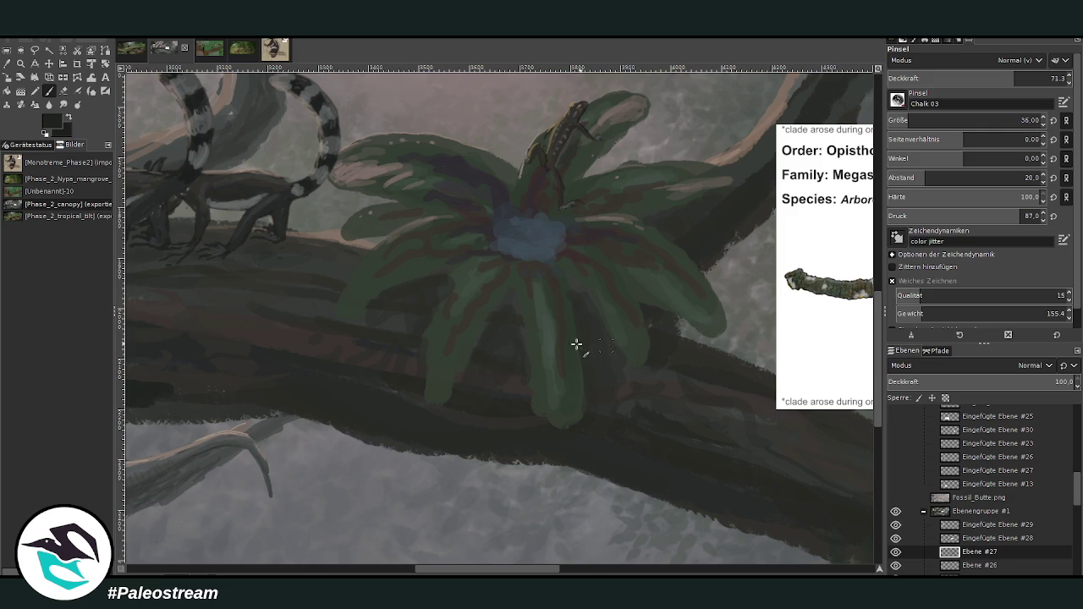
{"action": "left_click_drag", "start_coordinate": [493, 367], "coordinate": [491, 387]}
{"action": "mouse_move", "coordinate": [505, 569]}
{"action": "left_mouse_down"}
{"action": "mouse_move", "coordinate": [518, 573]}
{"action": "mouse_move", "coordinate": [501, 573]}
{"action": "left_mouse_up"}
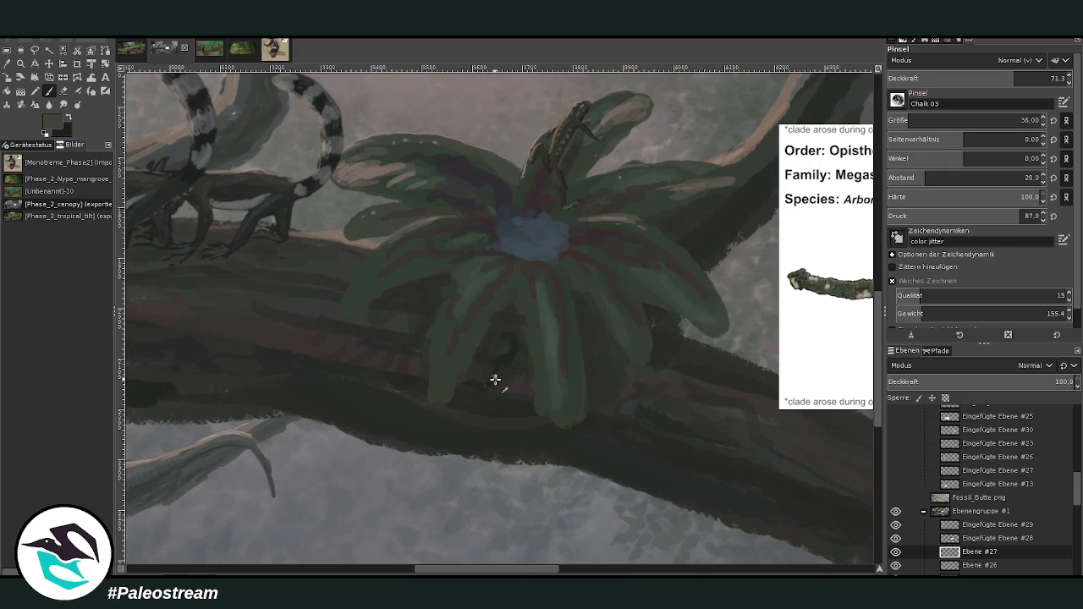
{"action": "left_click_drag", "start_coordinate": [505, 572], "coordinate": [517, 574]}
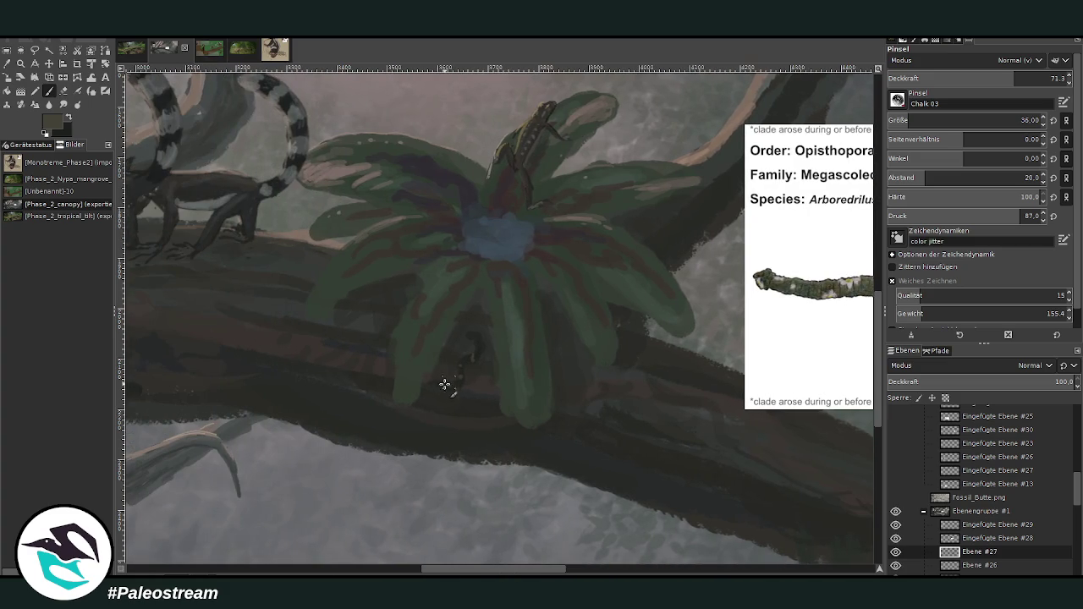
Extend the worm upward toward the leaves and shrink the brush to size 10
{"action": "left_click", "coordinate": [485, 373], "text": "ctrl"}
{"action": "left_click_drag", "start_coordinate": [472, 358], "coordinate": [478, 338]}
{"action": "key", "text": "x"}
{"action": "key", "text": "bracketleft"}
{"action": "key", "text": "bracketleft"}
{"action": "key", "text": "bracketleft"}
With a size-18 brush at 52.1 opacity, dab grey-blue into the bromeliad's centre
{"action": "key", "text": "bracketright"}
{"action": "key", "text": "bracketright"}
{"action": "key", "text": "bracketright"}
{"action": "key", "text": "less"}
{"action": "key", "text": "less"}
{"action": "key", "text": "less"}
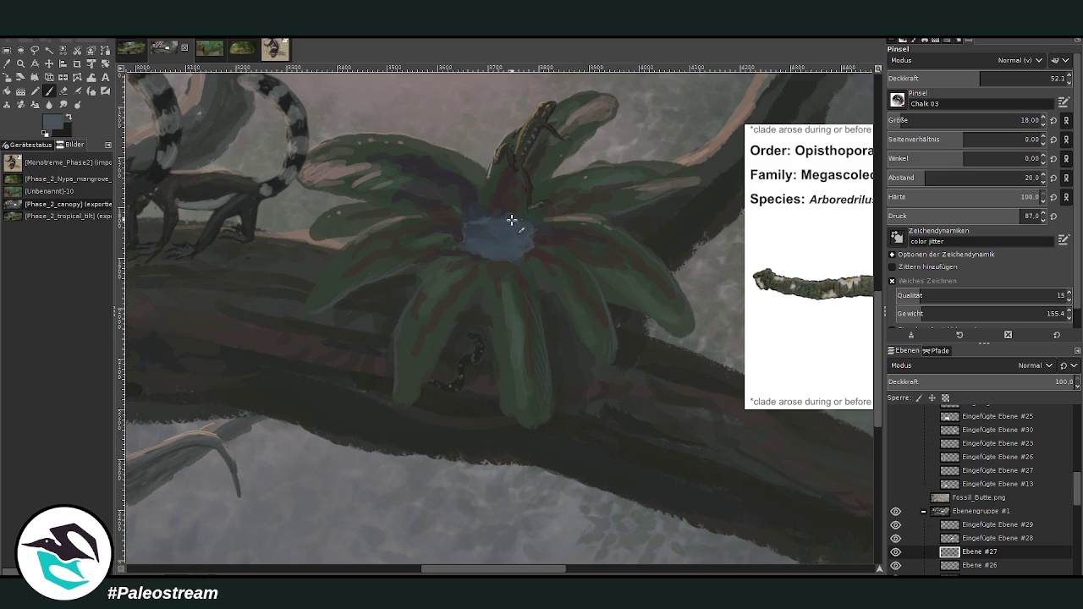
{"action": "left_click", "coordinate": [743, 261], "text": "ctrl"}
{"action": "left_click", "coordinate": [518, 242]}
{"action": "scroll", "coordinate": [893, 119], "scroll_direction": "up", "scroll_amount": 4}
Sample a dark green from the painting and set the brush size to 80
{"action": "key", "text": "o"}
{"action": "left_click", "coordinate": [485, 281]}
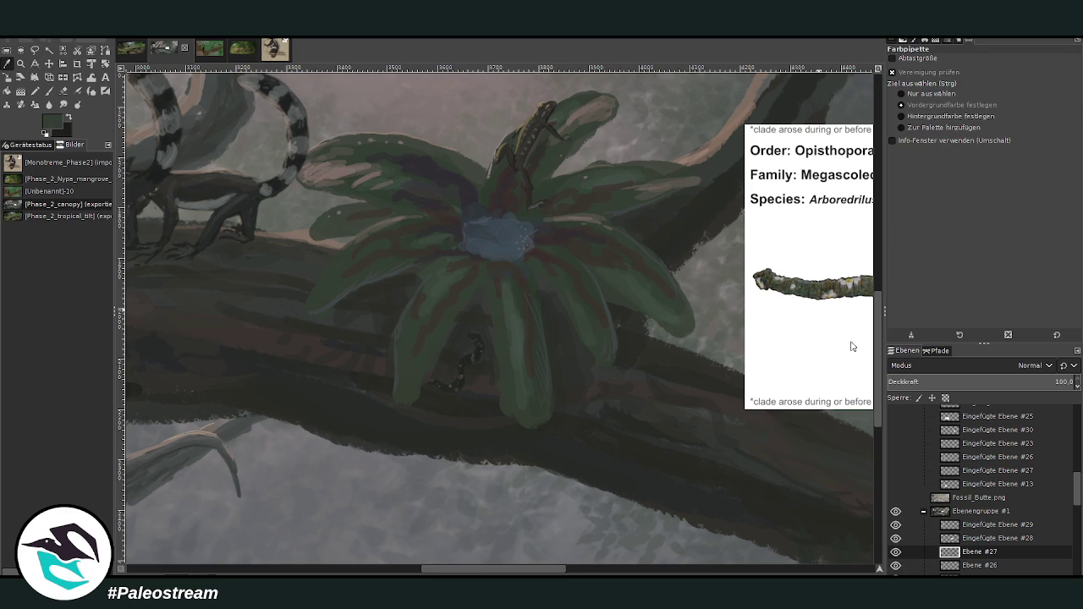
{"action": "key", "text": "p"}
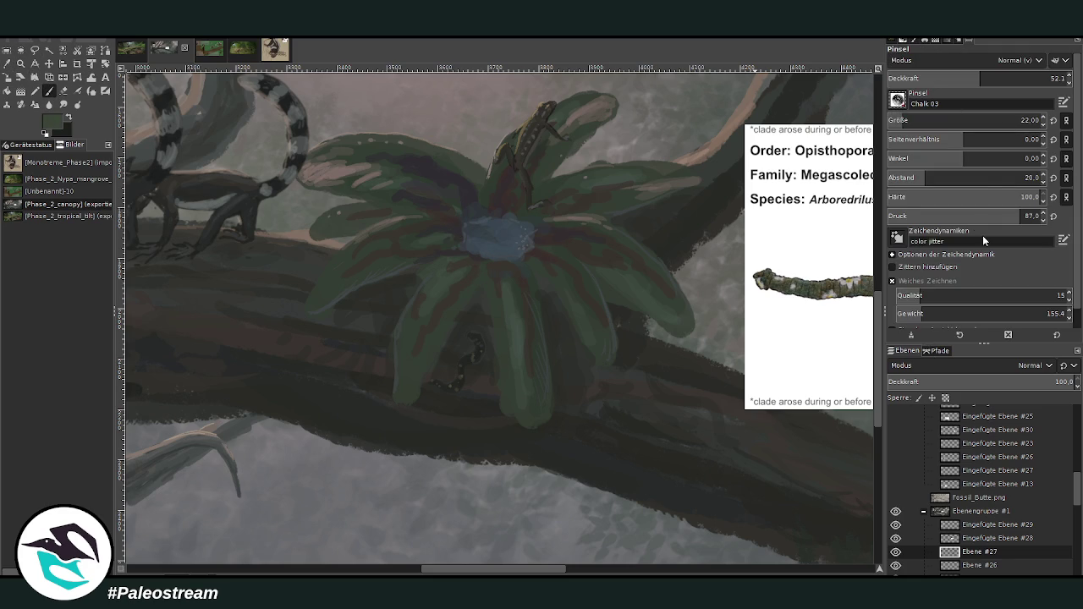
{"action": "left_click", "coordinate": [973, 121]}
{"action": "type", "text": "80"}
{"action": "scroll", "coordinate": [586, 217], "scroll_direction": "left", "scroll_amount": 5}
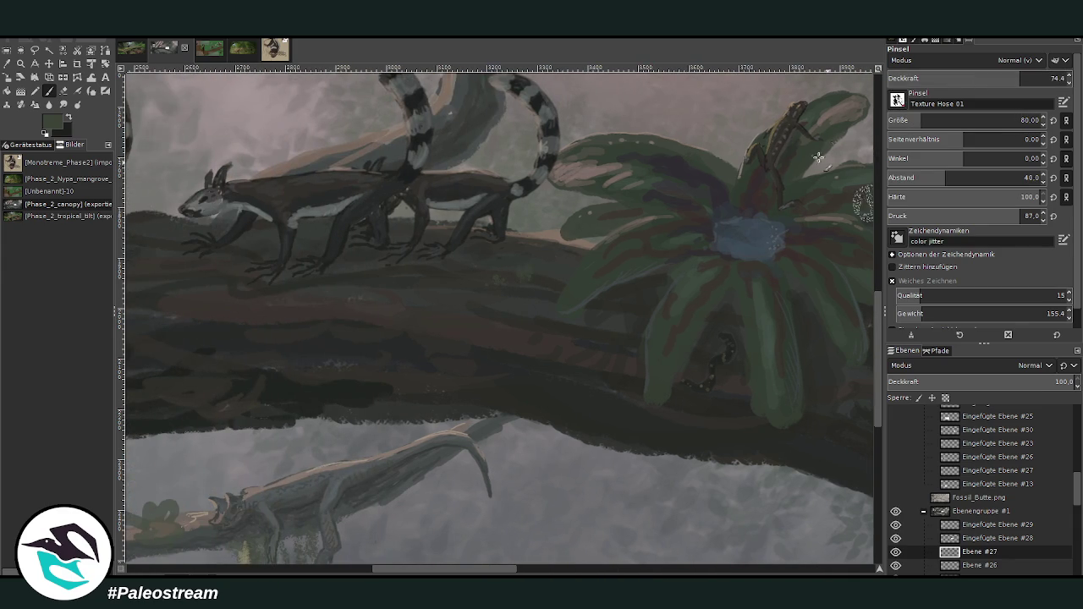
At opacity 94.6 and size 41, dab grassy green moss along the log's top edge
{"action": "left_click_drag", "start_coordinate": [1023, 77], "coordinate": [1058, 78]}
{"action": "left_click_drag", "start_coordinate": [998, 120], "coordinate": [956, 120]}
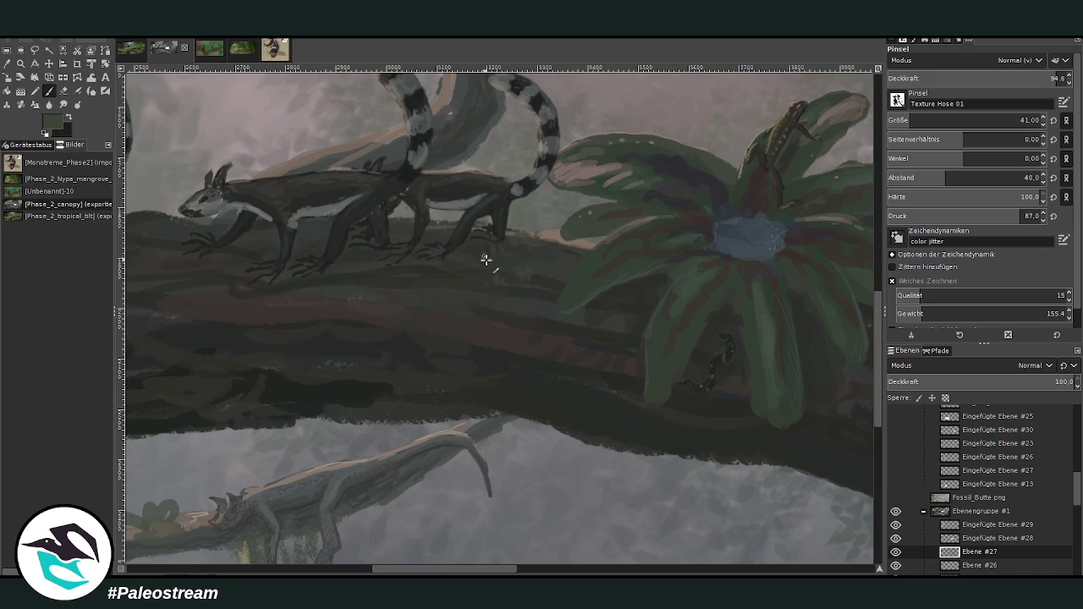
{"action": "left_click_drag", "start_coordinate": [483, 242], "coordinate": [529, 251]}
{"action": "scroll", "coordinate": [430, 468], "scroll_direction": "left", "scroll_amount": 5}
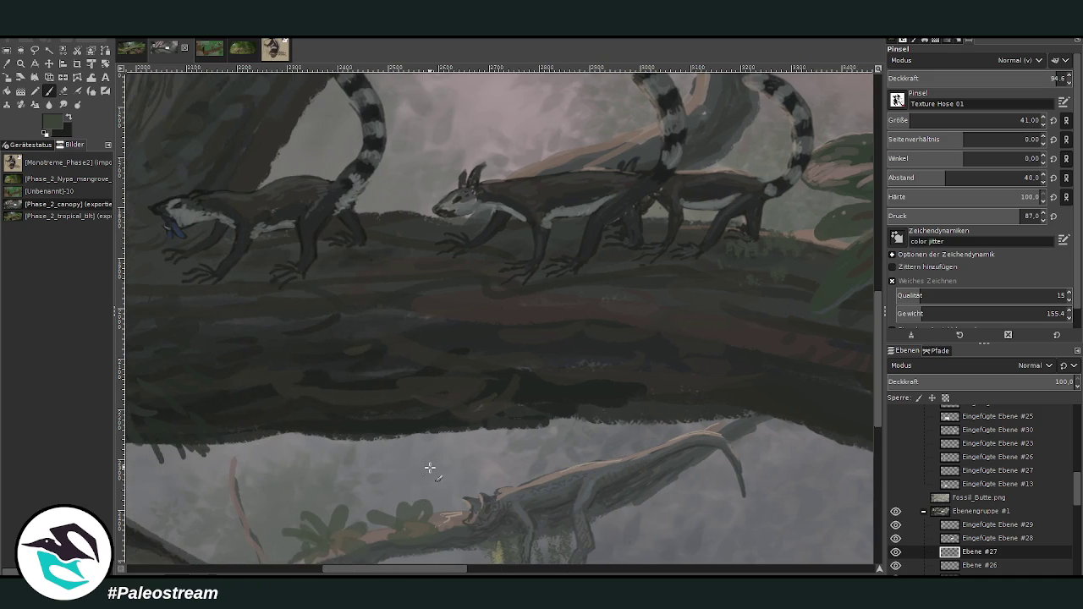
{"action": "mouse_move", "coordinate": [415, 222]}
{"action": "left_mouse_down"}
{"action": "mouse_move", "coordinate": [359, 215]}
{"action": "mouse_move", "coordinate": [394, 212]}
{"action": "mouse_move", "coordinate": [387, 233]}
{"action": "left_mouse_up"}
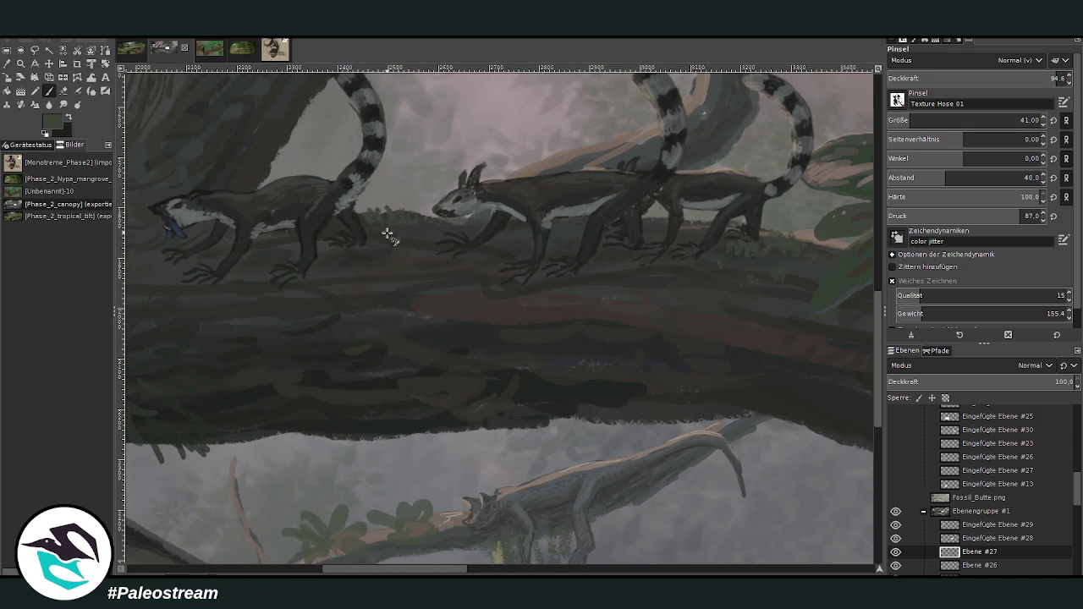
{"action": "left_click", "coordinate": [410, 285]}
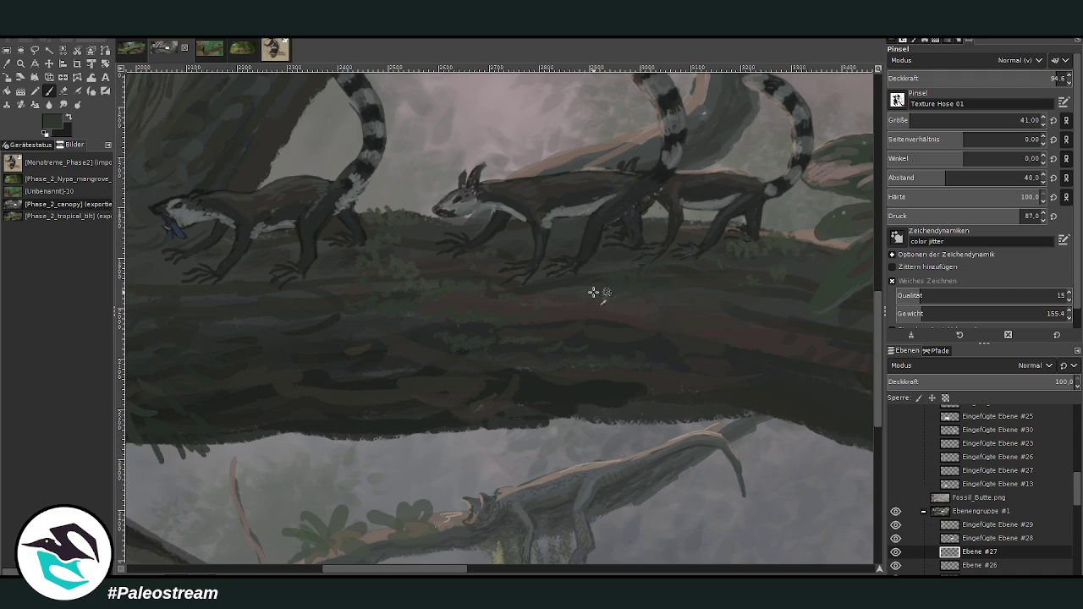
{"action": "scroll", "coordinate": [459, 454], "scroll_direction": "left", "scroll_amount": 1}
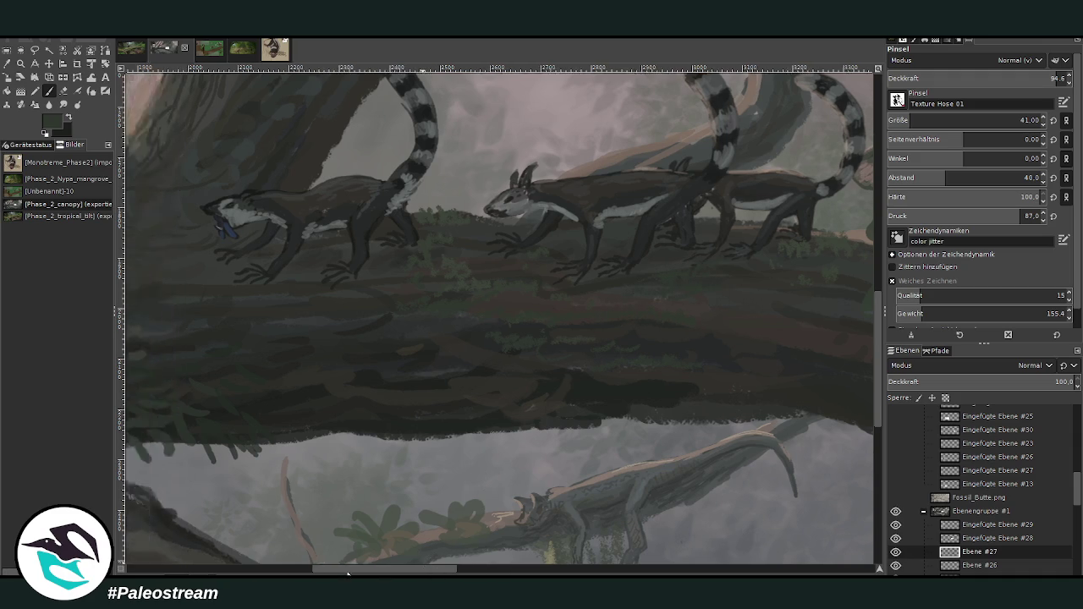
{"action": "scroll", "coordinate": [381, 487], "scroll_direction": "left", "scroll_amount": 7}
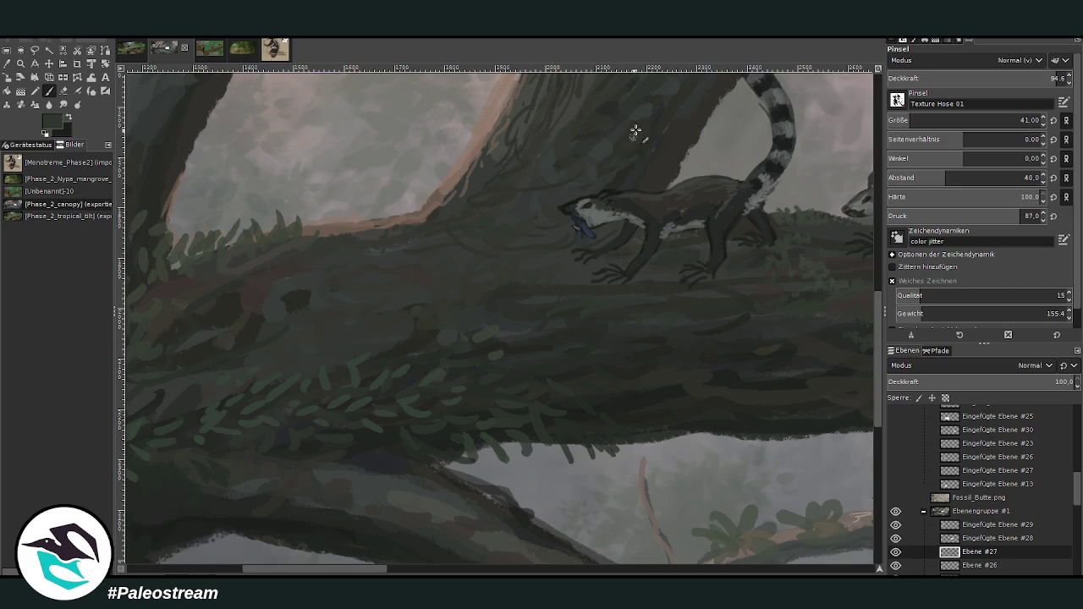
{"action": "scroll", "coordinate": [499, 313], "scroll_direction": "right", "scroll_amount": 10}
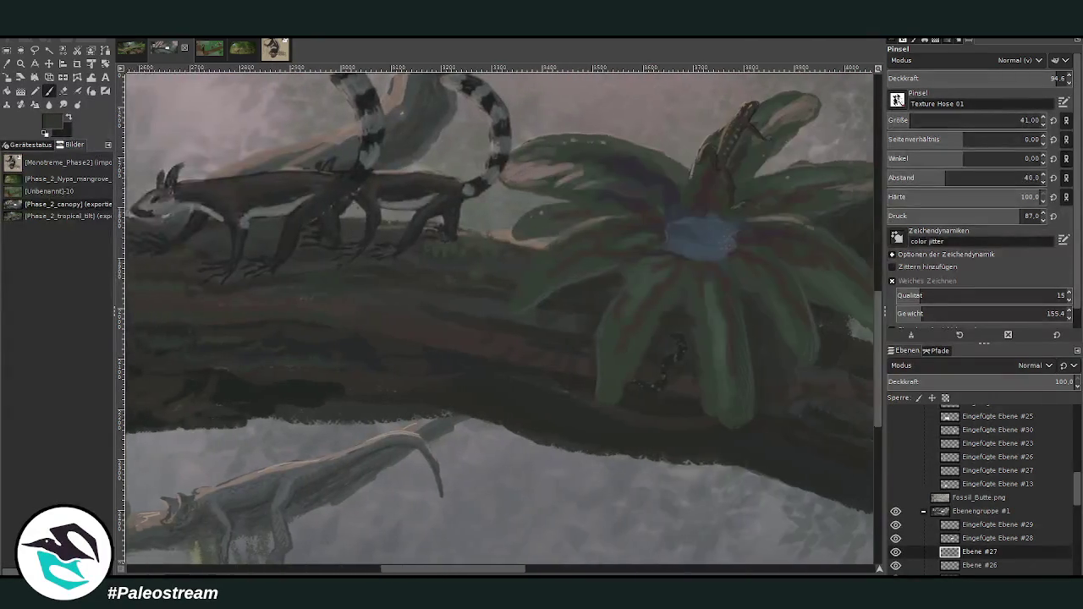
{"action": "scroll", "coordinate": [441, 250], "scroll_direction": "up", "scroll_amount": 3}
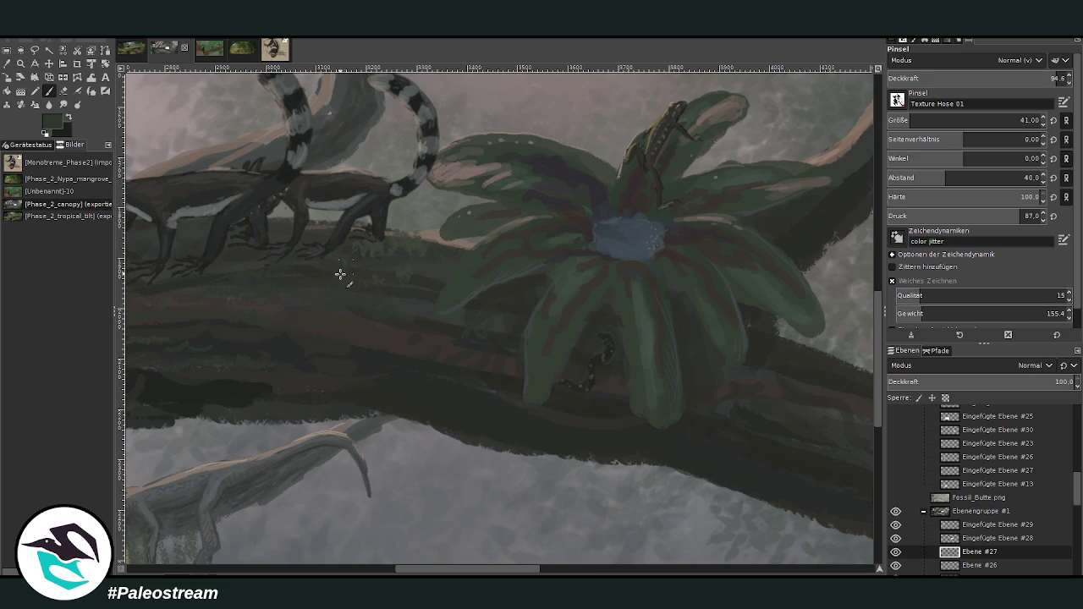
{"action": "left_click", "coordinate": [554, 569]}
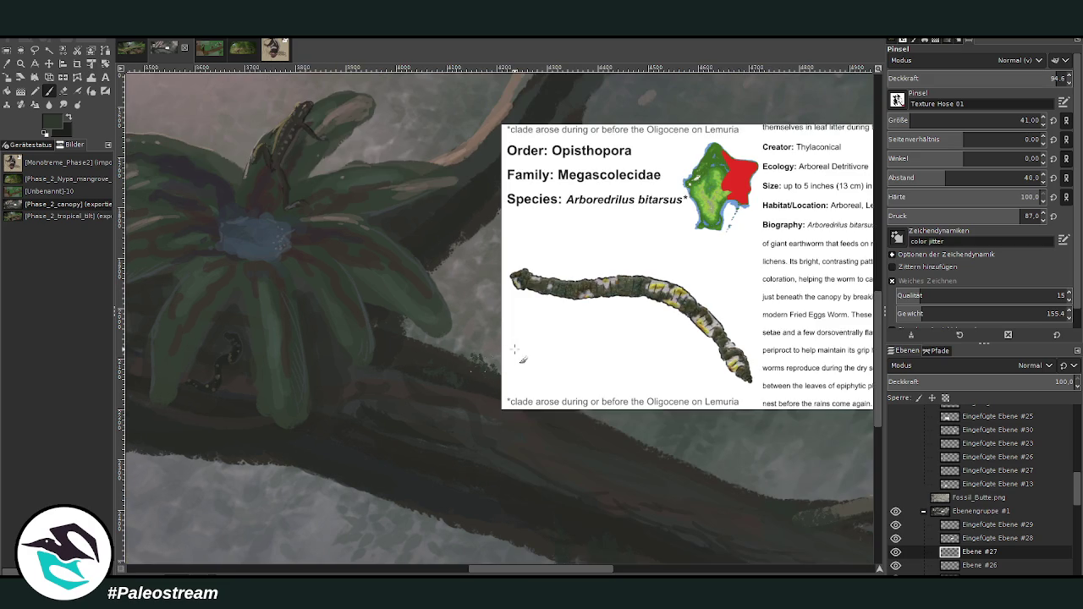
Hide the Eingefügte Ebene #28 card and paint moss on the upper fork and lower branch's right end
{"action": "left_click", "coordinate": [895, 538]}
{"action": "mouse_move", "coordinate": [490, 365]}
{"action": "left_mouse_down"}
{"action": "mouse_move", "coordinate": [507, 379]}
{"action": "mouse_move", "coordinate": [449, 355]}
{"action": "mouse_move", "coordinate": [457, 377]}
{"action": "mouse_move", "coordinate": [580, 411]}
{"action": "mouse_move", "coordinate": [560, 418]}
{"action": "left_mouse_up"}
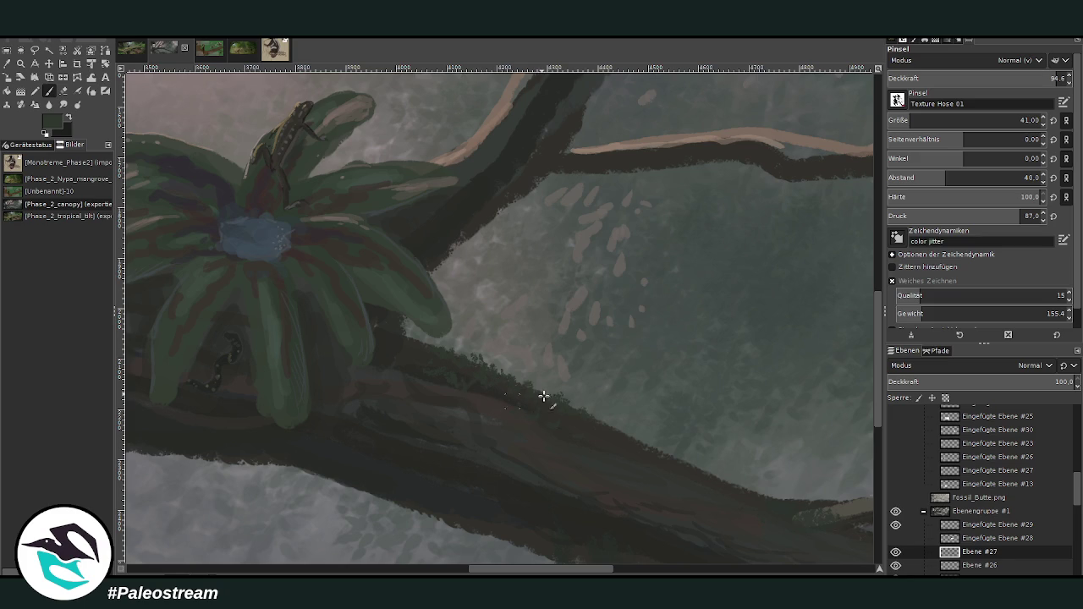
{"action": "mouse_move", "coordinate": [485, 162]}
{"action": "left_mouse_down"}
{"action": "mouse_move", "coordinate": [476, 174]}
{"action": "mouse_move", "coordinate": [549, 132]}
{"action": "mouse_move", "coordinate": [531, 161]}
{"action": "mouse_move", "coordinate": [584, 160]}
{"action": "mouse_move", "coordinate": [564, 147]}
{"action": "mouse_move", "coordinate": [606, 162]}
{"action": "mouse_move", "coordinate": [542, 153]}
{"action": "left_mouse_up"}
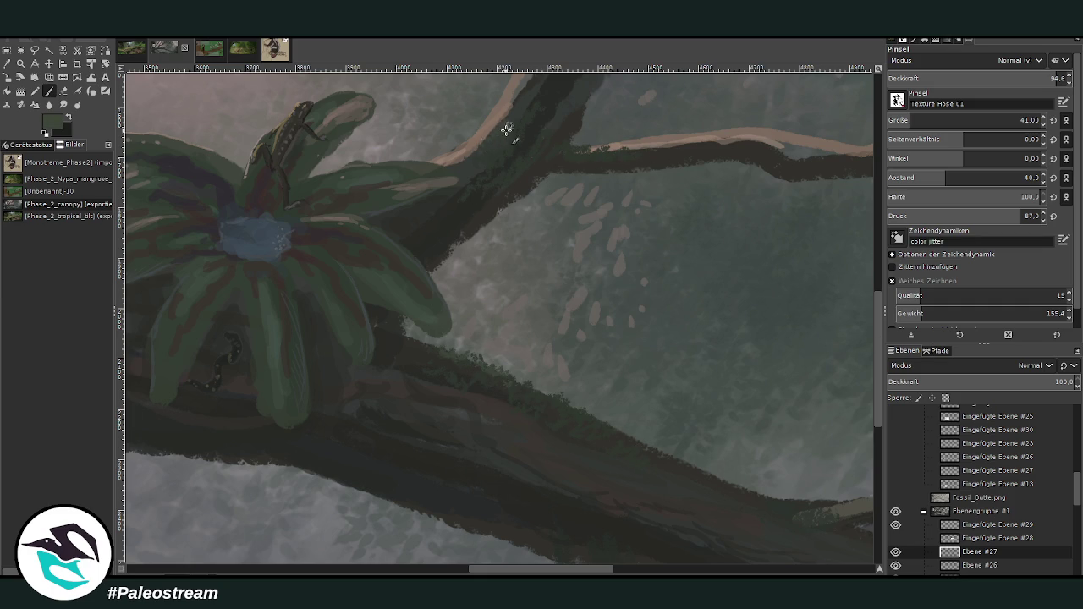
{"action": "left_click_drag", "start_coordinate": [578, 154], "coordinate": [659, 151]}
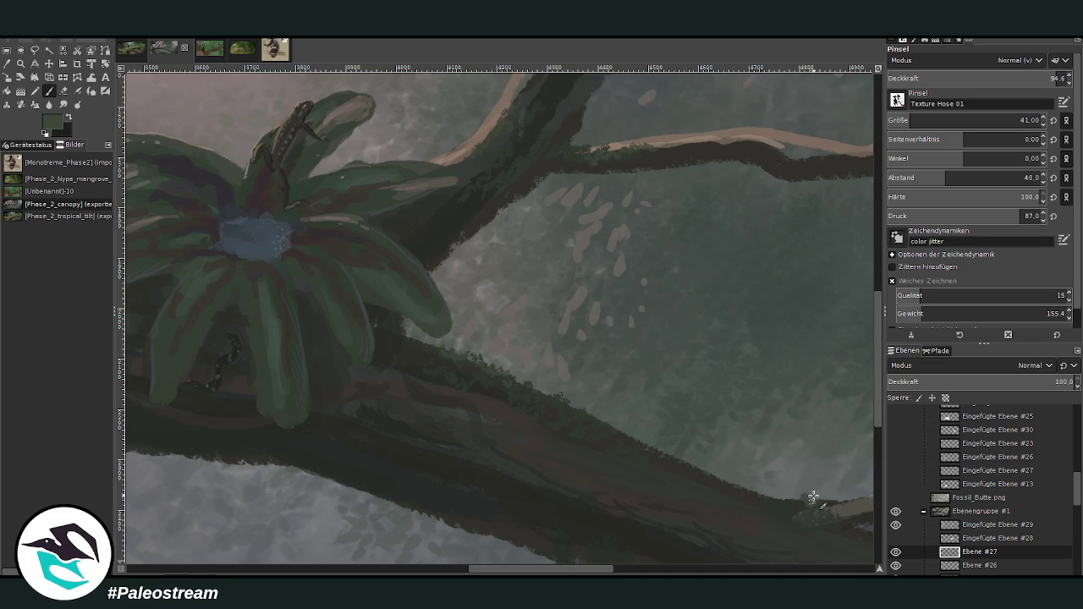
{"action": "left_click_drag", "start_coordinate": [819, 505], "coordinate": [823, 500]}
{"action": "key", "text": "minus"}
{"action": "key", "text": "minus"}
{"action": "key", "text": "minus"}
{"action": "key", "text": "minus"}
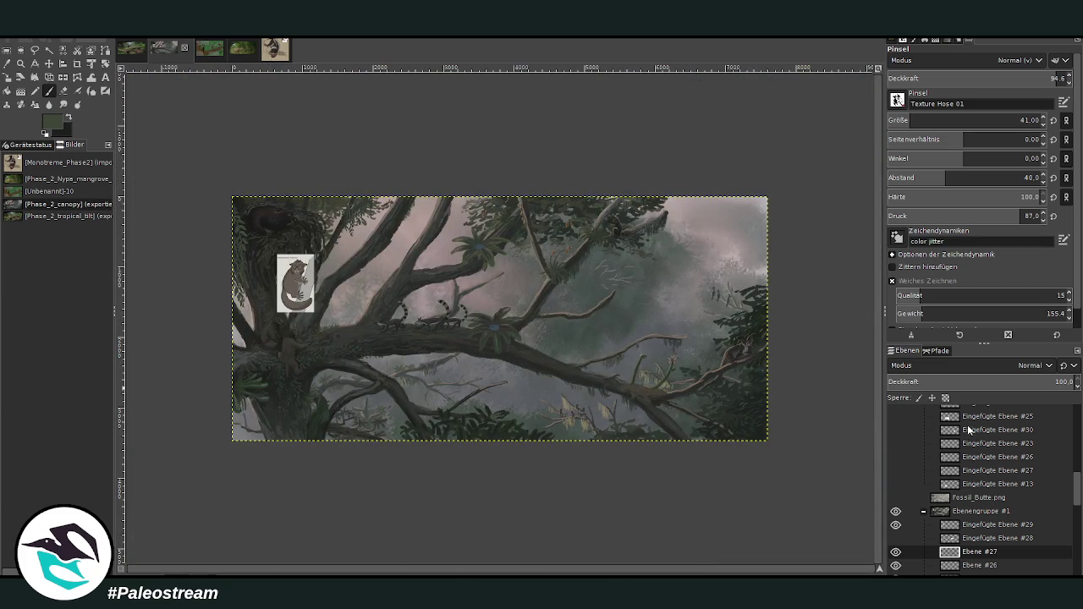
Move the Palaeotarsus minimus card down-right beside the upper-left trunk creatures and zoom in on them
{"action": "key", "text": "z"}
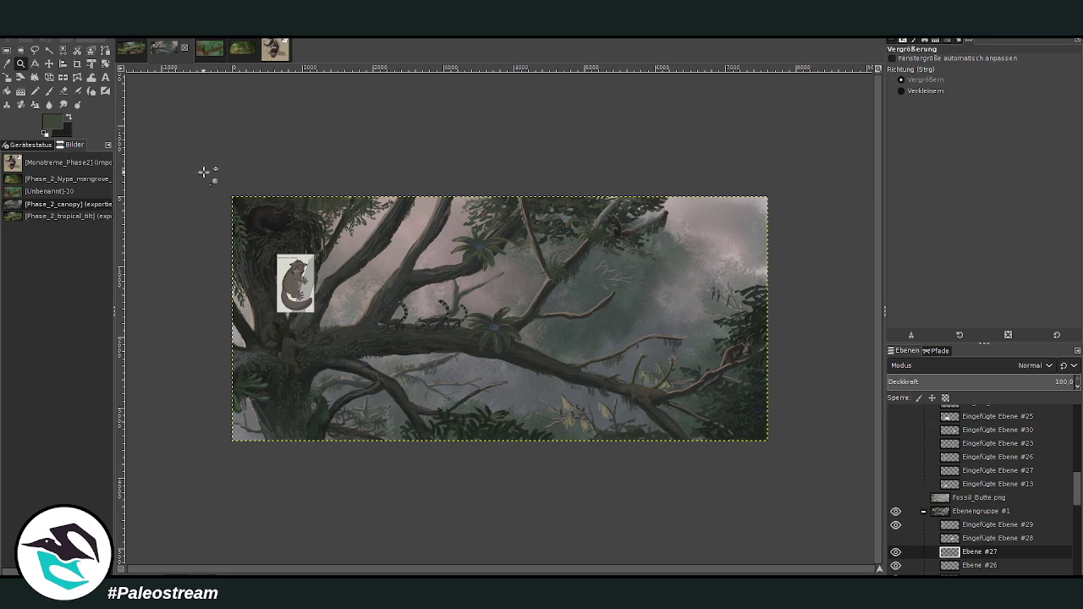
{"action": "left_click_drag", "start_coordinate": [206, 186], "coordinate": [739, 436]}
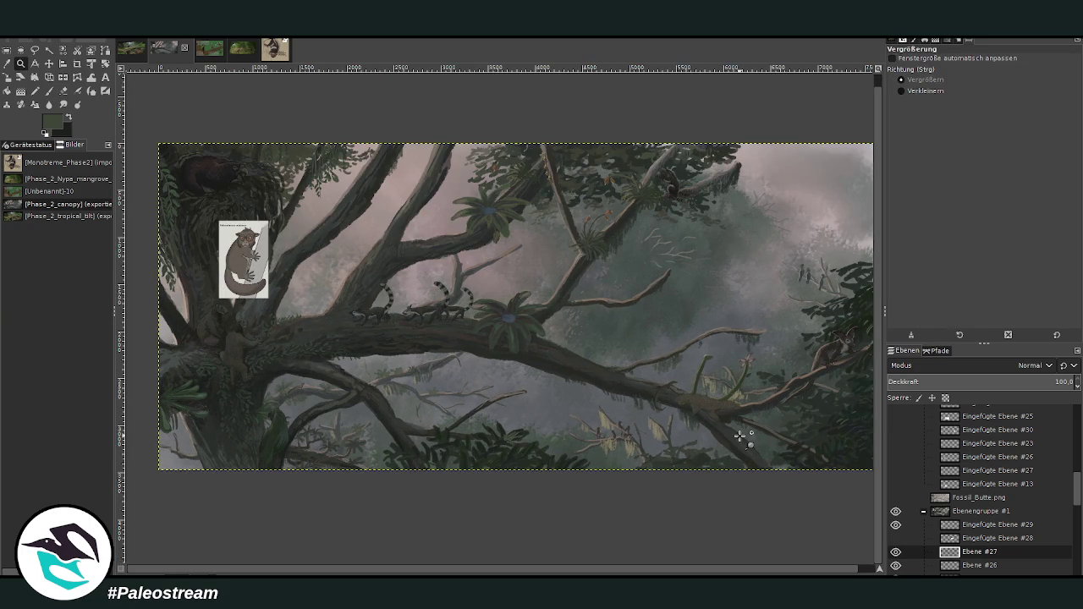
{"action": "left_click", "coordinate": [21, 64]}
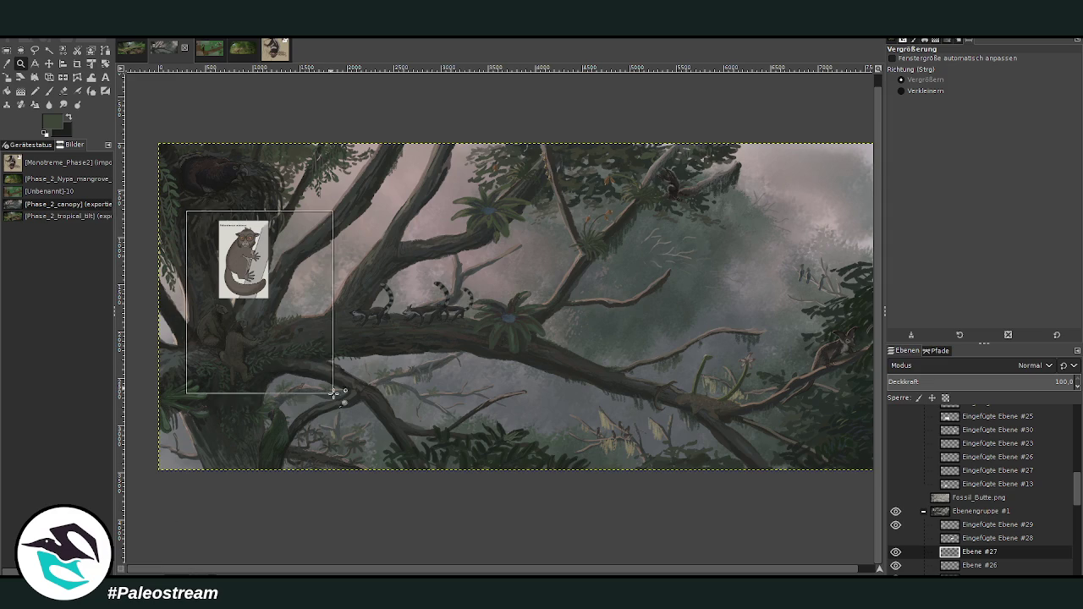
{"action": "left_click_drag", "start_coordinate": [186, 211], "coordinate": [335, 394]}
{"action": "left_click_drag", "start_coordinate": [322, 97], "coordinate": [601, 438]}
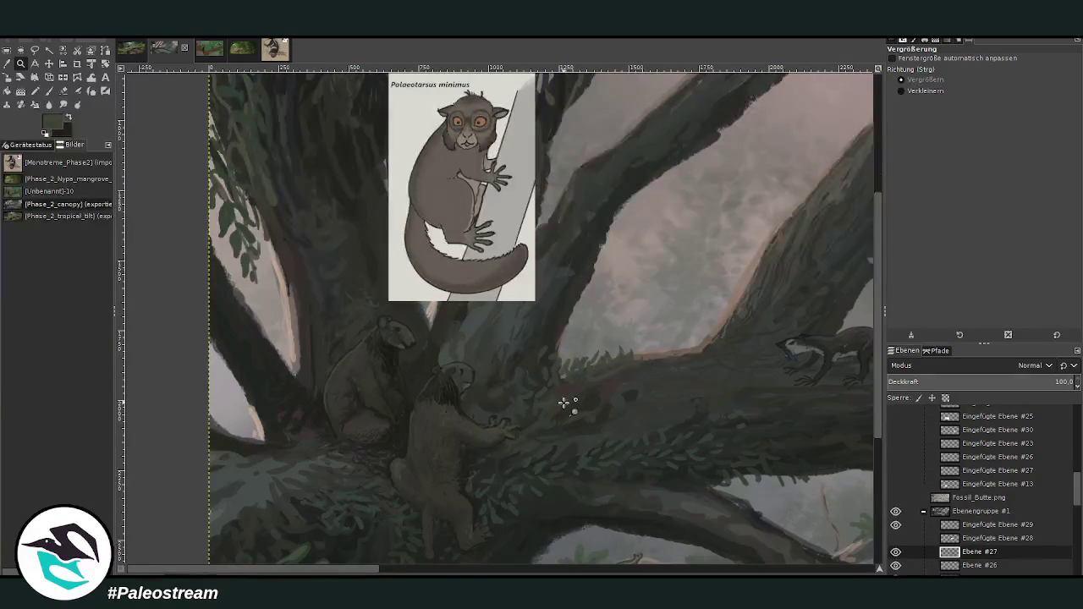
{"action": "left_click", "coordinate": [49, 63]}
{"action": "left_click_drag", "start_coordinate": [457, 190], "coordinate": [543, 260]}
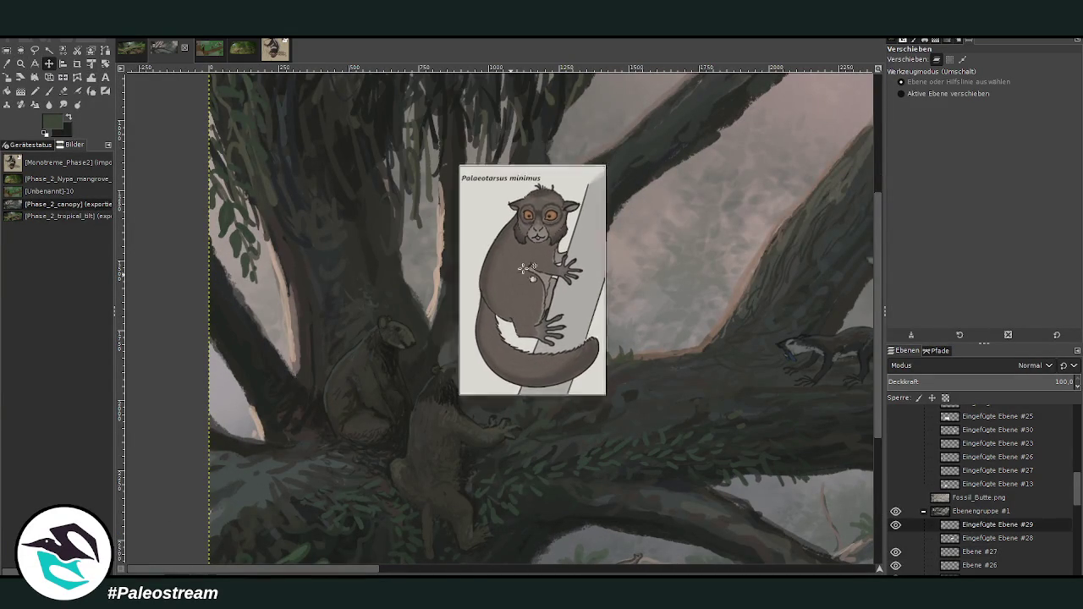
{"action": "left_click", "coordinate": [20, 64]}
{"action": "left_click_drag", "start_coordinate": [274, 137], "coordinate": [605, 474]}
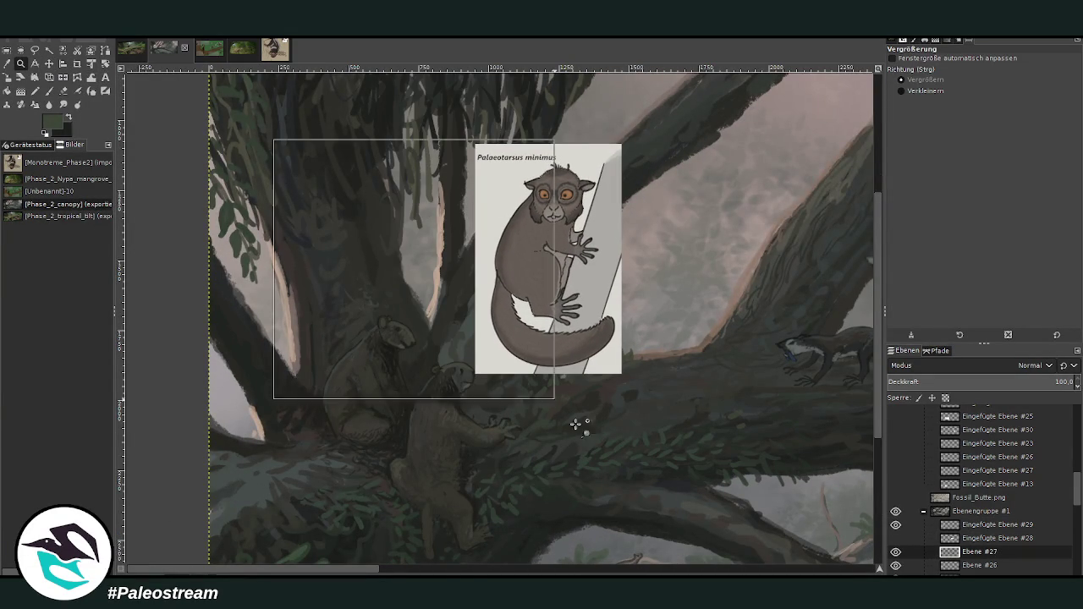
{"action": "left_click_drag", "start_coordinate": [223, 106], "coordinate": [694, 493]}
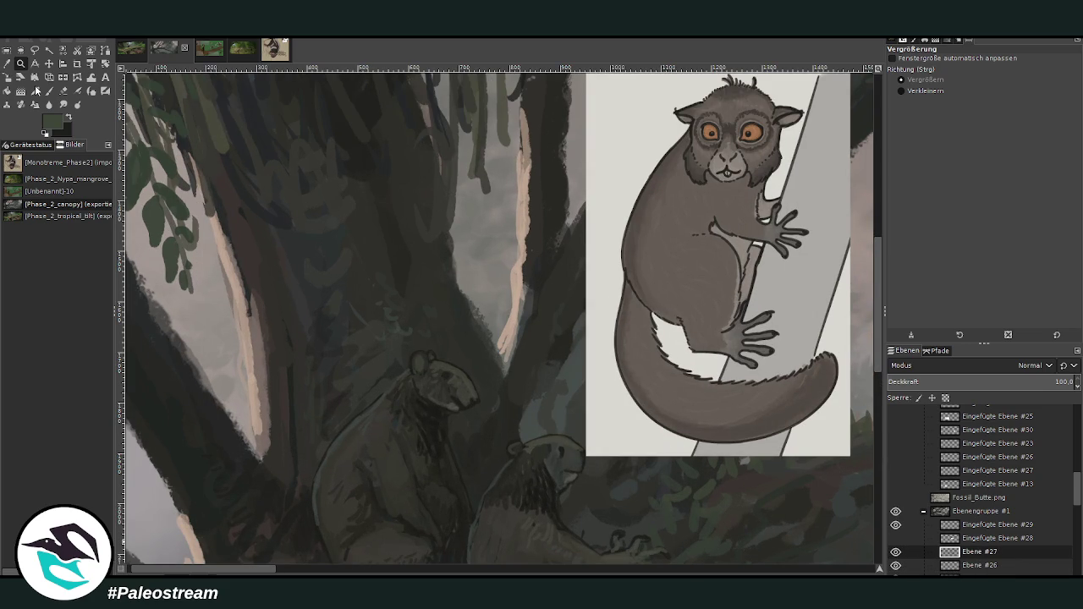
{"action": "key", "text": "ctrl+shift+n"}
Sample a dark trunk colour and sketch a creature climbing the left trunk edge
{"action": "key", "text": "o"}
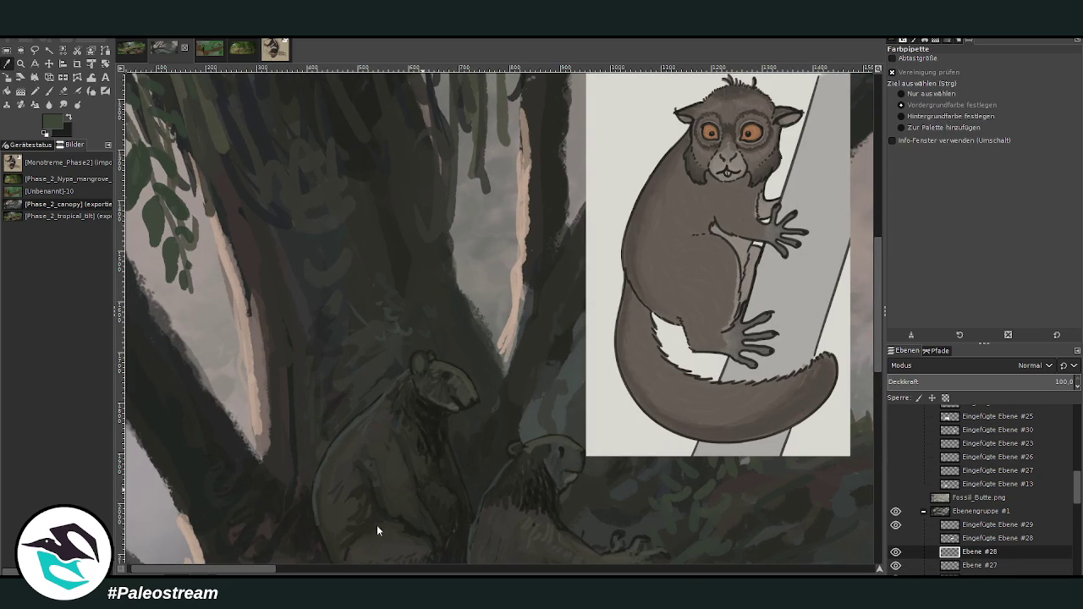
{"action": "left_click", "coordinate": [432, 424]}
{"action": "key", "text": "p"}
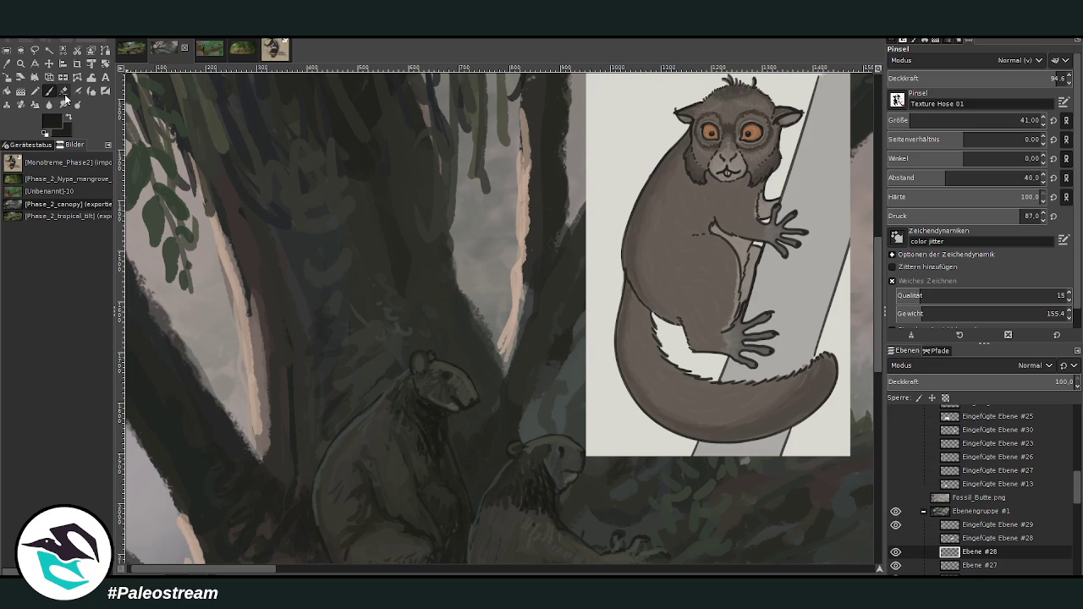
{"action": "scroll", "coordinate": [896, 101], "scroll_direction": "down", "scroll_amount": 3}
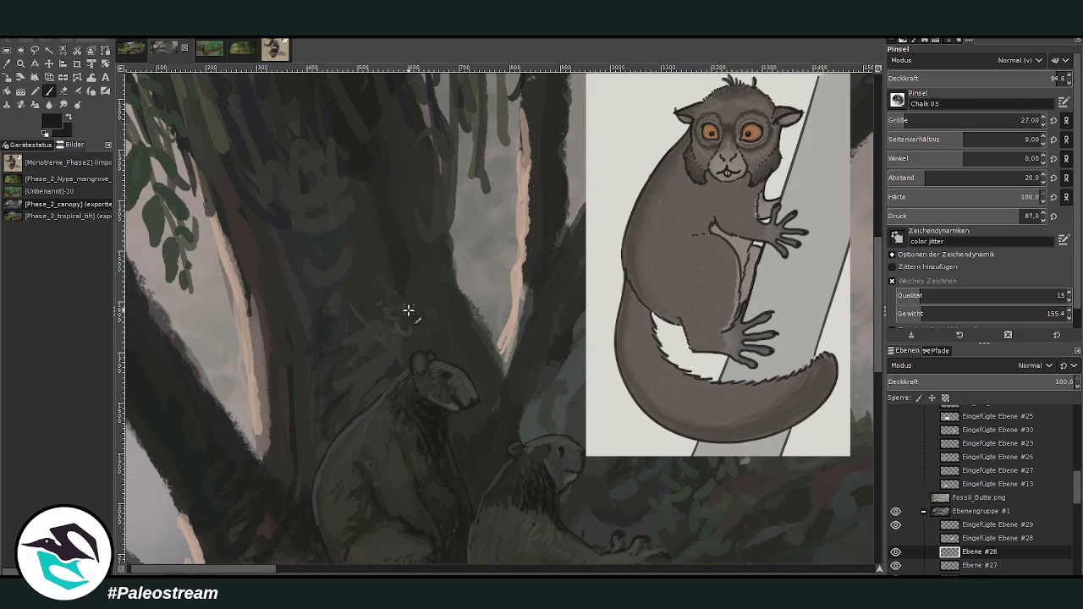
{"action": "left_click_drag", "start_coordinate": [302, 351], "coordinate": [322, 321]}
{"action": "left_click_drag", "start_coordinate": [345, 314], "coordinate": [335, 313]}
{"action": "mouse_move", "coordinate": [282, 378]}
{"action": "left_mouse_down"}
{"action": "mouse_move", "coordinate": [274, 412]}
{"action": "mouse_move", "coordinate": [310, 357]}
{"action": "left_mouse_up"}
{"action": "left_click_drag", "start_coordinate": [236, 568], "coordinate": [232, 572]}
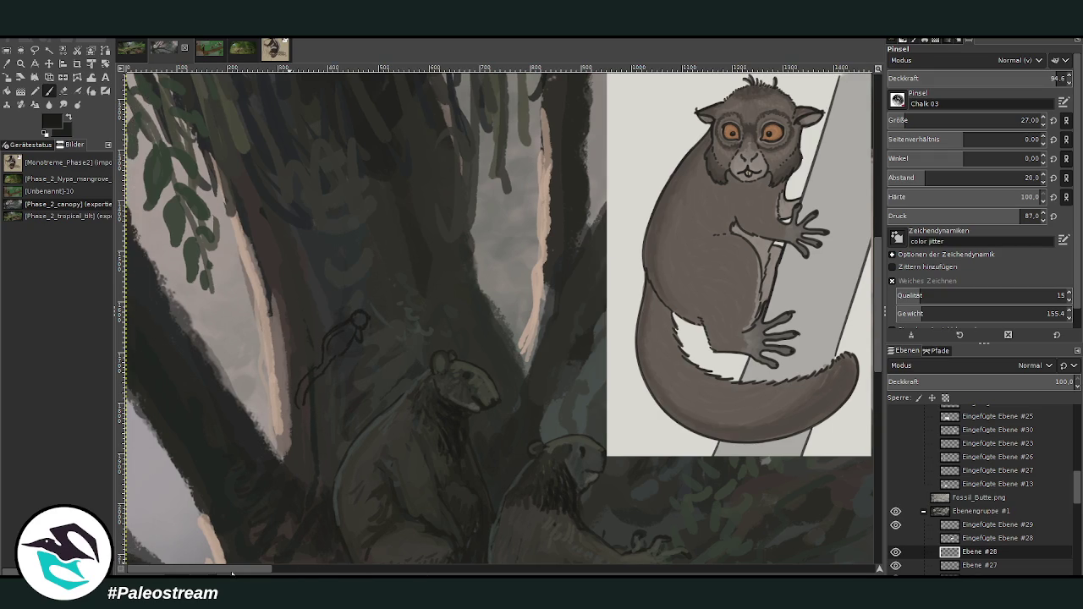
{"action": "mouse_move", "coordinate": [229, 379]}
{"action": "left_mouse_down"}
{"action": "mouse_move", "coordinate": [224, 356]}
{"action": "mouse_move", "coordinate": [232, 391]}
{"action": "mouse_move", "coordinate": [212, 442]}
{"action": "left_mouse_up"}
{"action": "mouse_move", "coordinate": [222, 373]}
{"action": "left_mouse_down"}
{"action": "mouse_move", "coordinate": [218, 339]}
{"action": "mouse_move", "coordinate": [225, 394]}
{"action": "left_mouse_up"}
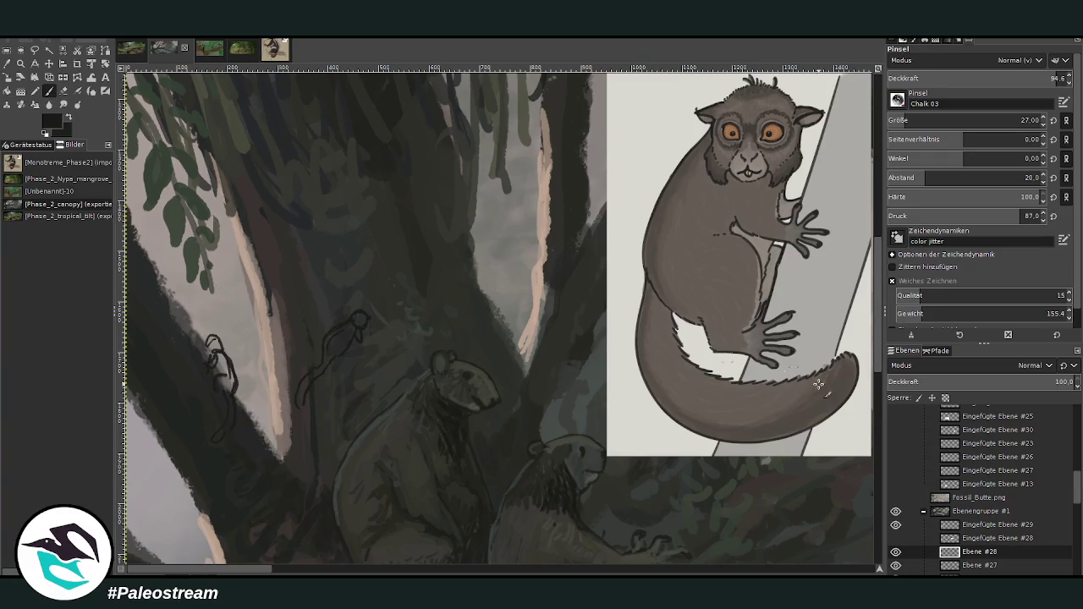
At 87.7 opacity, sketch a small creature curled on the seated animal's shoulder
{"action": "scroll", "coordinate": [877, 371], "scroll_direction": "down", "scroll_amount": 3}
{"action": "left_click", "coordinate": [898, 121]}
{"action": "left_click", "coordinate": [1027, 76]}
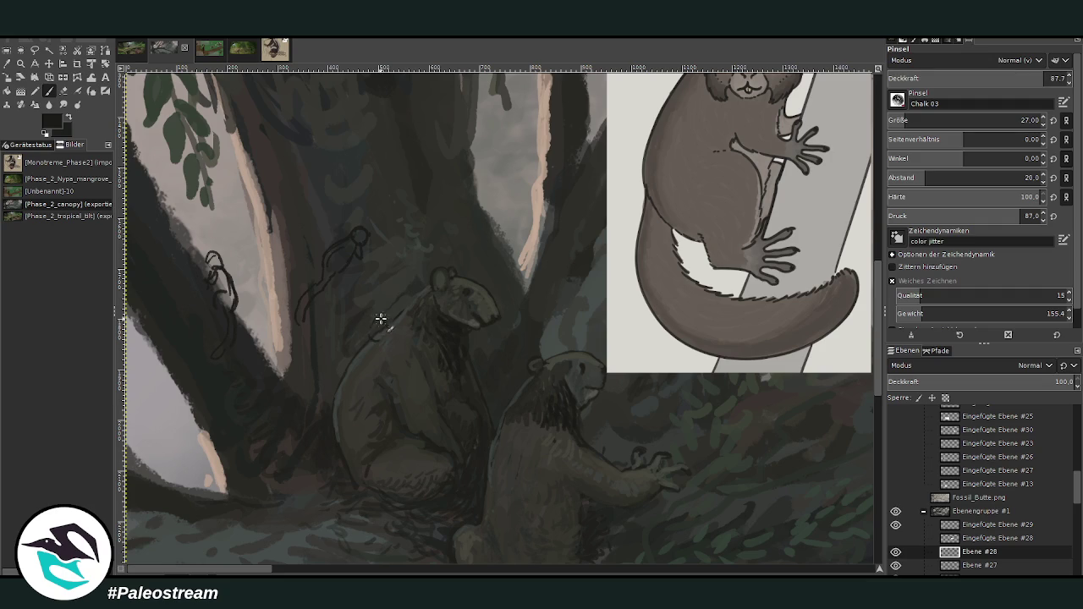
{"action": "mouse_move", "coordinate": [375, 333]}
{"action": "left_mouse_down"}
{"action": "mouse_move", "coordinate": [391, 364]}
{"action": "mouse_move", "coordinate": [360, 391]}
{"action": "left_mouse_up"}
{"action": "left_click_drag", "start_coordinate": [369, 315], "coordinate": [388, 349]}
{"action": "left_click_drag", "start_coordinate": [377, 309], "coordinate": [371, 335]}
{"action": "scroll", "coordinate": [862, 333], "scroll_direction": "up", "scroll_amount": 2}
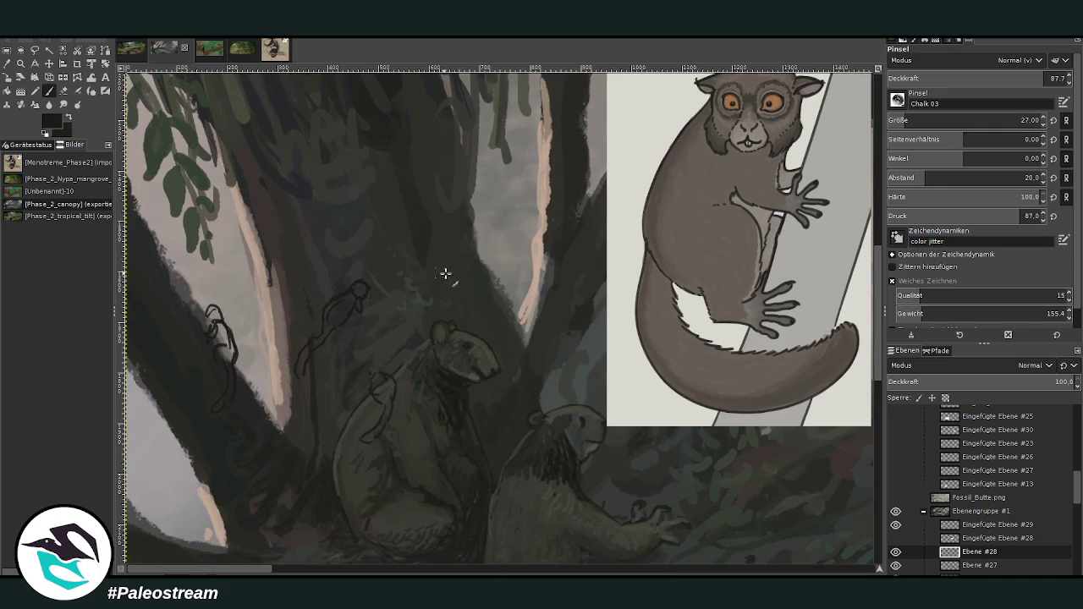
{"action": "left_click_drag", "start_coordinate": [370, 369], "coordinate": [376, 385]}
Lower the brush opacity to 75.4 and zoom out
{"action": "left_click_drag", "start_coordinate": [1008, 85], "coordinate": [975, 41]}
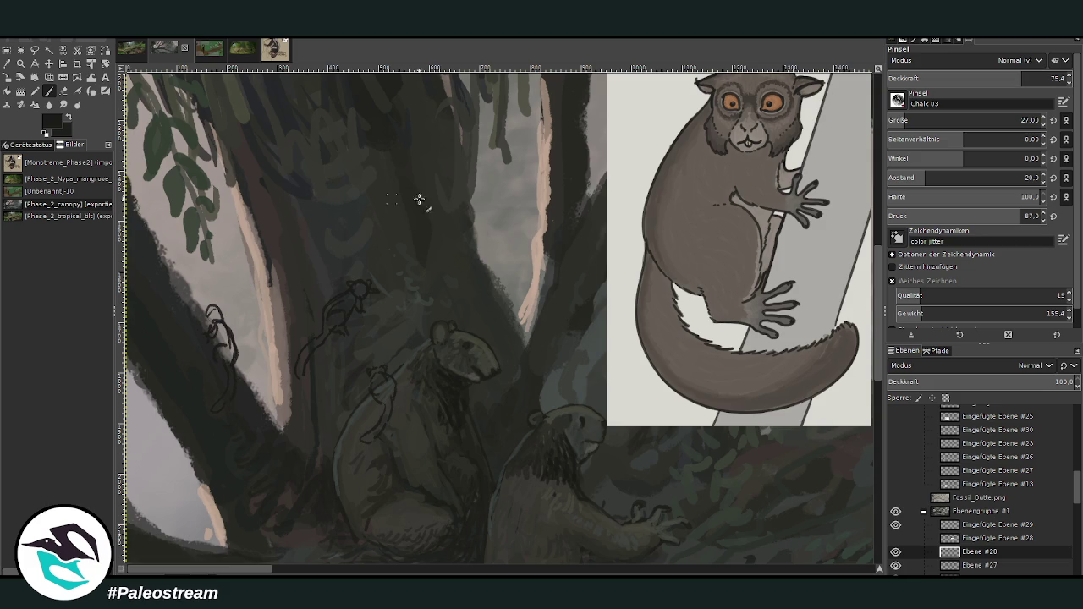
{"action": "scroll", "coordinate": [849, 362], "scroll_direction": "down", "scroll_amount": 3}
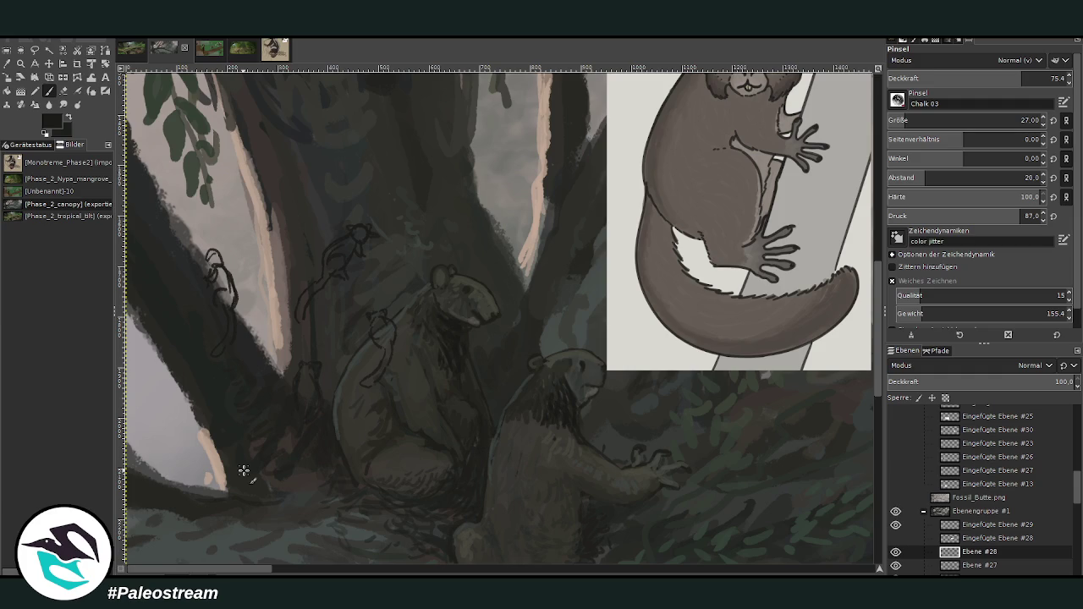
{"action": "scroll", "coordinate": [243, 470], "scroll_direction": "down", "scroll_amount": 2}
{"action": "scroll", "coordinate": [244, 471], "scroll_direction": "down", "scroll_amount": 1}
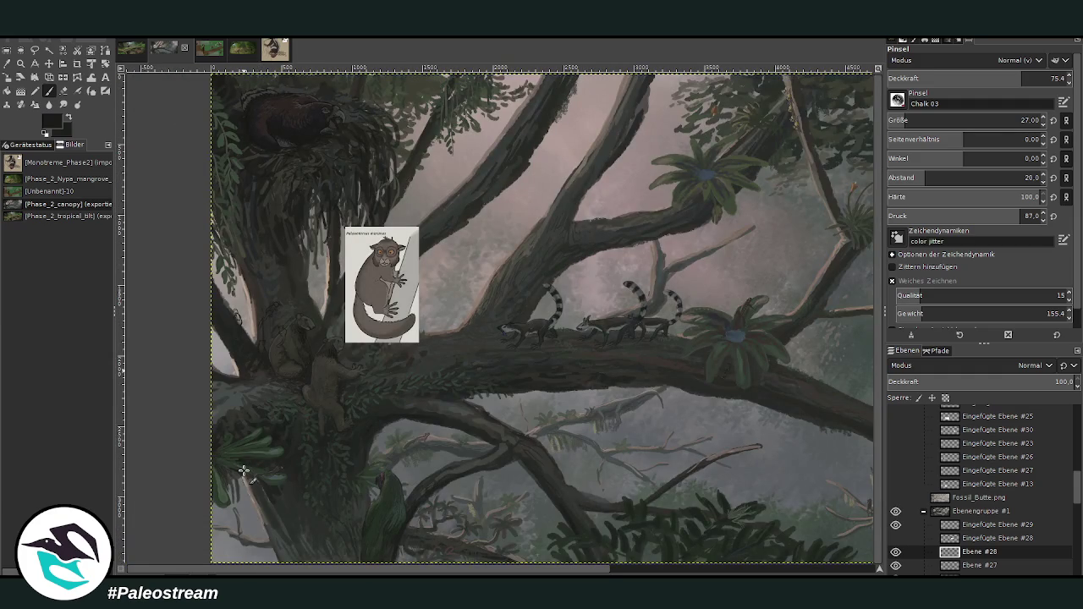
{"action": "key", "text": "z"}
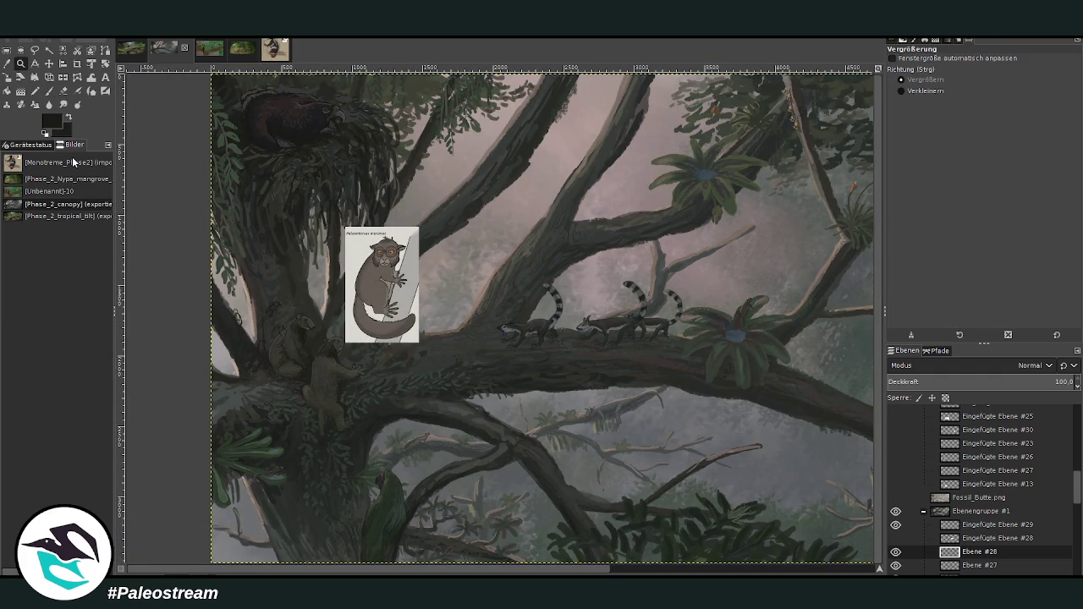
Lasso the left-trunk creature sketch, scale it smaller, move it up the trunk, and anchor it
{"action": "left_click_drag", "start_coordinate": [215, 252], "coordinate": [332, 381]}
{"action": "left_click_drag", "start_coordinate": [290, 117], "coordinate": [583, 526]}
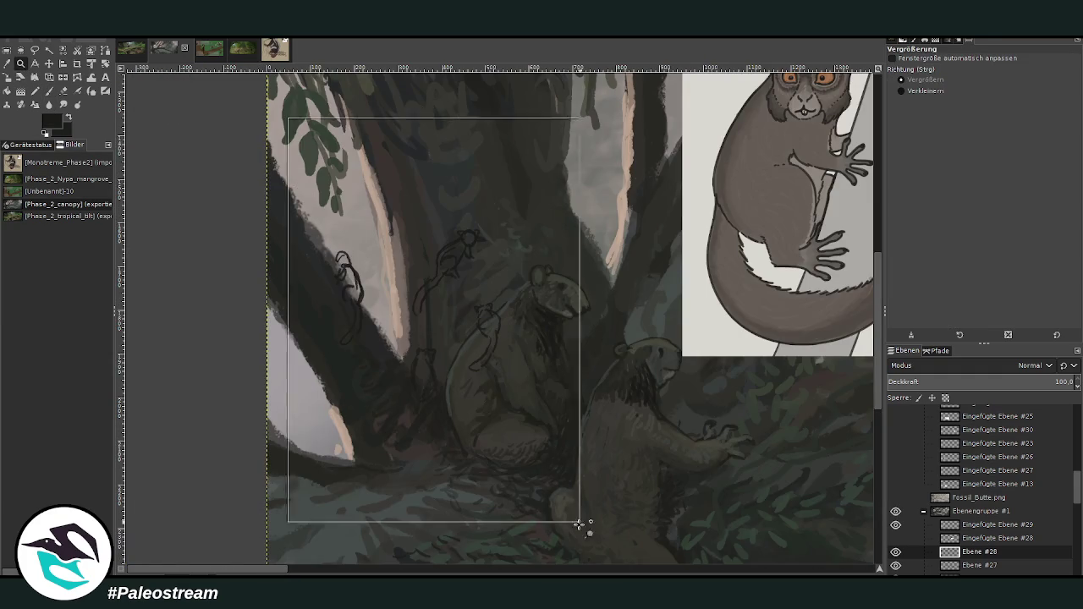
{"action": "left_click", "coordinate": [35, 49]}
{"action": "mouse_move", "coordinate": [427, 289]}
{"action": "left_mouse_down"}
{"action": "mouse_move", "coordinate": [367, 320]}
{"action": "mouse_move", "coordinate": [385, 197]}
{"action": "mouse_move", "coordinate": [436, 276]}
{"action": "left_mouse_up"}
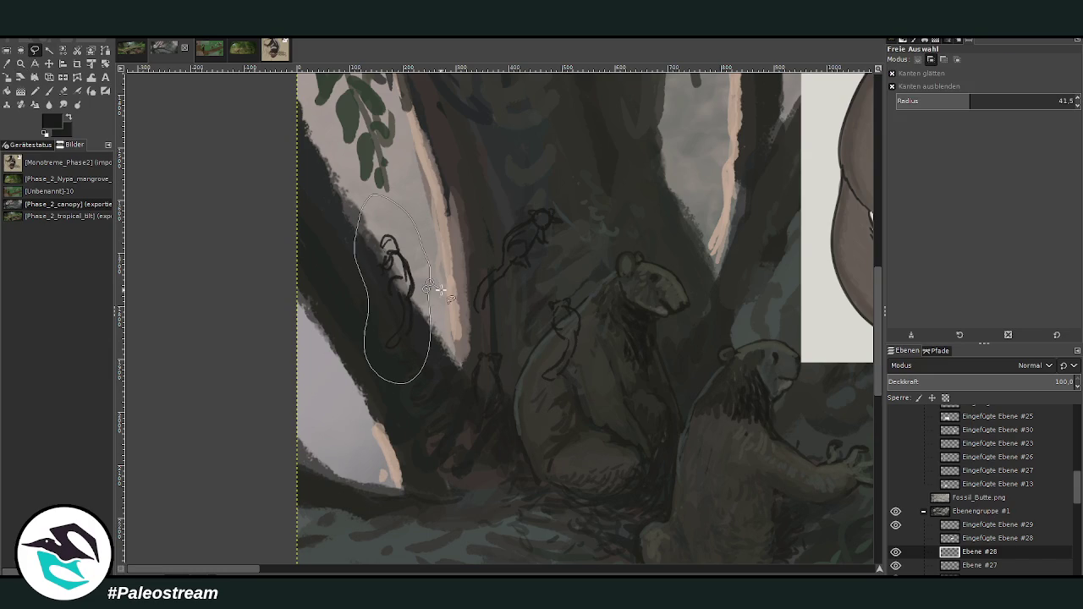
{"action": "key", "text": "Return"}
{"action": "key", "text": "shift+s"}
{"action": "left_click", "coordinate": [383, 285]}
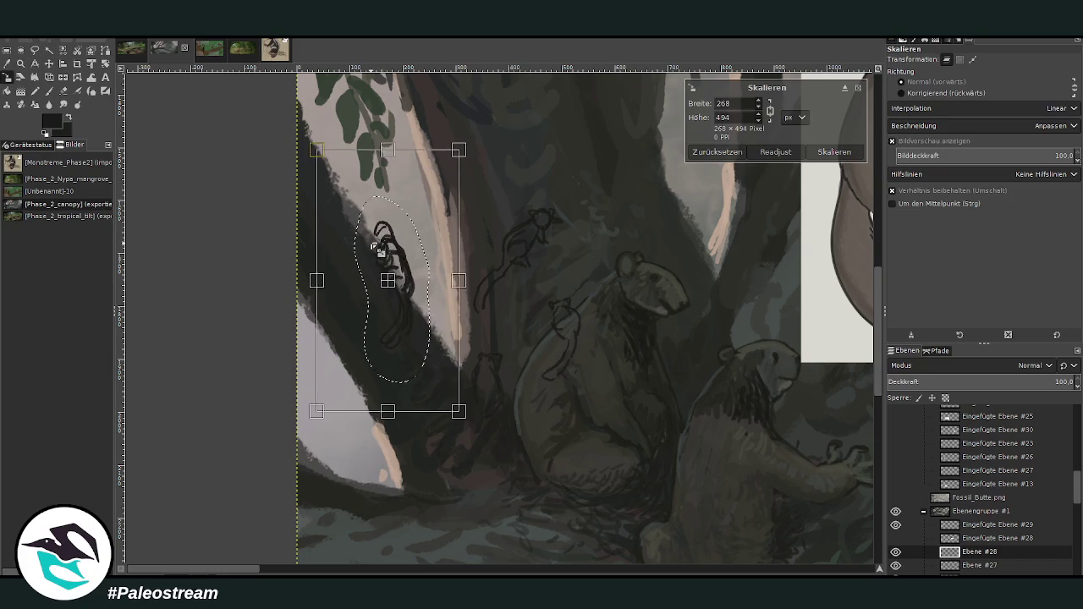
{"action": "left_click_drag", "start_coordinate": [384, 279], "coordinate": [356, 237]}
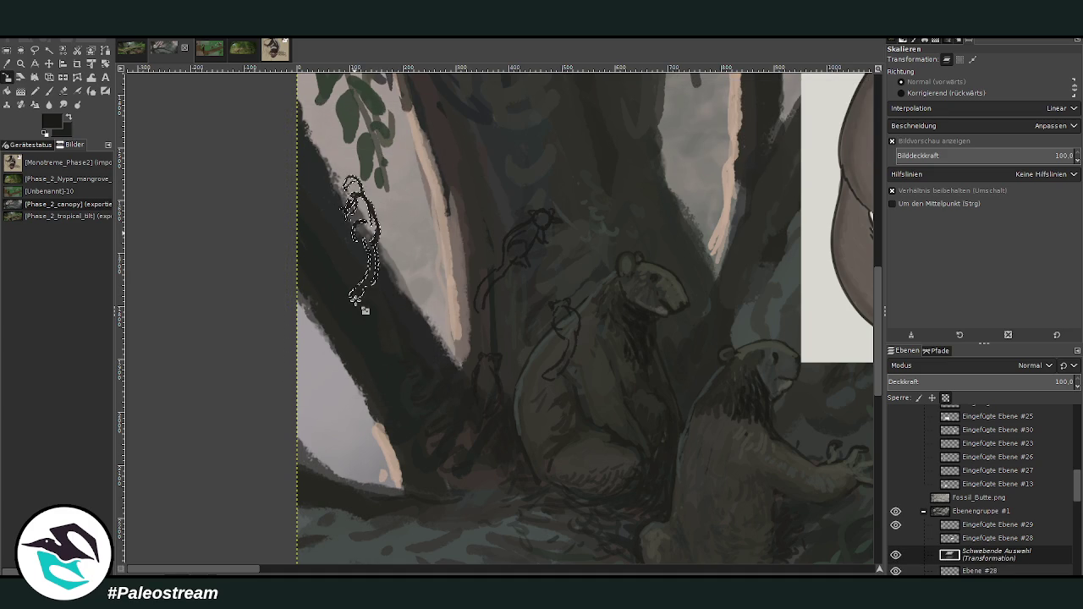
{"action": "key", "text": "ctrl+h"}
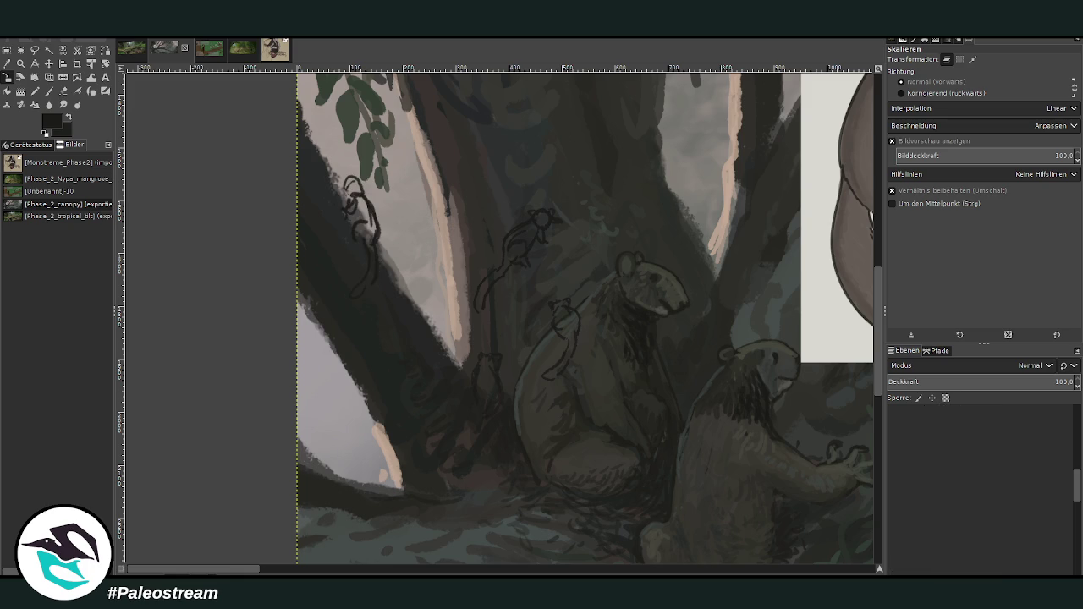
{"action": "key", "text": "shift+ctrl+j"}
{"action": "left_click", "coordinate": [21, 63]}
{"action": "key", "text": "minus"}
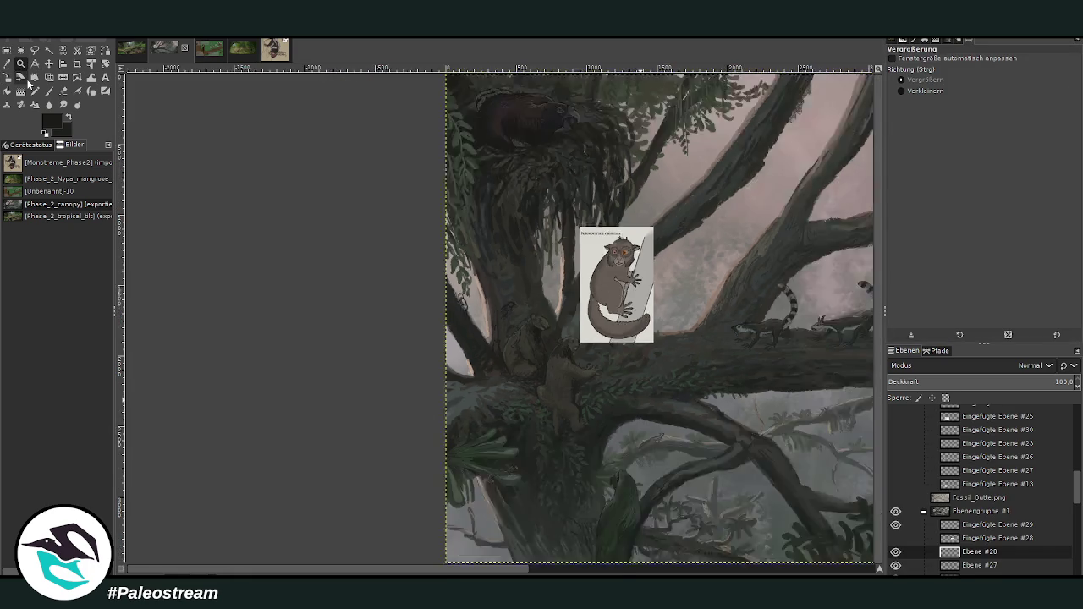
Move layer Eingefügte Ebene #28 into the upper layer group
{"action": "key", "text": "minus"}
{"action": "key", "text": "minus"}
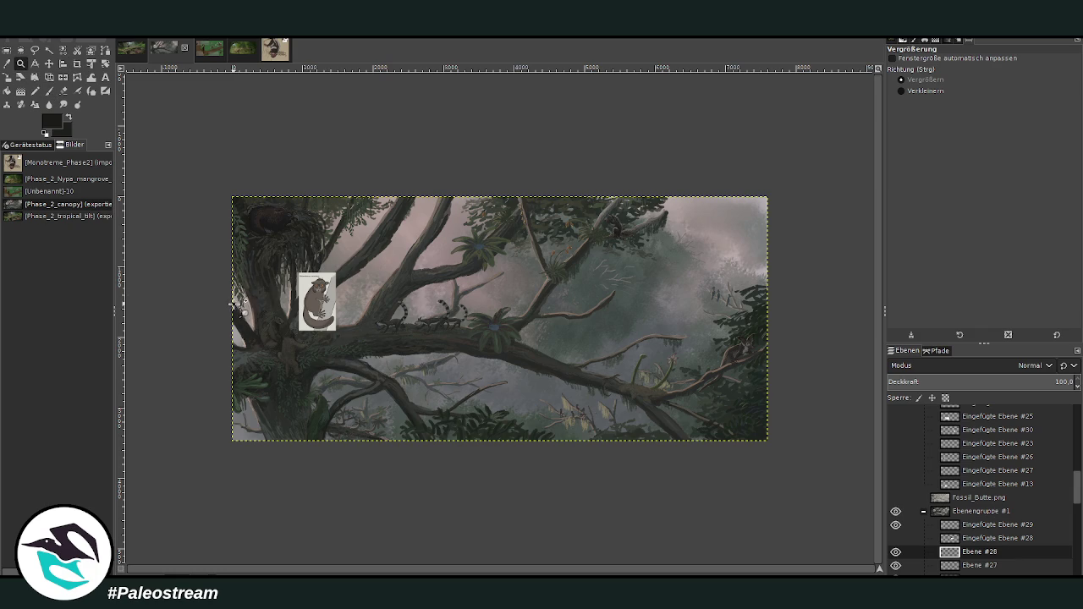
{"action": "left_click_drag", "start_coordinate": [224, 259], "coordinate": [368, 364]}
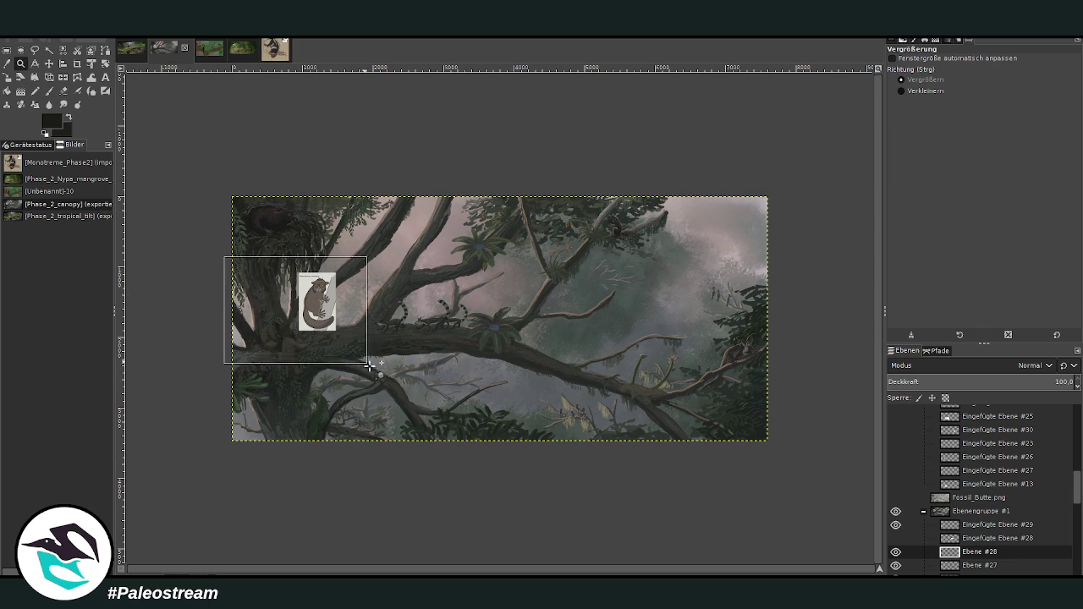
{"action": "left_click_drag", "start_coordinate": [215, 132], "coordinate": [522, 454]}
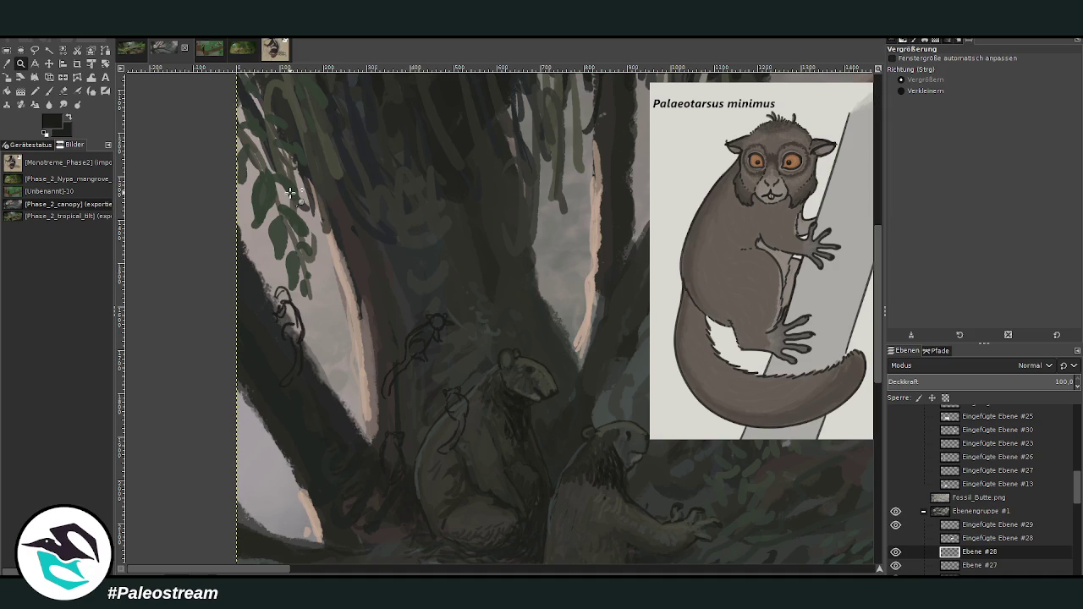
{"action": "left_click", "coordinate": [983, 539]}
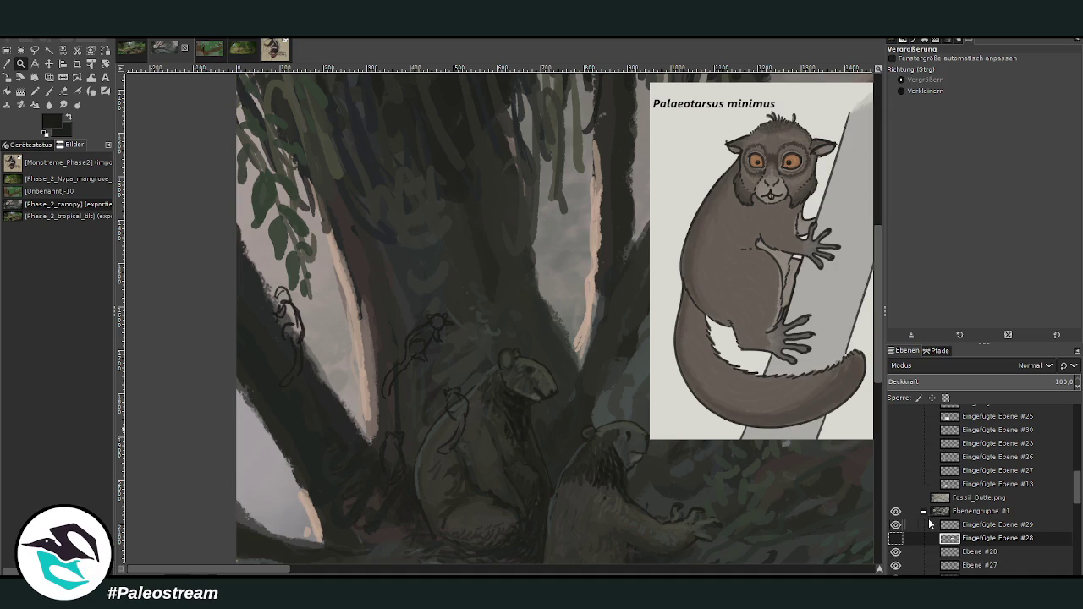
{"action": "left_click_drag", "start_coordinate": [979, 539], "coordinate": [982, 478]}
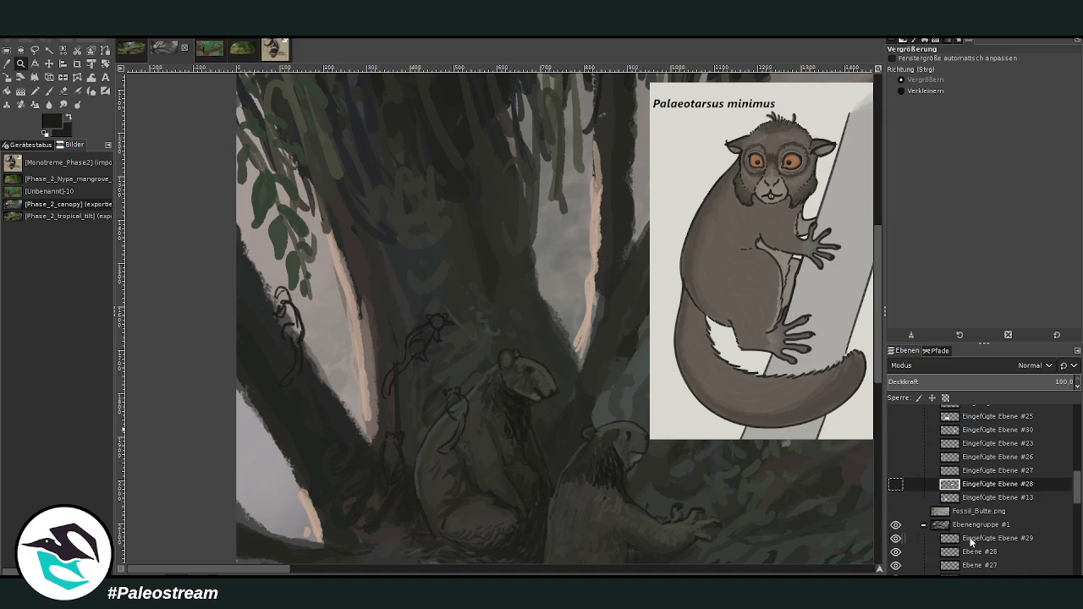
Scale the Palaeotarsus minimus reference card down to 253×397 and shift it left
{"action": "left_click", "coordinate": [972, 538]}
{"action": "key", "text": "shift+s"}
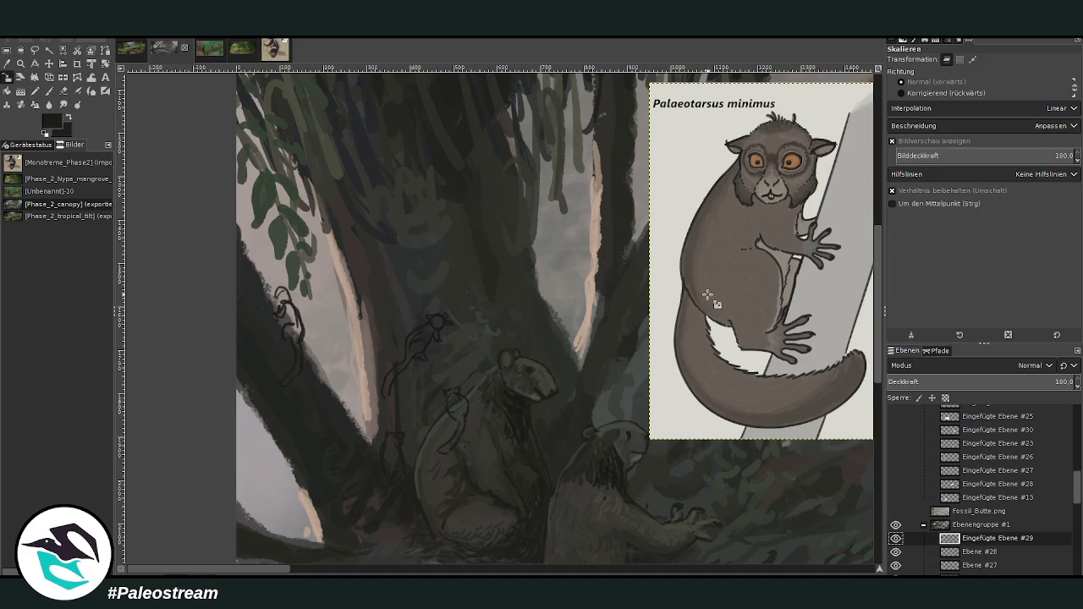
{"action": "left_click_drag", "start_coordinate": [760, 251], "coordinate": [668, 394]}
{"action": "left_click_drag", "start_coordinate": [762, 261], "coordinate": [641, 264]}
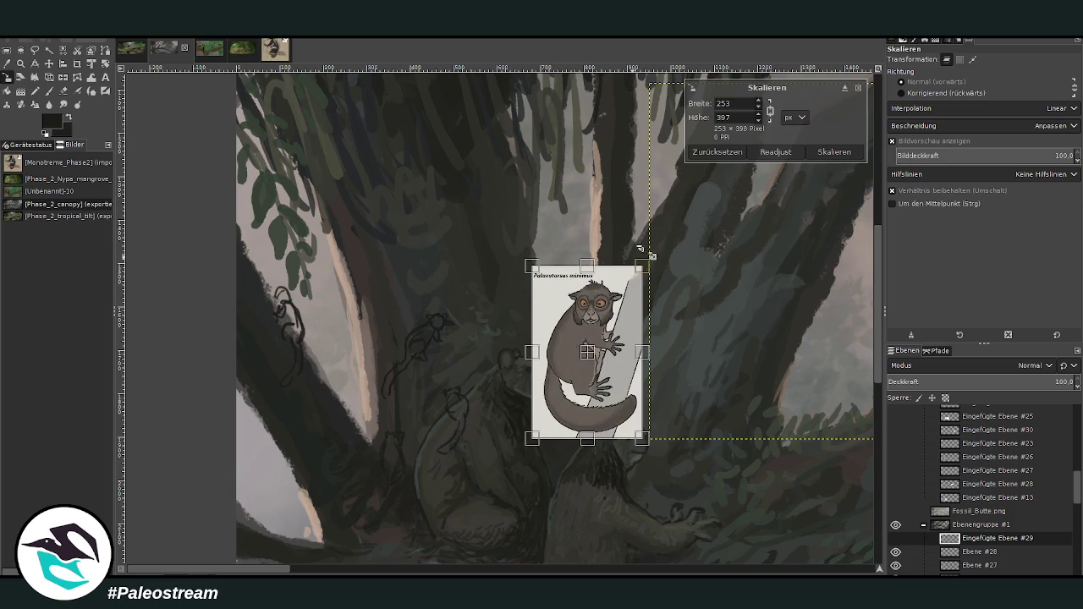
{"action": "left_click", "coordinate": [819, 155]}
{"action": "left_click", "coordinate": [20, 63]}
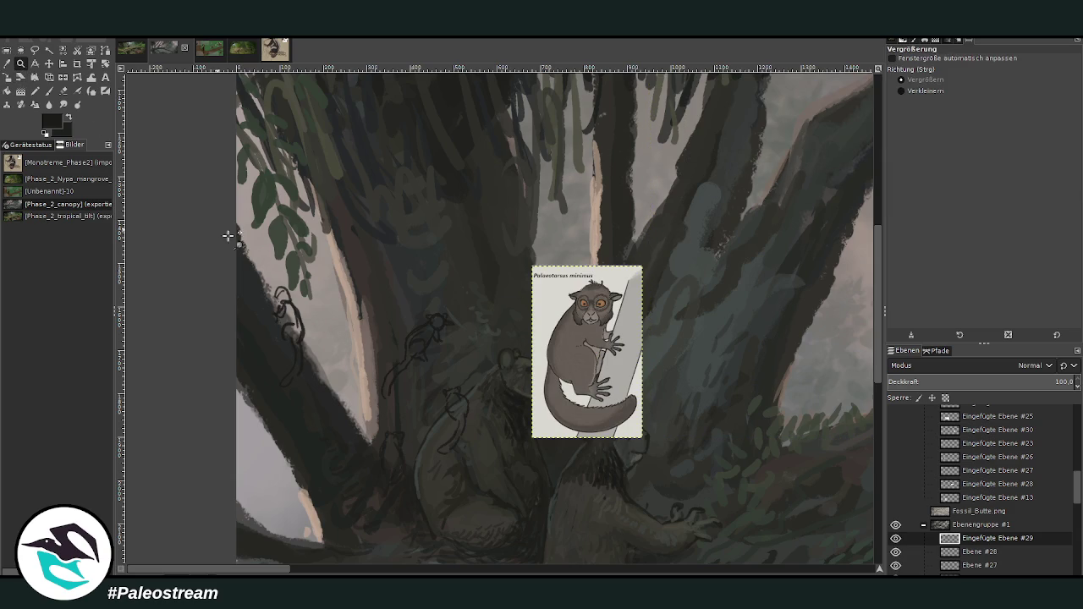
{"action": "left_click_drag", "start_coordinate": [224, 213], "coordinate": [633, 525]}
On Ebene #28, draw the climbing animal's back line and thicken the left figure's body
{"action": "key", "text": "o"}
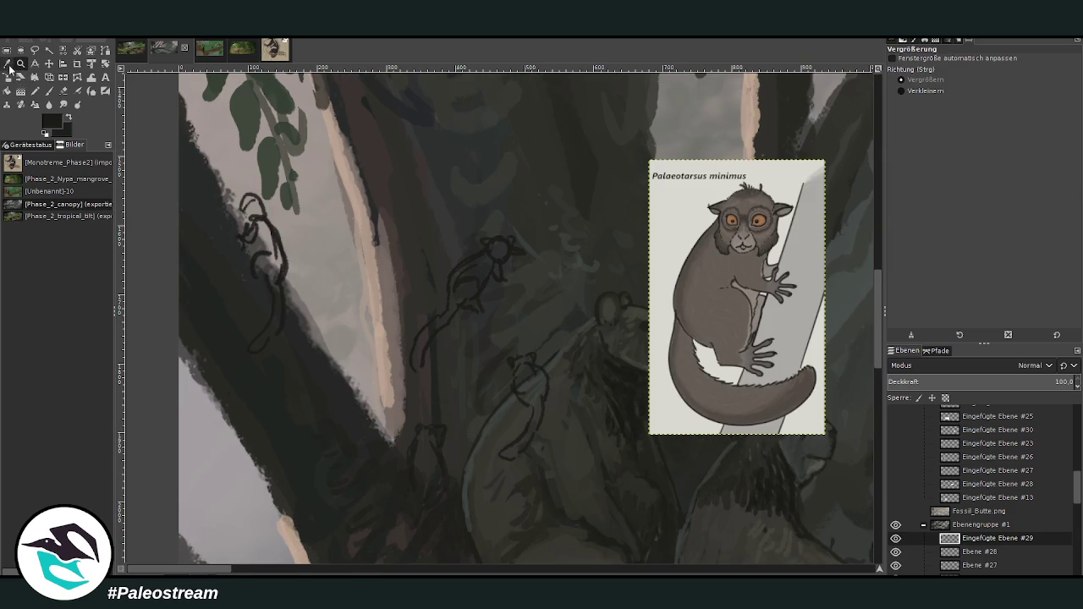
{"action": "left_click", "coordinate": [49, 91]}
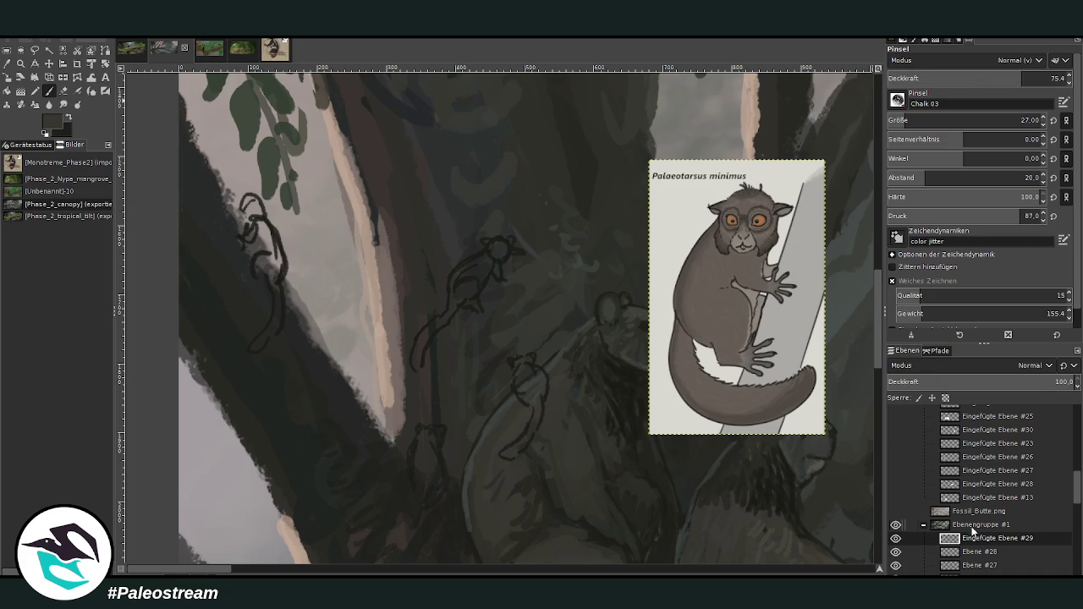
{"action": "left_click", "coordinate": [976, 555]}
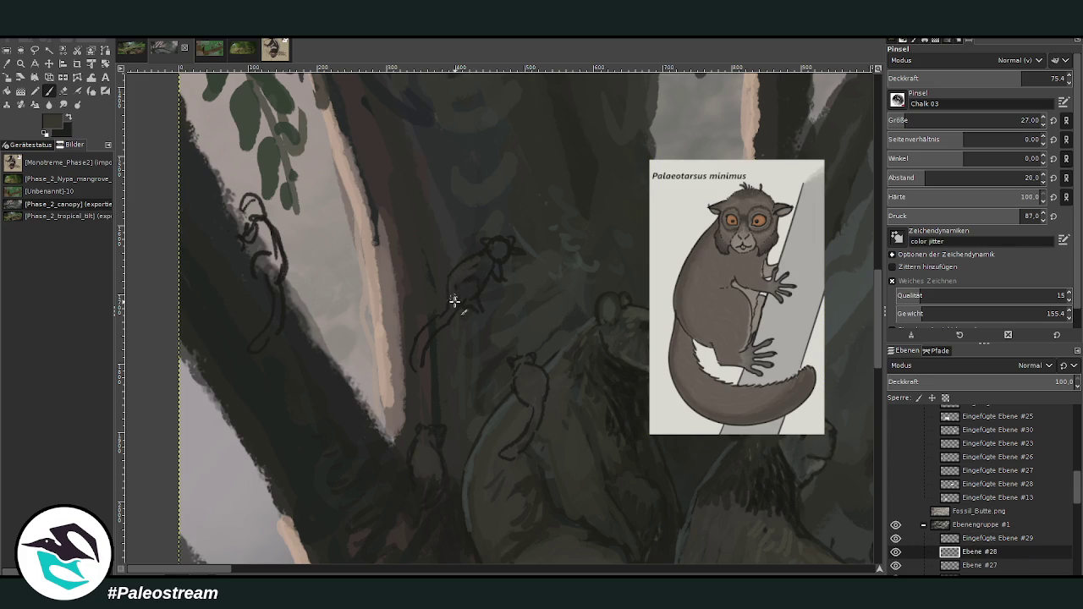
{"action": "mouse_move", "coordinate": [483, 254]}
{"action": "left_mouse_down"}
{"action": "mouse_move", "coordinate": [423, 327]}
{"action": "mouse_move", "coordinate": [418, 350]}
{"action": "left_mouse_up"}
{"action": "mouse_move", "coordinate": [273, 277]}
{"action": "left_mouse_down"}
{"action": "mouse_move", "coordinate": [283, 314]}
{"action": "mouse_move", "coordinate": [274, 331]}
{"action": "mouse_move", "coordinate": [267, 224]}
{"action": "mouse_move", "coordinate": [271, 258]}
{"action": "mouse_move", "coordinate": [254, 245]}
{"action": "mouse_move", "coordinate": [258, 226]}
{"action": "mouse_move", "coordinate": [241, 216]}
{"action": "mouse_move", "coordinate": [259, 222]}
{"action": "mouse_move", "coordinate": [247, 207]}
{"action": "mouse_move", "coordinate": [259, 240]}
{"action": "mouse_move", "coordinate": [274, 254]}
{"action": "mouse_move", "coordinate": [278, 243]}
{"action": "mouse_move", "coordinate": [282, 258]}
{"action": "mouse_move", "coordinate": [264, 253]}
{"action": "mouse_move", "coordinate": [252, 275]}
{"action": "left_mouse_up"}
At opacity 85.8, fill the figures' bodies grey and dark and add the small creature's ears
{"action": "key", "text": "greater"}
{"action": "key", "text": "greater"}
{"action": "mouse_move", "coordinate": [466, 289]}
{"action": "left_mouse_down"}
{"action": "mouse_move", "coordinate": [467, 302]}
{"action": "mouse_move", "coordinate": [479, 272]}
{"action": "mouse_move", "coordinate": [496, 273]}
{"action": "mouse_move", "coordinate": [476, 269]}
{"action": "mouse_move", "coordinate": [503, 258]}
{"action": "mouse_move", "coordinate": [483, 242]}
{"action": "mouse_move", "coordinate": [512, 242]}
{"action": "mouse_move", "coordinate": [494, 236]}
{"action": "left_mouse_up"}
{"action": "left_click_drag", "start_coordinate": [516, 380], "coordinate": [527, 363]}
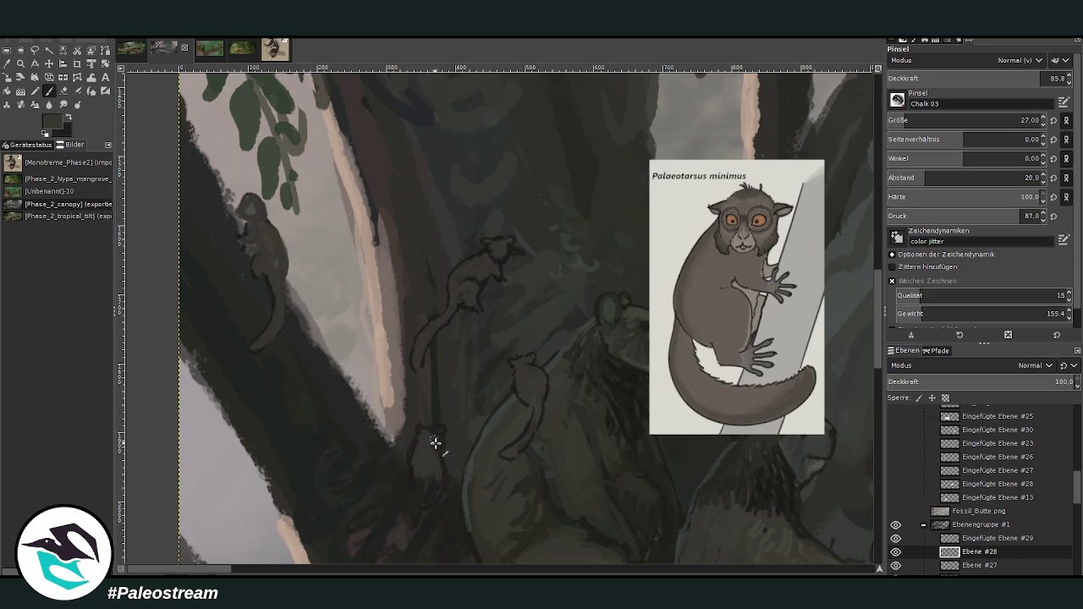
{"action": "left_click_drag", "start_coordinate": [434, 442], "coordinate": [441, 445]}
{"action": "left_click_drag", "start_coordinate": [428, 431], "coordinate": [412, 469]}
{"action": "scroll", "coordinate": [850, 366], "scroll_direction": "down", "scroll_amount": 2}
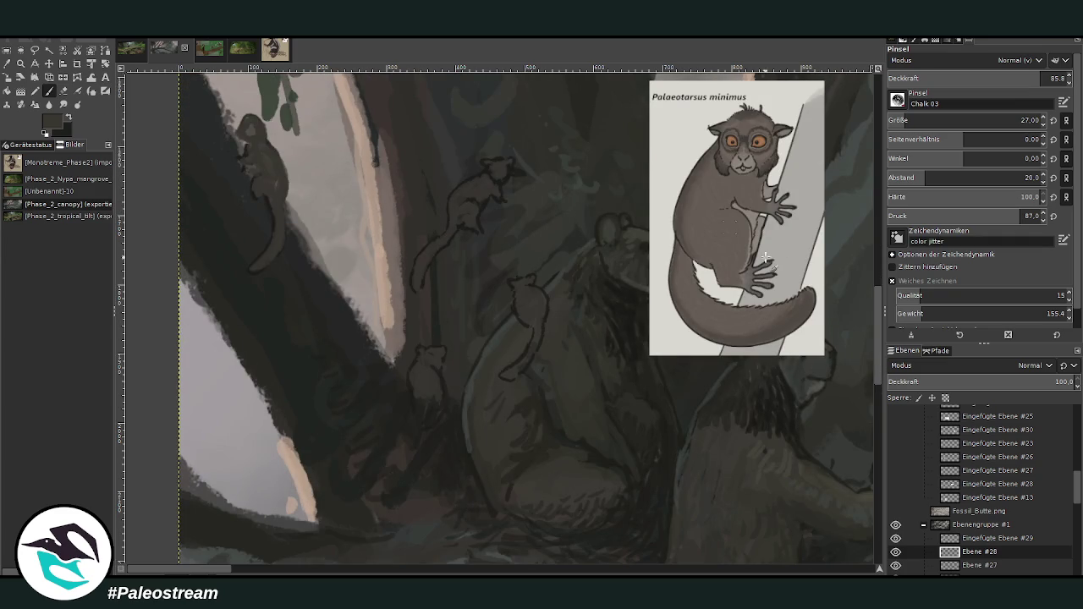
Darken the small climber's body and outline its head and ears at opacity 38.5
{"action": "mouse_move", "coordinate": [418, 409]}
{"action": "left_mouse_down"}
{"action": "mouse_move", "coordinate": [430, 415]}
{"action": "mouse_move", "coordinate": [443, 399]}
{"action": "left_mouse_up"}
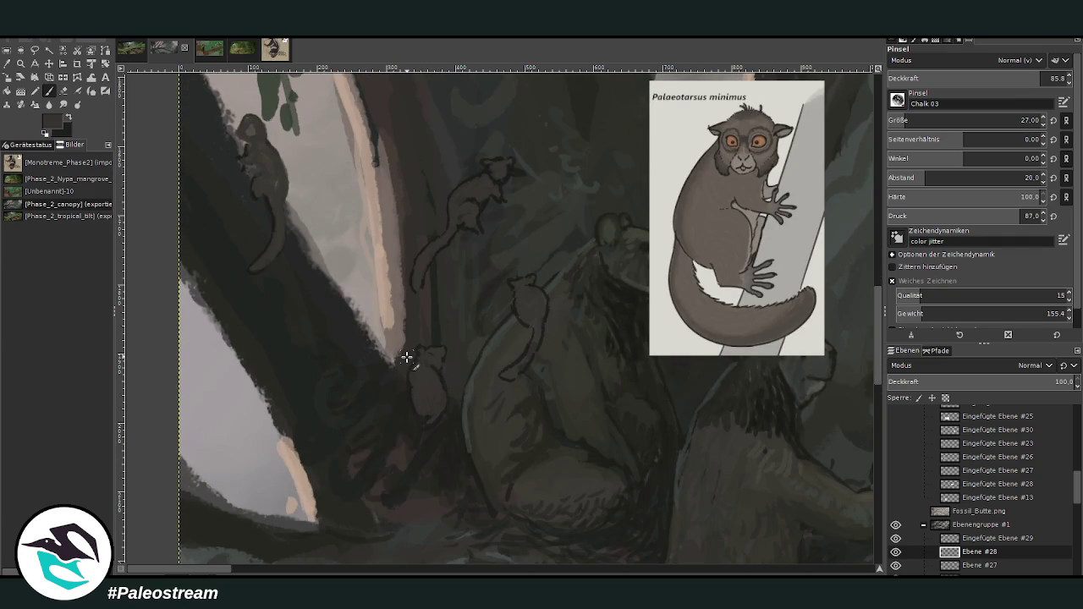
{"action": "left_click_drag", "start_coordinate": [1041, 78], "coordinate": [986, 77]}
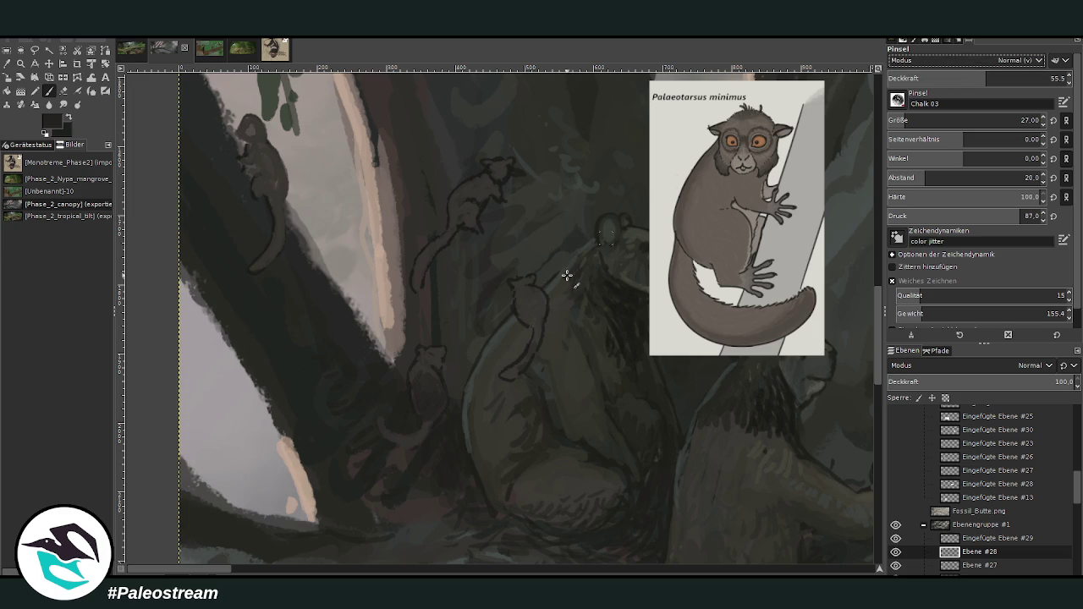
{"action": "key", "text": "less"}
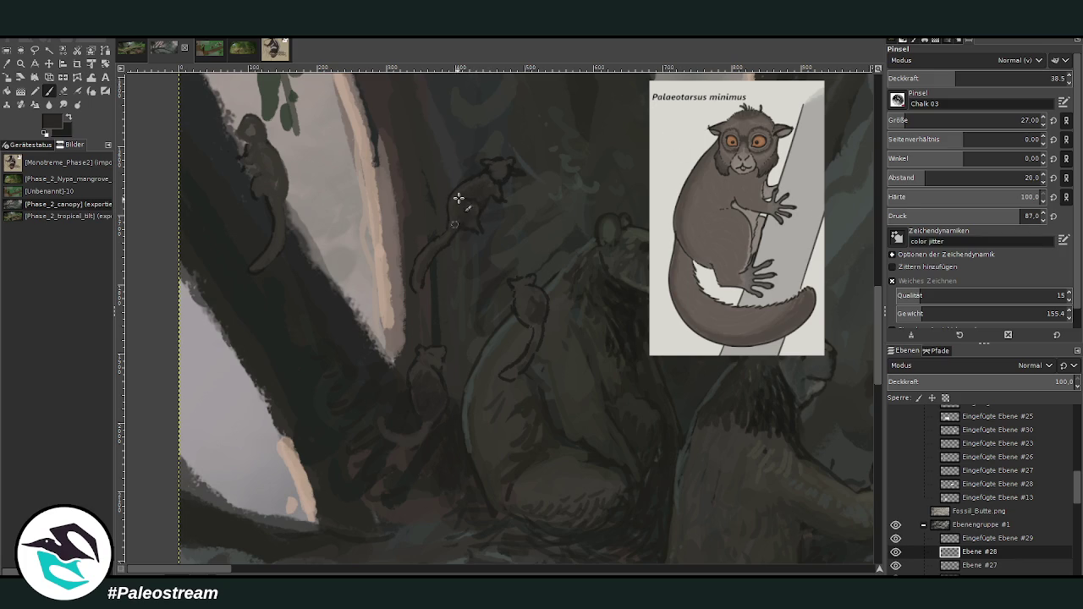
{"action": "mouse_move", "coordinate": [500, 158]}
{"action": "left_mouse_down"}
{"action": "mouse_move", "coordinate": [496, 174]}
{"action": "mouse_move", "coordinate": [472, 177]}
{"action": "left_mouse_up"}
Sample a colour and add light fur strokes to the small animal's head and body
{"action": "left_click", "coordinate": [7, 64]}
{"action": "left_click", "coordinate": [48, 90]}
{"action": "left_click_drag", "start_coordinate": [247, 134], "coordinate": [246, 123]}
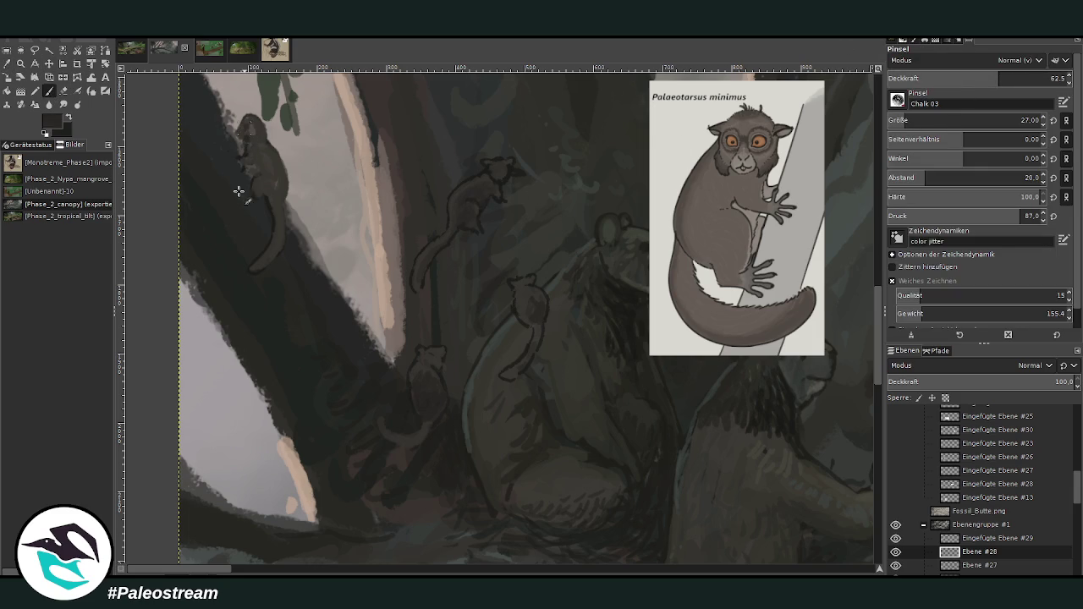
{"action": "left_click_drag", "start_coordinate": [258, 172], "coordinate": [264, 193]}
Add chalky light specks at opacity 61.5, then sample a darker colour at size 15, opacity 71
{"action": "left_click", "coordinate": [952, 77]}
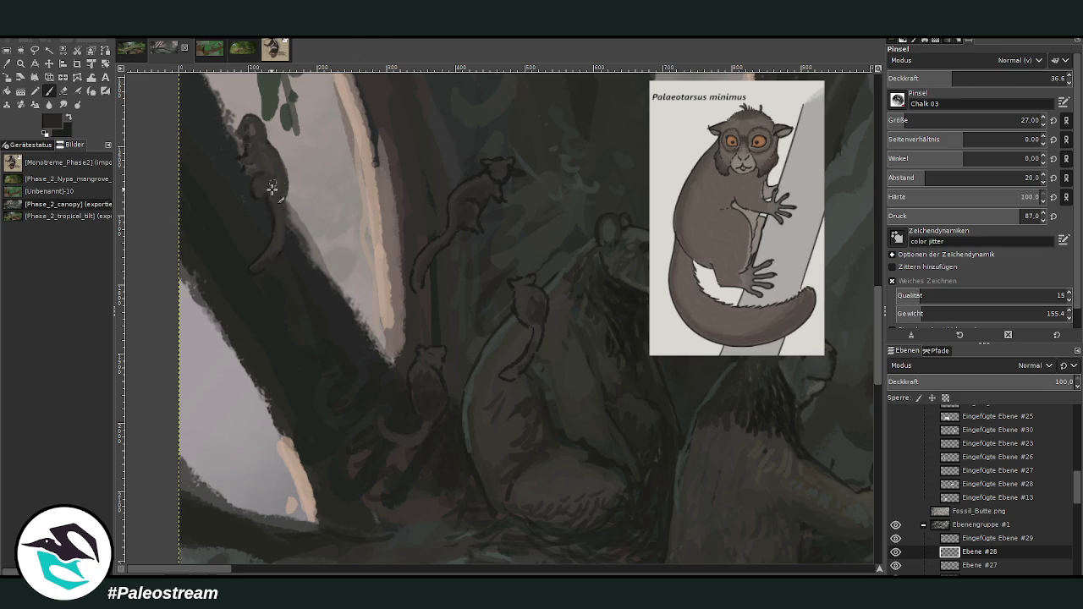
{"action": "left_click", "coordinate": [843, 258], "text": "ctrl"}
{"action": "left_click", "coordinate": [996, 77]}
{"action": "left_click", "coordinate": [840, 250], "text": "ctrl"}
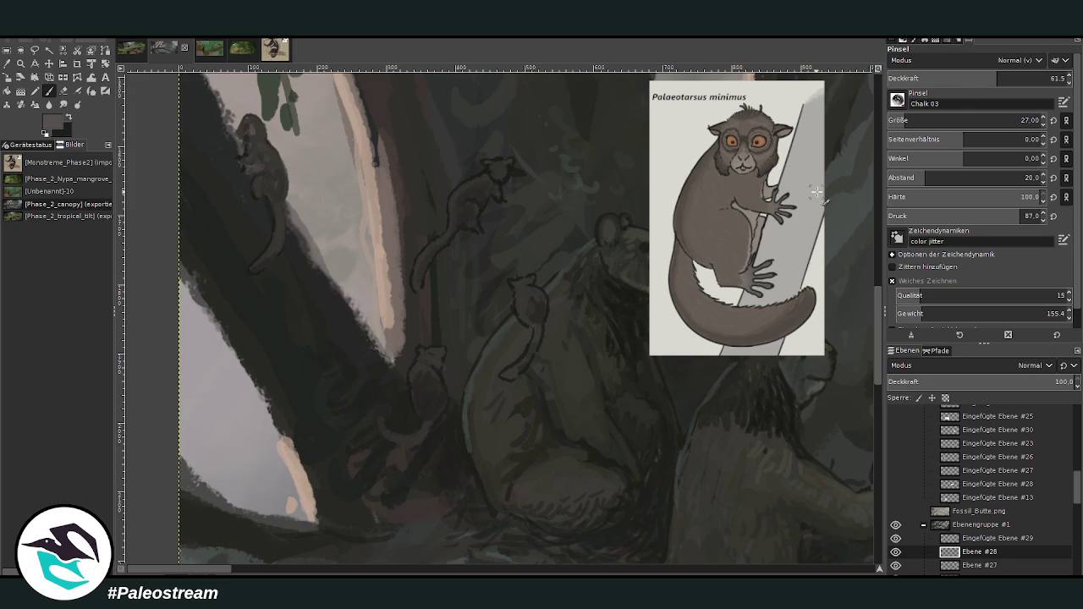
{"action": "left_click_drag", "start_coordinate": [262, 167], "coordinate": [258, 158]}
{"action": "left_click", "coordinate": [788, 226], "text": "ctrl"}
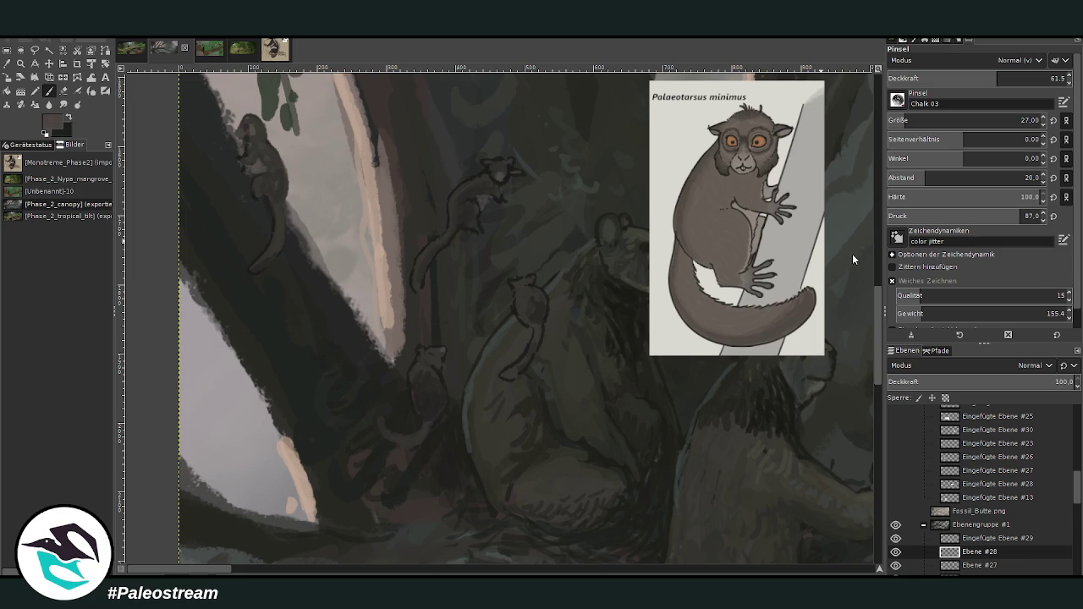
{"action": "left_click_drag", "start_coordinate": [903, 121], "coordinate": [931, 120]}
{"action": "left_click", "coordinate": [1015, 78]}
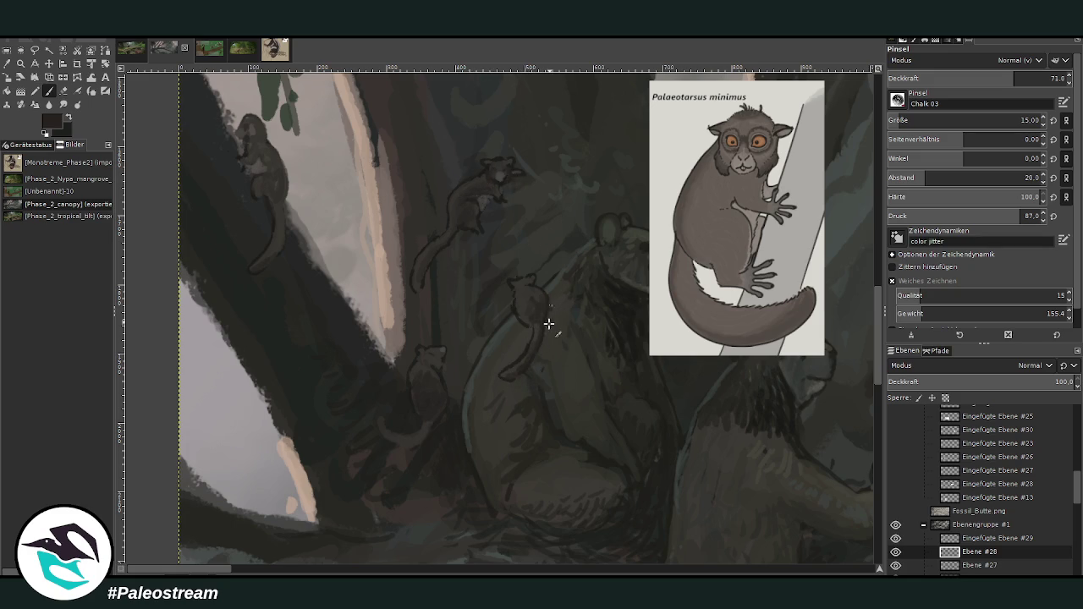
Paint the climber's back, head and tail with sampled colours at opacity 33.1
{"action": "key", "text": "less"}
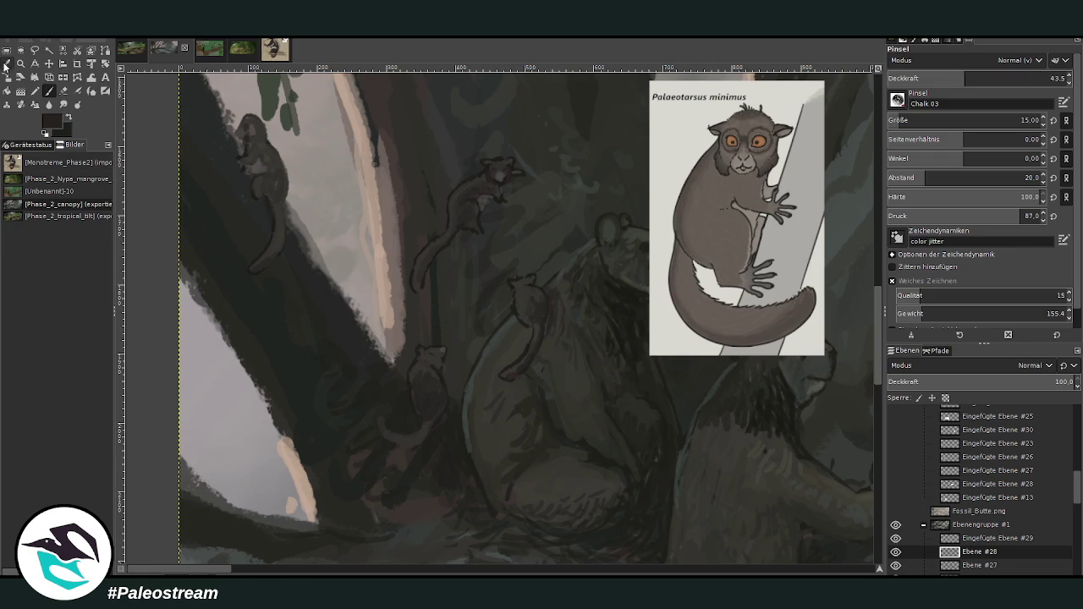
{"action": "key", "text": "o"}
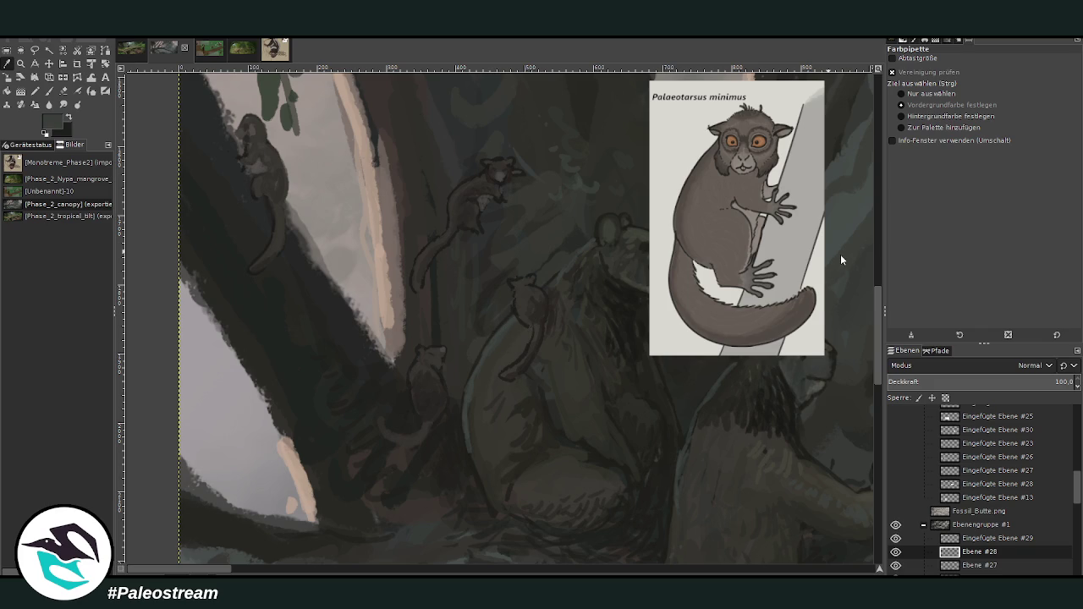
{"action": "left_click", "coordinate": [838, 247]}
{"action": "key", "text": "p"}
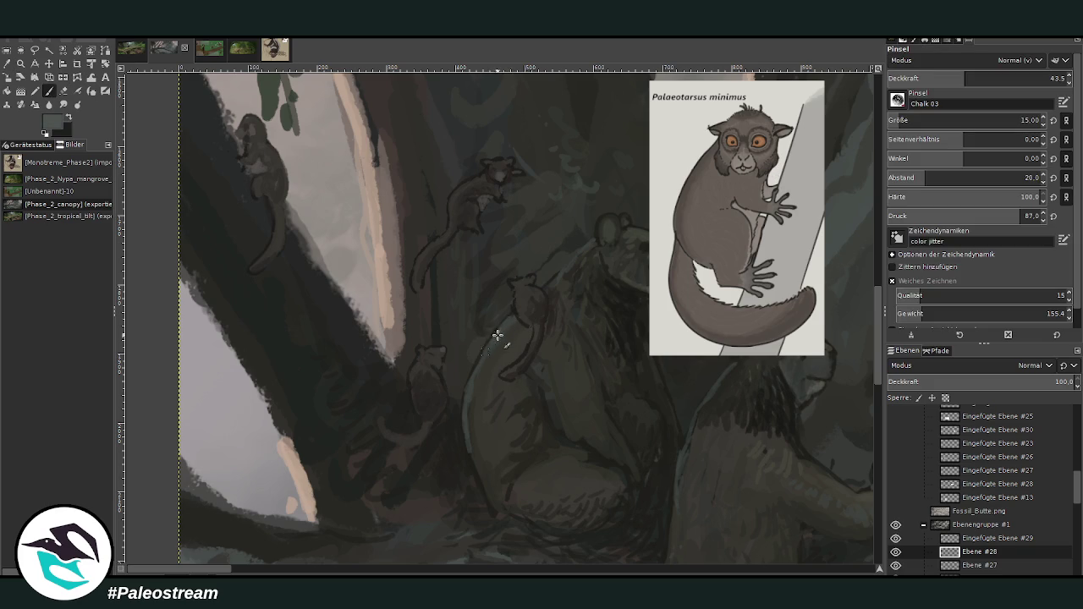
{"action": "left_click", "coordinate": [947, 78]}
{"action": "left_click_drag", "start_coordinate": [518, 294], "coordinate": [523, 337]}
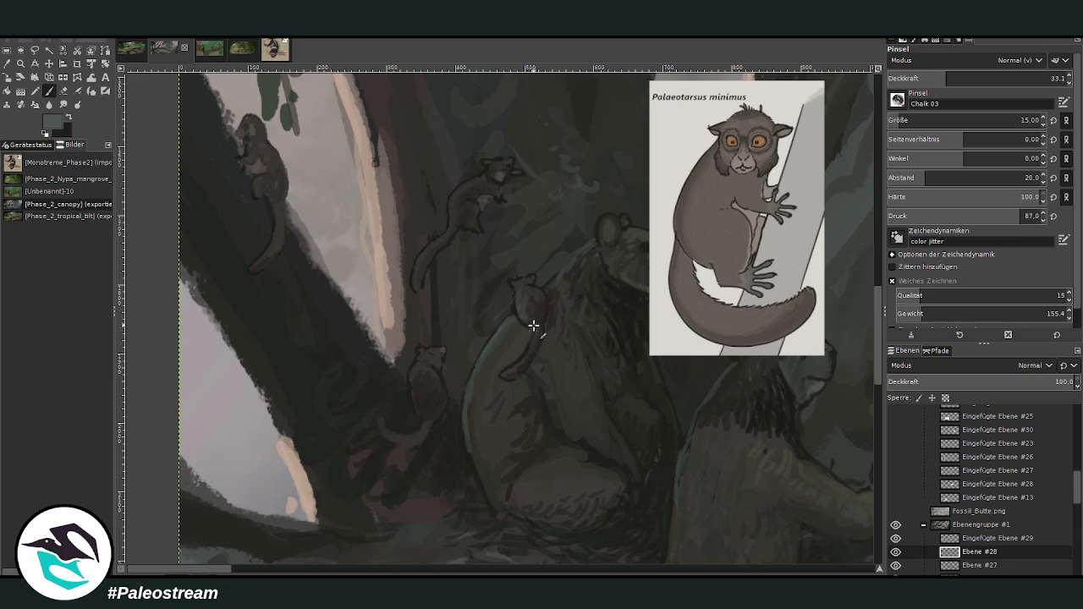
{"action": "mouse_move", "coordinate": [520, 303]}
{"action": "left_mouse_down"}
{"action": "mouse_move", "coordinate": [524, 290]}
{"action": "mouse_move", "coordinate": [510, 285]}
{"action": "left_mouse_up"}
{"action": "left_click_drag", "start_coordinate": [453, 194], "coordinate": [416, 263]}
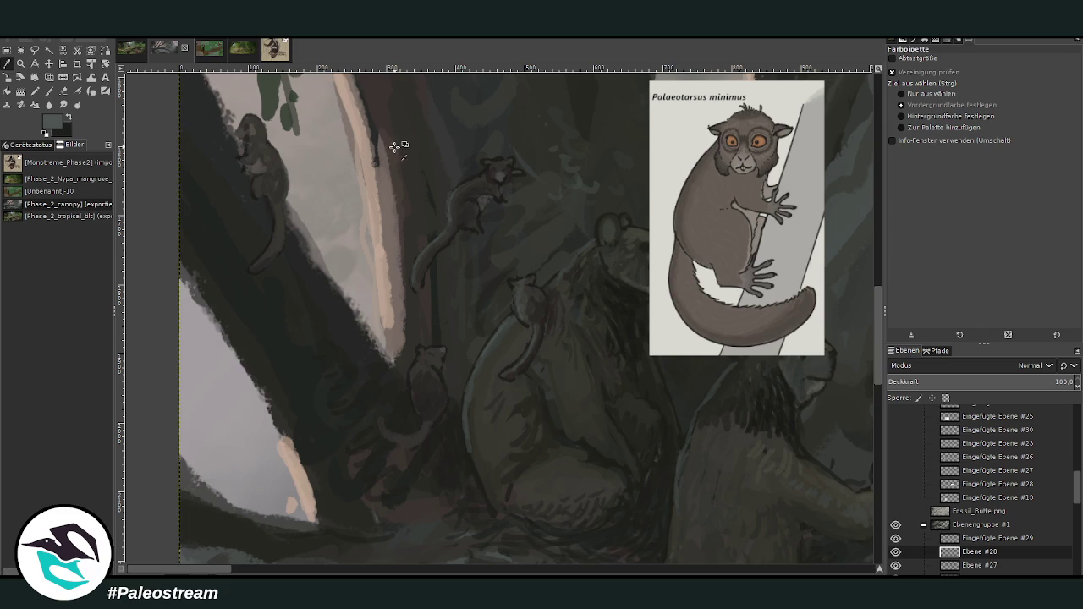
Soften the pale tree edge with size-33, 50.5-opacity chalk strokes
{"action": "key", "text": "p"}
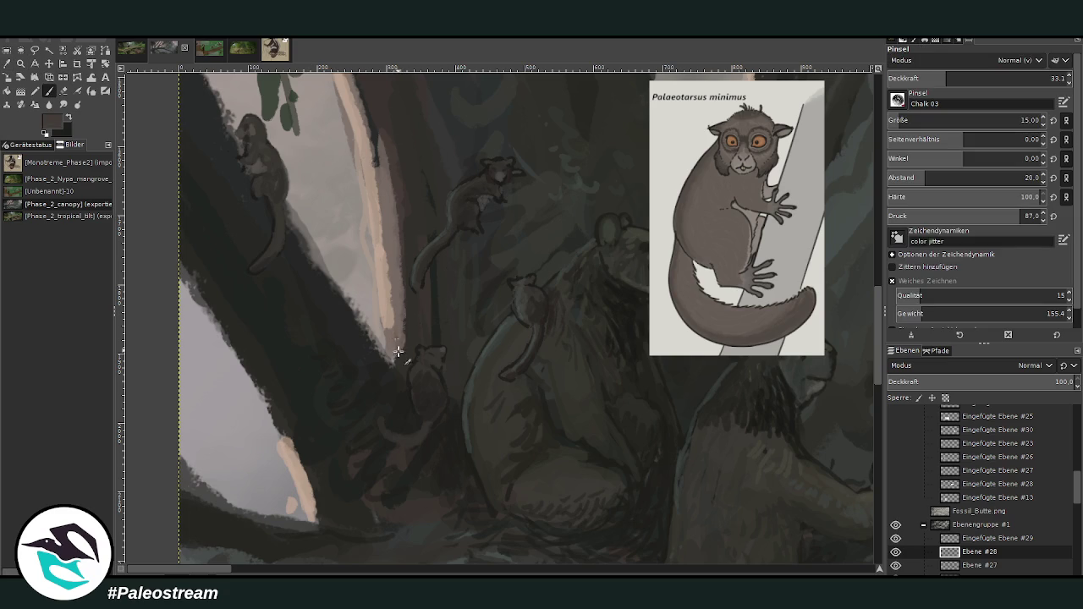
{"action": "left_click", "coordinate": [903, 118]}
{"action": "left_click_drag", "start_coordinate": [953, 81], "coordinate": [979, 79]}
{"action": "mouse_move", "coordinate": [396, 320]}
{"action": "left_mouse_down"}
{"action": "mouse_move", "coordinate": [385, 139]}
{"action": "mouse_move", "coordinate": [385, 220]}
{"action": "left_mouse_up"}
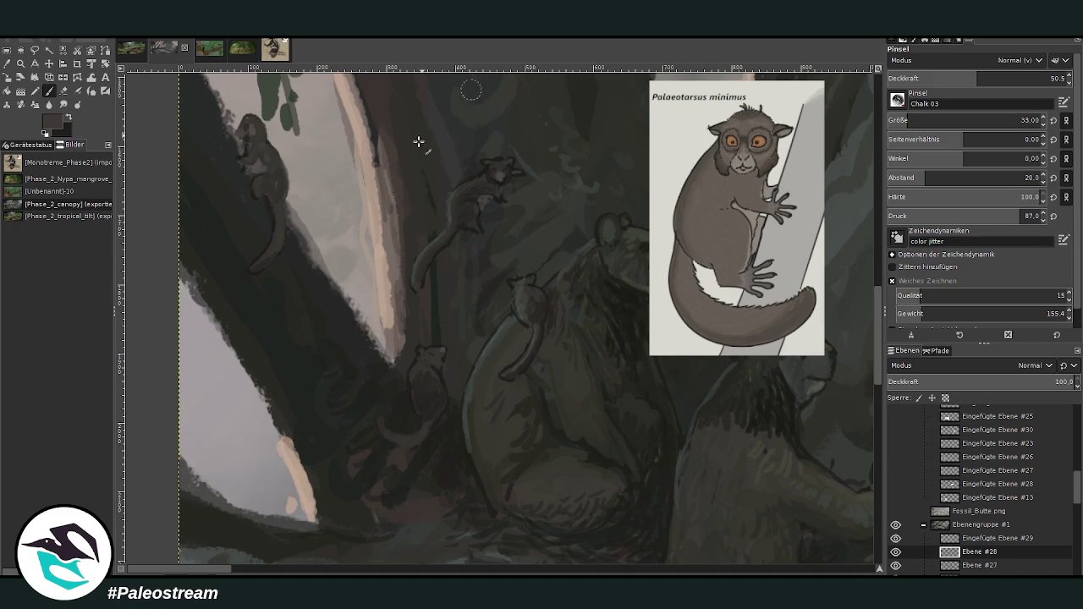
{"action": "mouse_move", "coordinate": [376, 146]}
{"action": "left_mouse_down"}
{"action": "mouse_move", "coordinate": [399, 305]}
{"action": "mouse_move", "coordinate": [395, 338]}
{"action": "mouse_move", "coordinate": [356, 346]}
{"action": "mouse_move", "coordinate": [402, 361]}
{"action": "mouse_move", "coordinate": [375, 318]}
{"action": "left_mouse_up"}
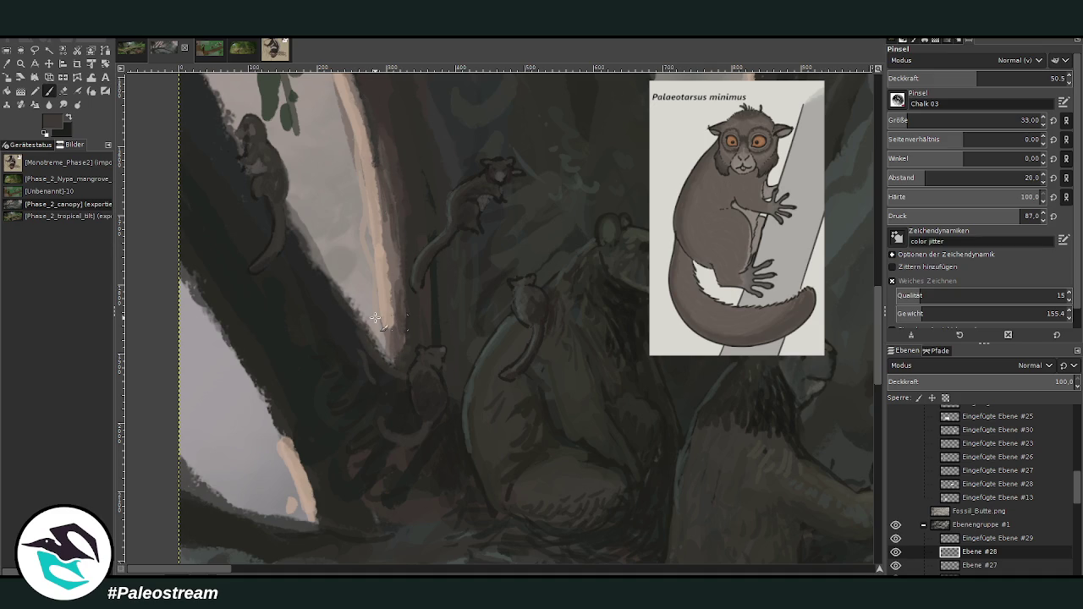
Hide the Palaeotarsus reference, move Eingefügte Ebene #29 above #13, and select Ebene #28
{"action": "left_click", "coordinate": [895, 538]}
{"action": "left_click_drag", "start_coordinate": [980, 540], "coordinate": [973, 499]}
{"action": "left_click", "coordinate": [969, 555]}
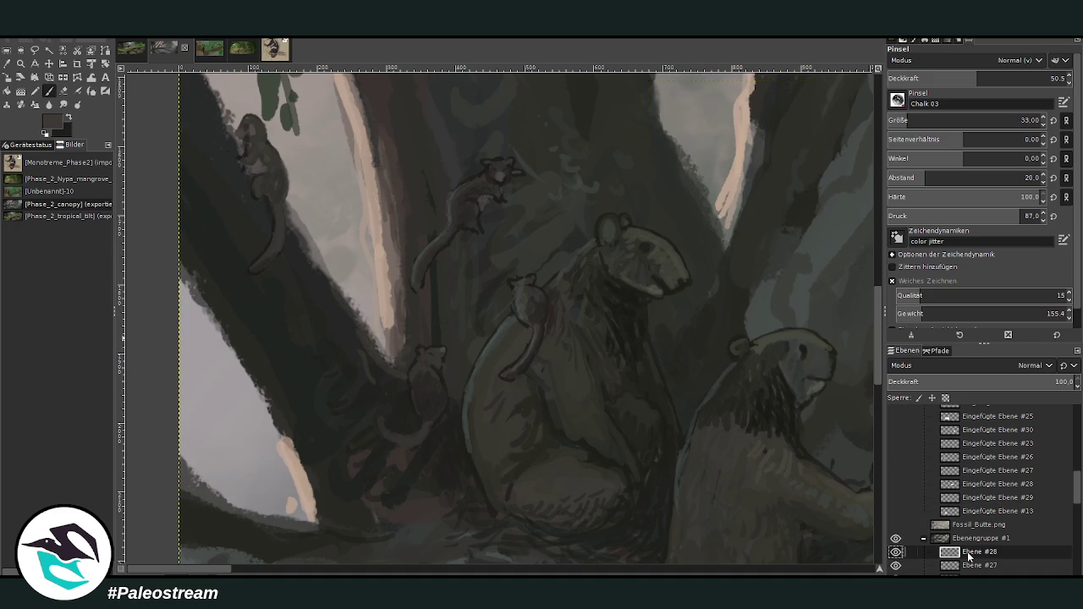
{"action": "key", "text": "shift+ctrl+j"}
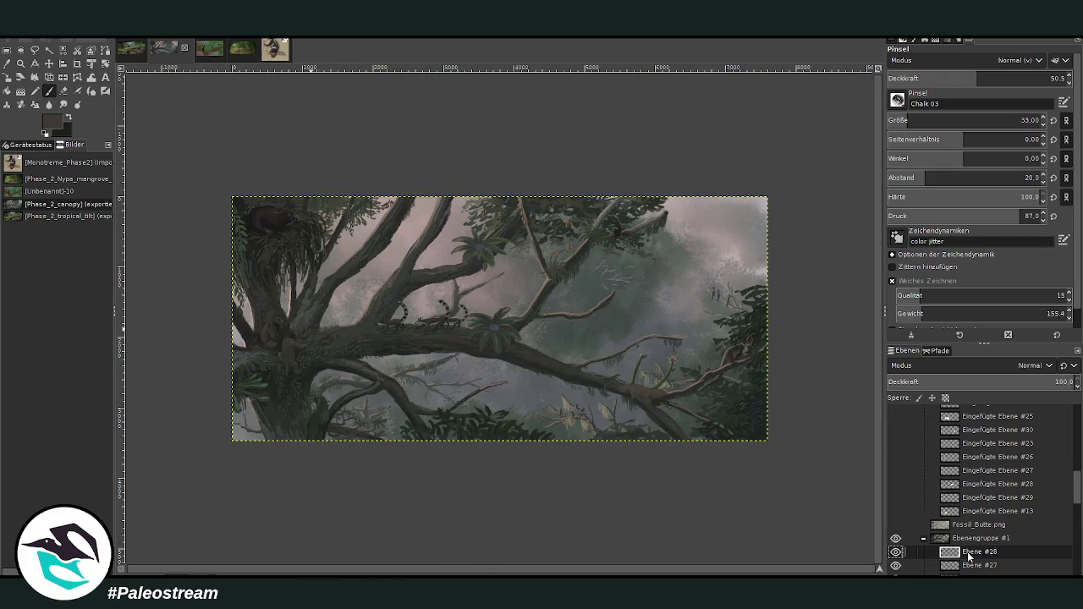
Zoom in on the green bird, then on the climbing animal at upper right
{"action": "key", "text": "z"}
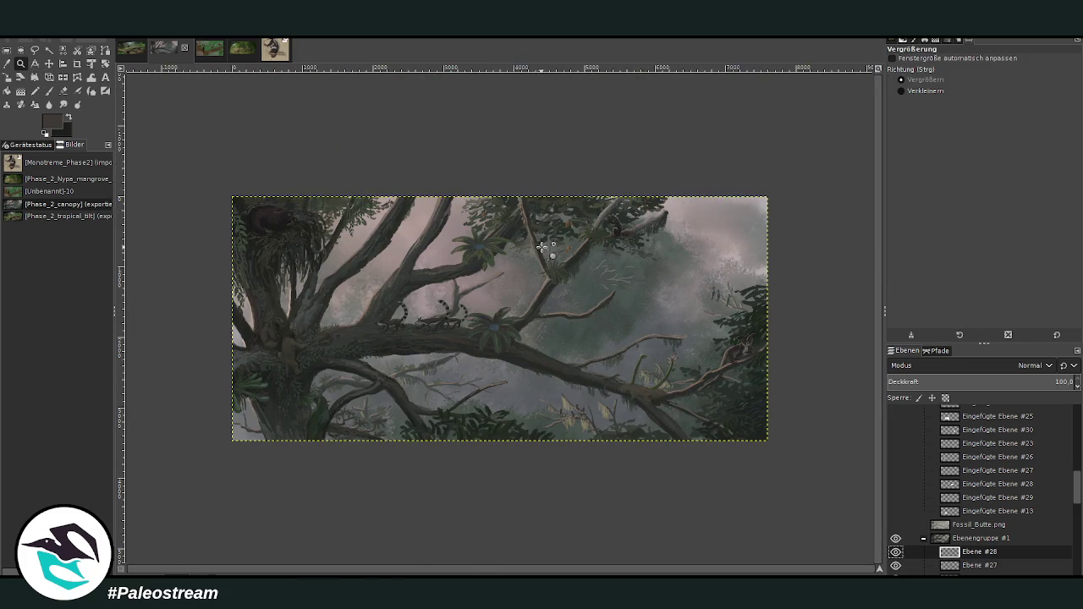
{"action": "left_click_drag", "start_coordinate": [299, 388], "coordinate": [362, 452]}
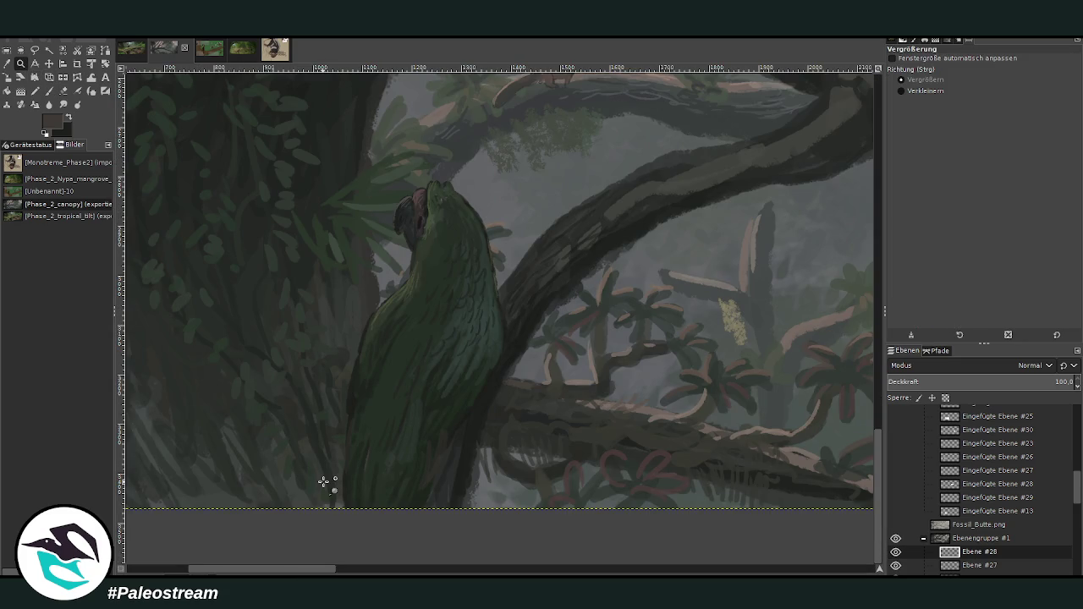
{"action": "scroll", "coordinate": [323, 482], "scroll_direction": "down", "scroll_amount": 2}
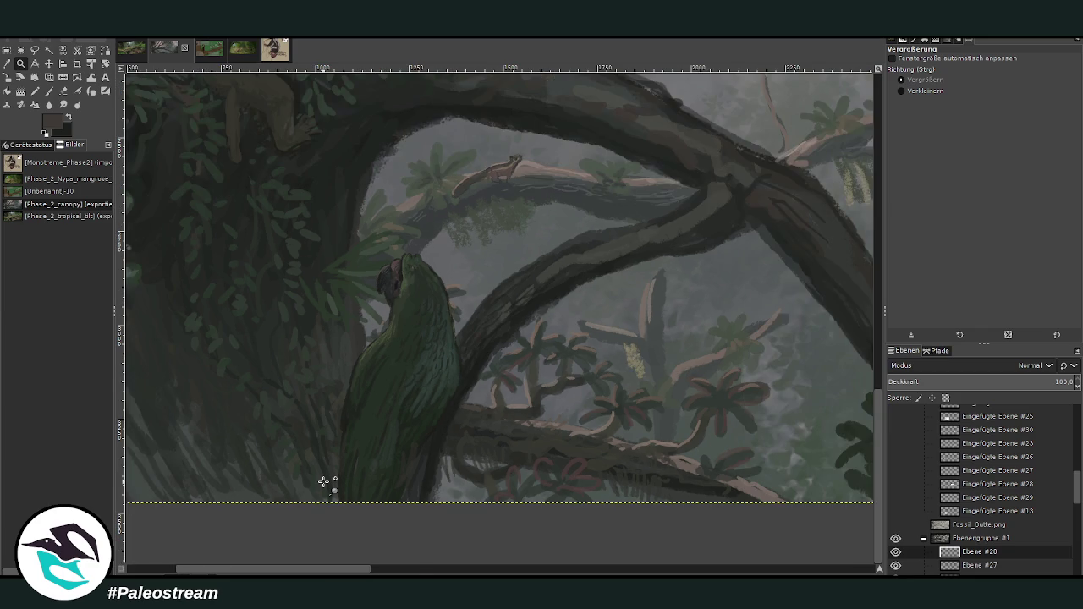
{"action": "scroll", "coordinate": [324, 481], "scroll_direction": "down", "scroll_amount": 2}
{"action": "scroll", "coordinate": [323, 482], "scroll_direction": "down", "scroll_amount": 2}
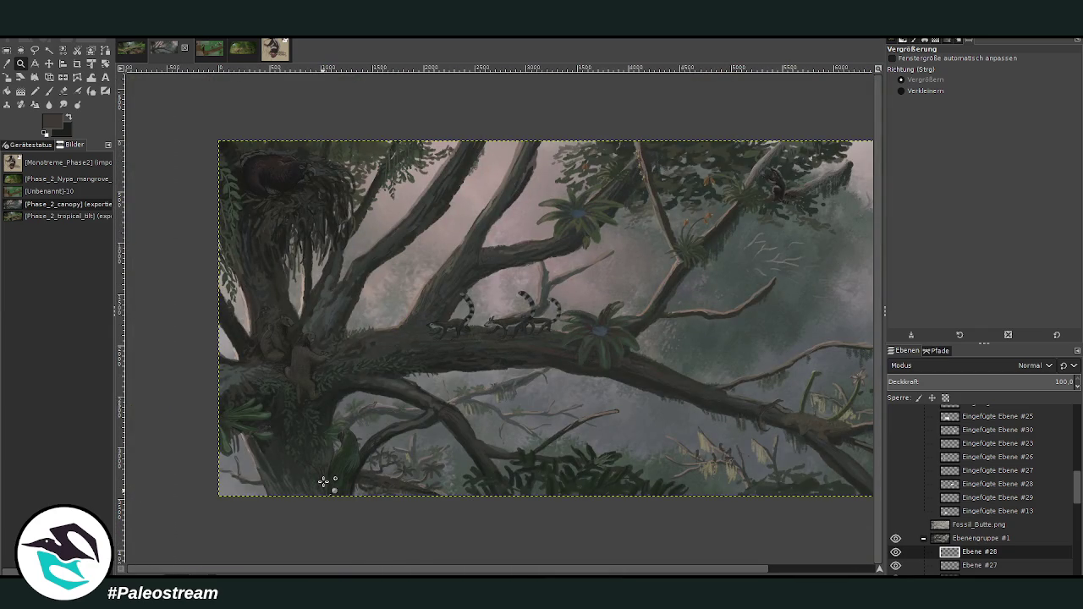
{"action": "left_click_drag", "start_coordinate": [741, 143], "coordinate": [802, 228]}
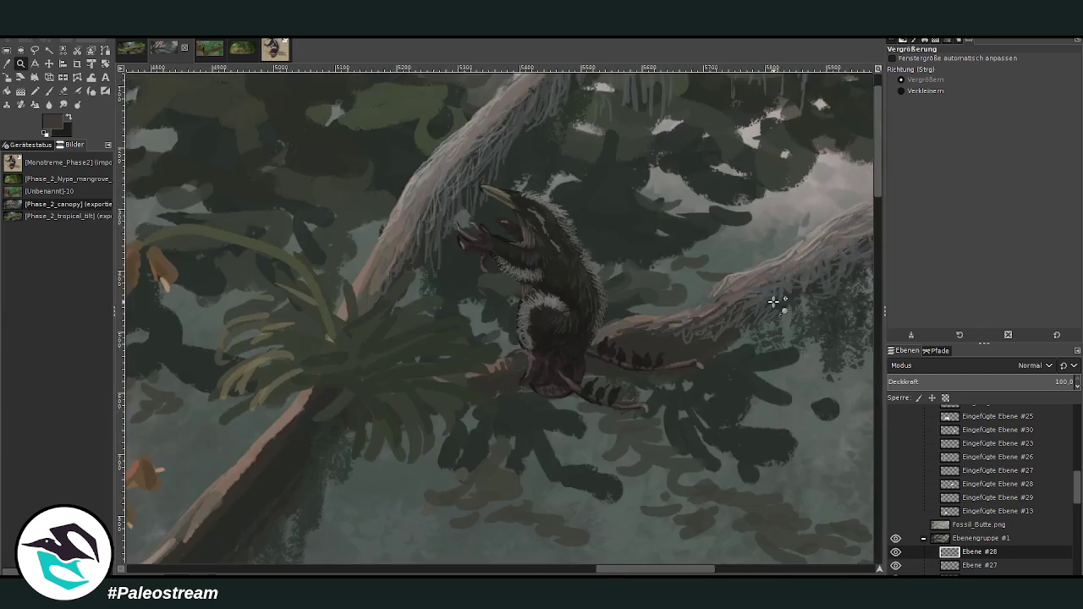
{"action": "left_click_drag", "start_coordinate": [281, 95], "coordinate": [717, 459]}
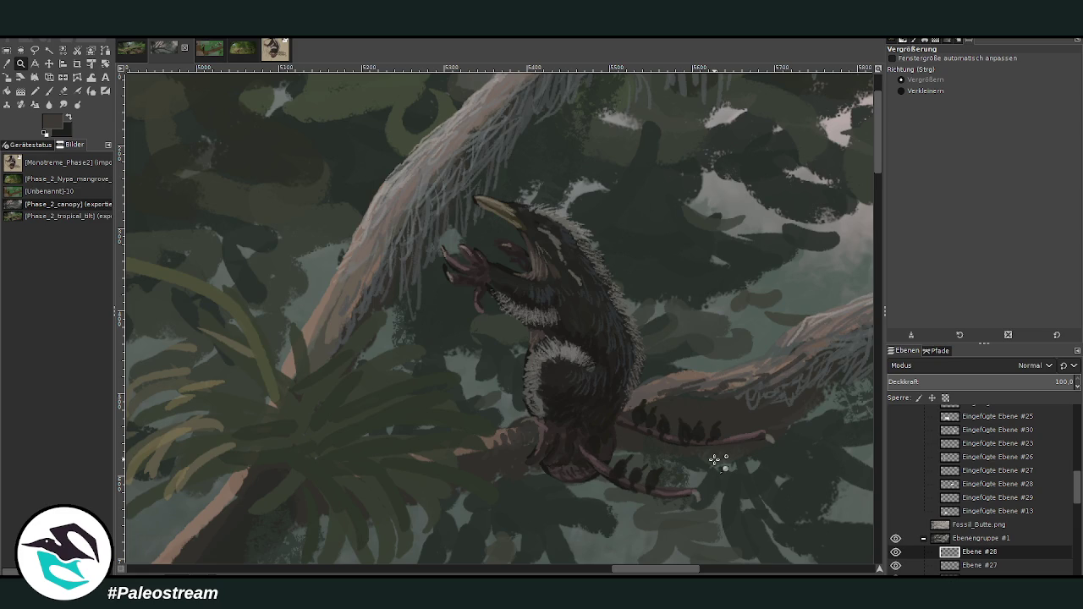
Check the bird on the trunk and the anteater drawing, then zoom into the lower branch
{"action": "key", "text": "shift+ctrl+j"}
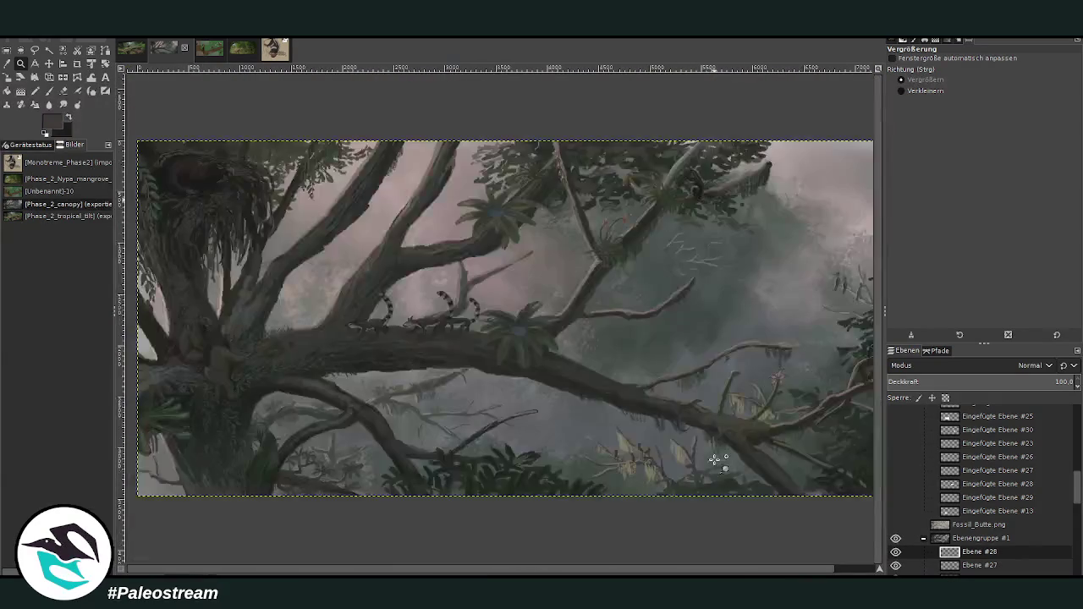
{"action": "left_click_drag", "start_coordinate": [222, 407], "coordinate": [315, 501]}
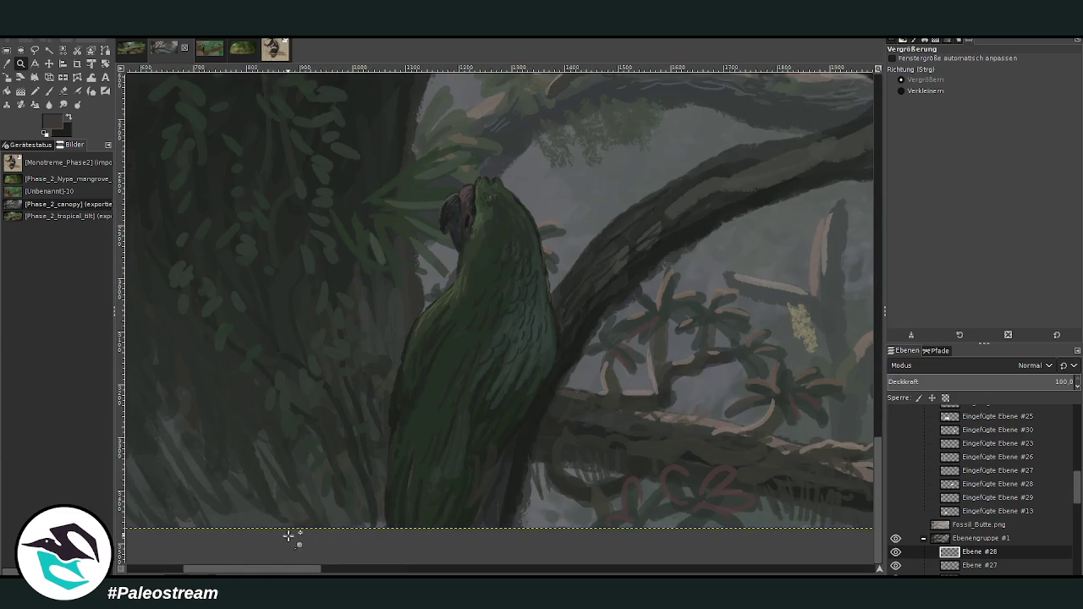
{"action": "scroll", "coordinate": [285, 542], "scroll_direction": "down", "scroll_amount": 4, "text": "ctrl"}
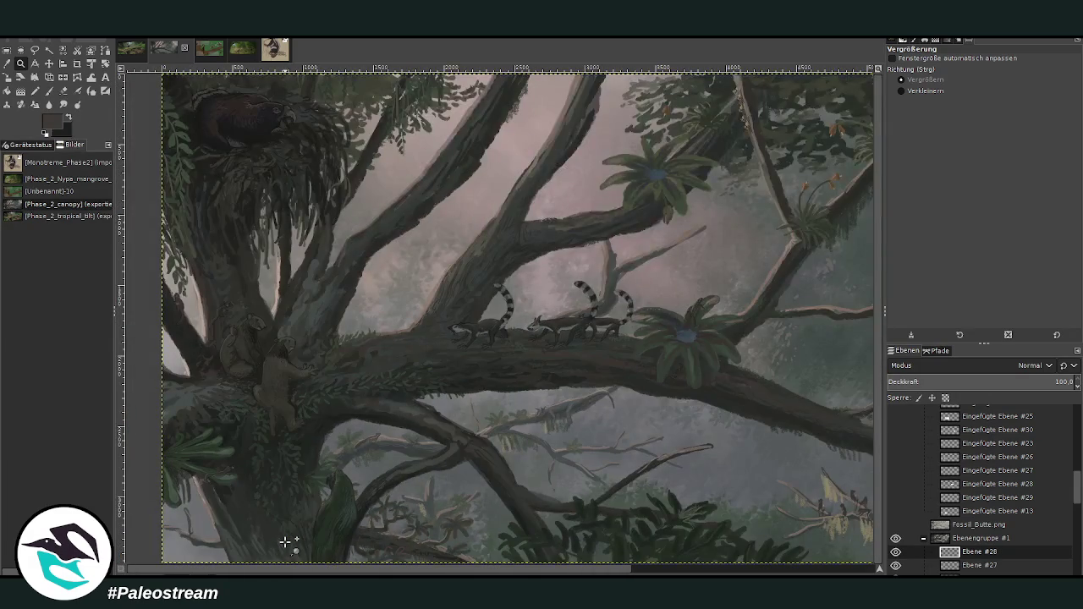
{"action": "scroll", "coordinate": [285, 541], "scroll_direction": "down", "scroll_amount": 1, "text": "ctrl"}
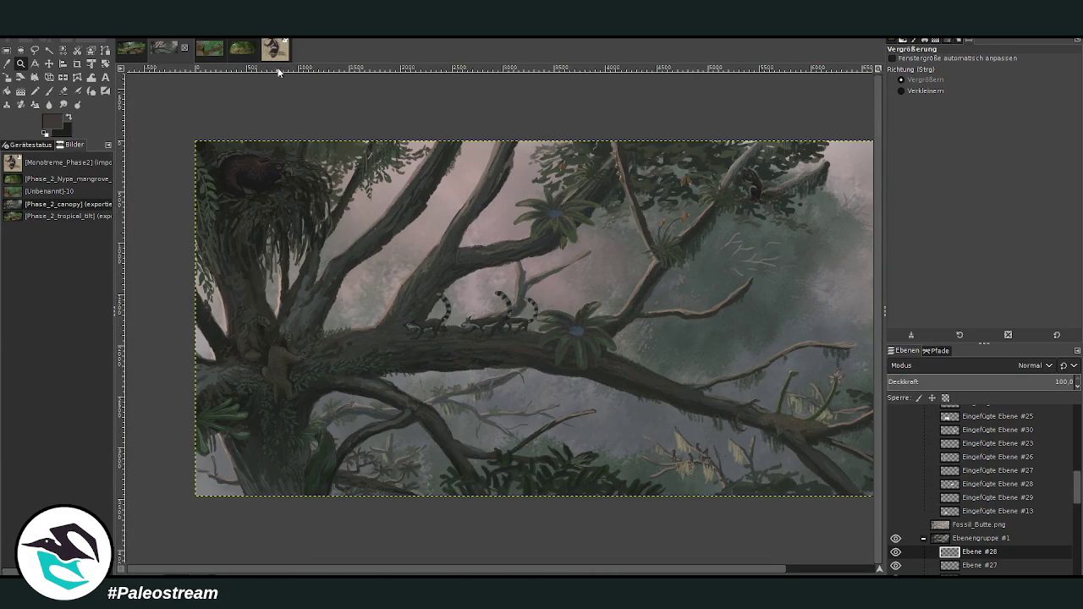
{"action": "left_click", "coordinate": [275, 51]}
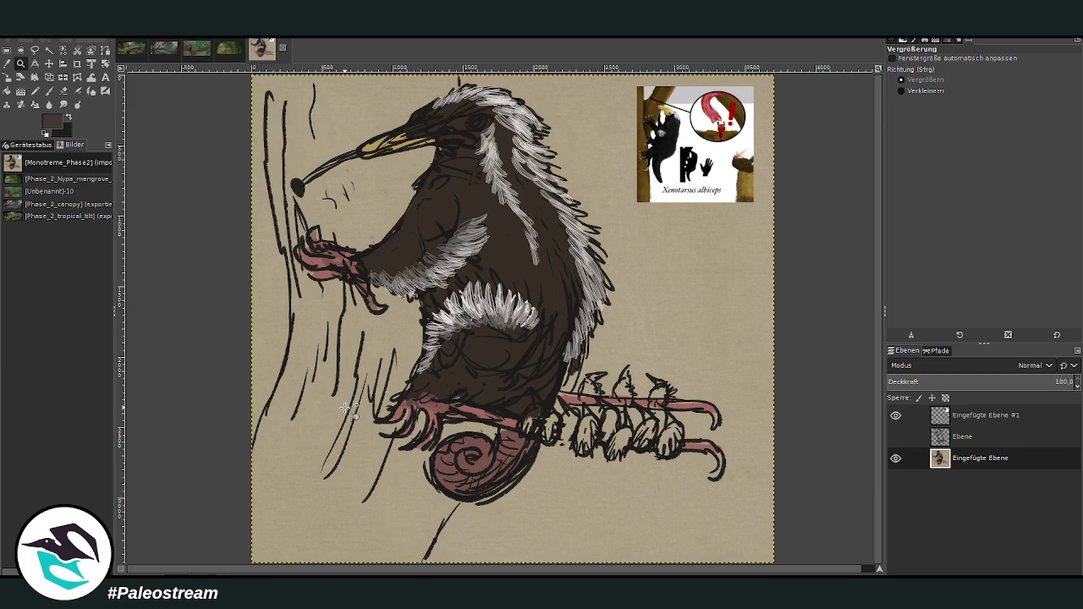
{"action": "left_click", "coordinate": [164, 48]}
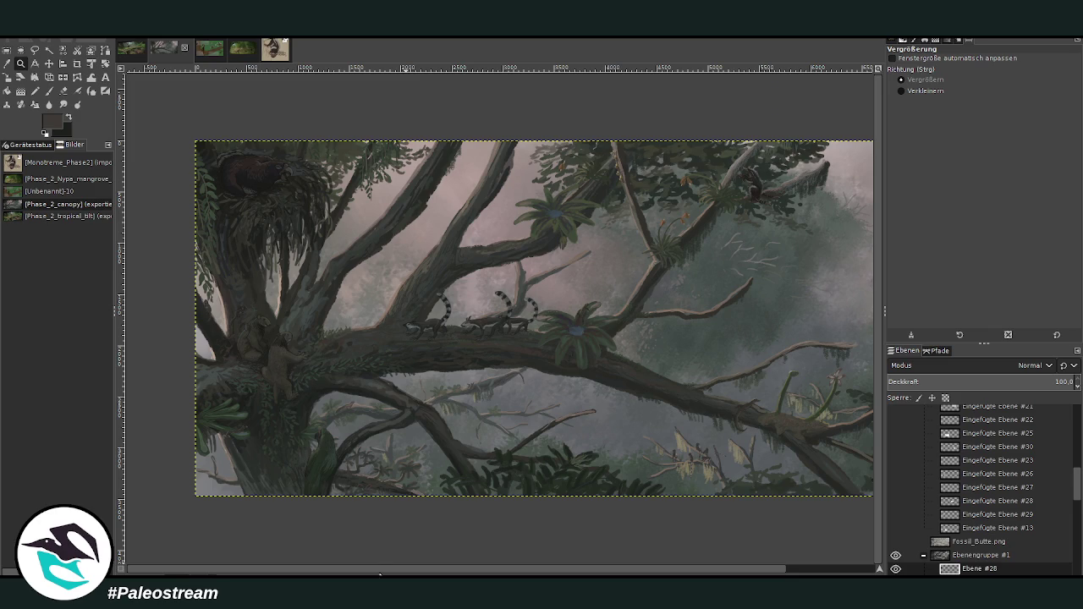
{"action": "left_click_drag", "start_coordinate": [379, 572], "coordinate": [423, 574]}
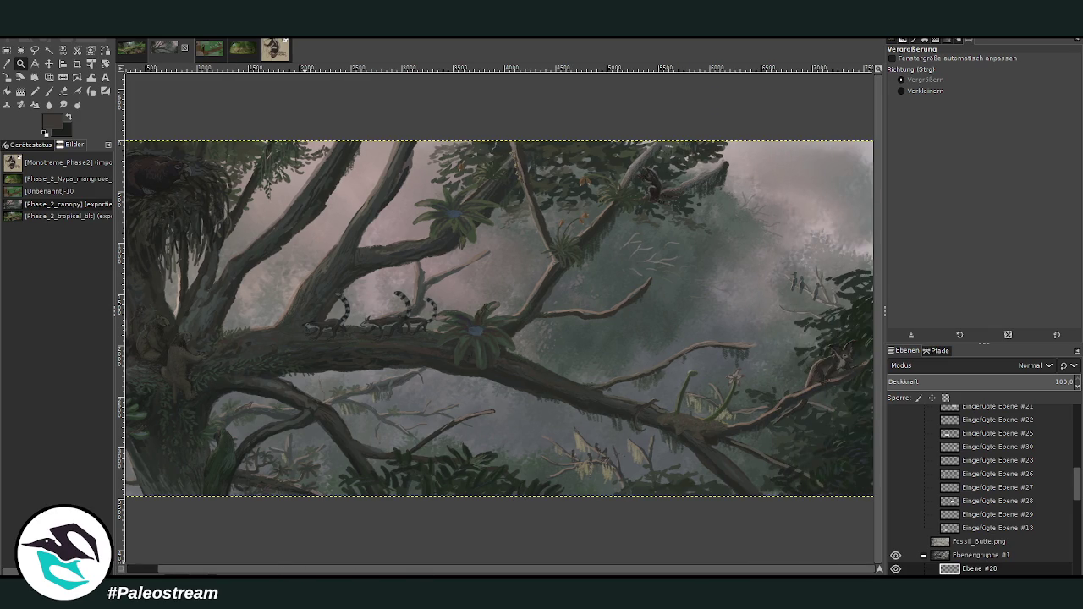
{"action": "left_click_drag", "start_coordinate": [626, 355], "coordinate": [741, 479]}
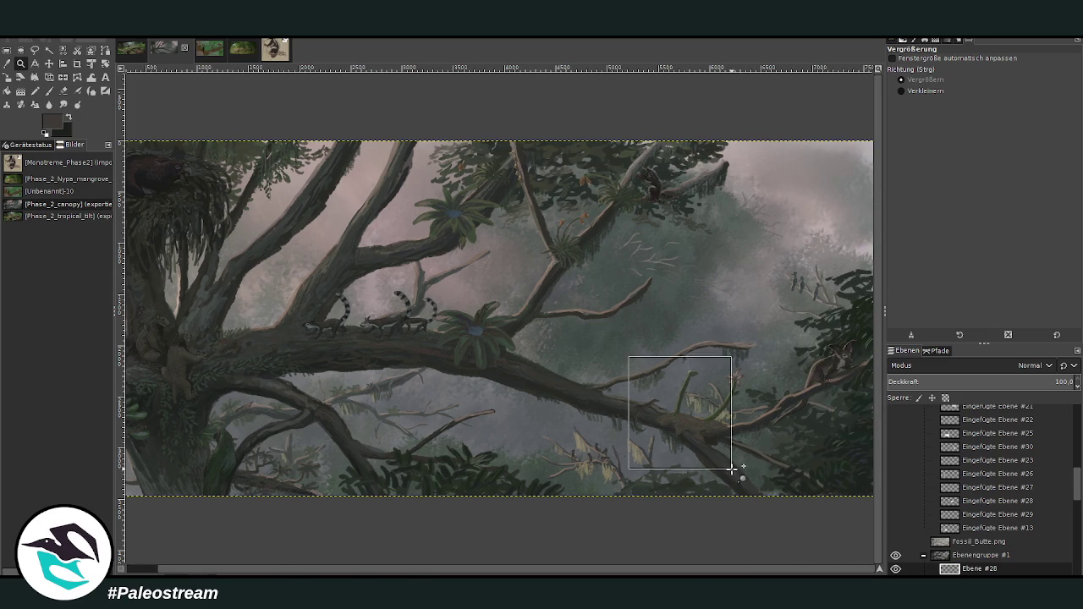
{"action": "scroll", "coordinate": [880, 492], "scroll_direction": "down", "scroll_amount": 5}
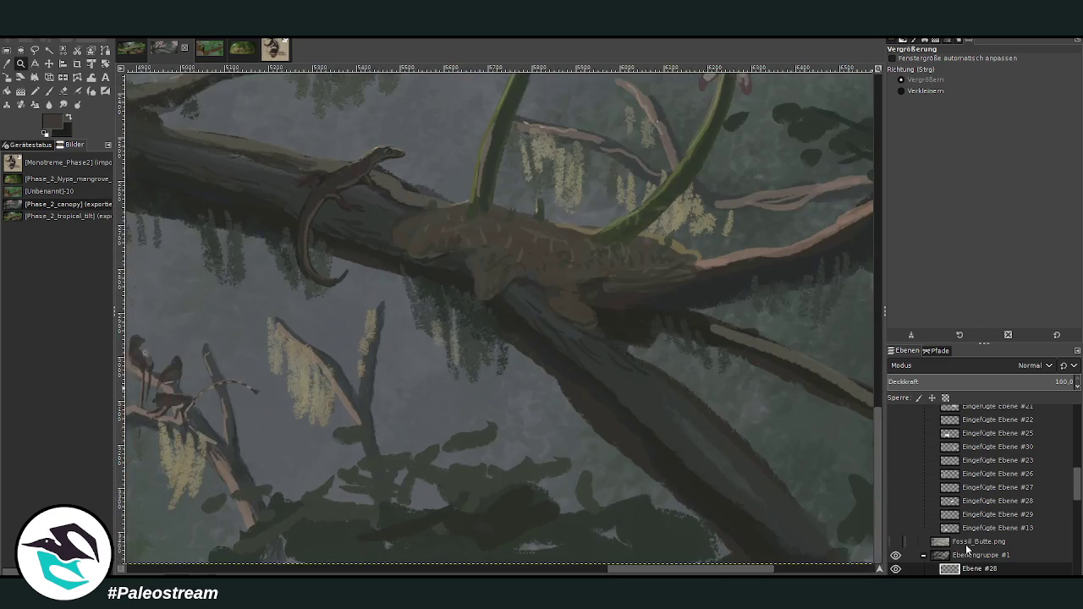
Select Ebene #1, set the eraser to size 76, and sample a dark trunk colour
{"action": "scroll", "coordinate": [1016, 466], "scroll_direction": "down", "scroll_amount": 5}
{"action": "left_click", "coordinate": [968, 516]}
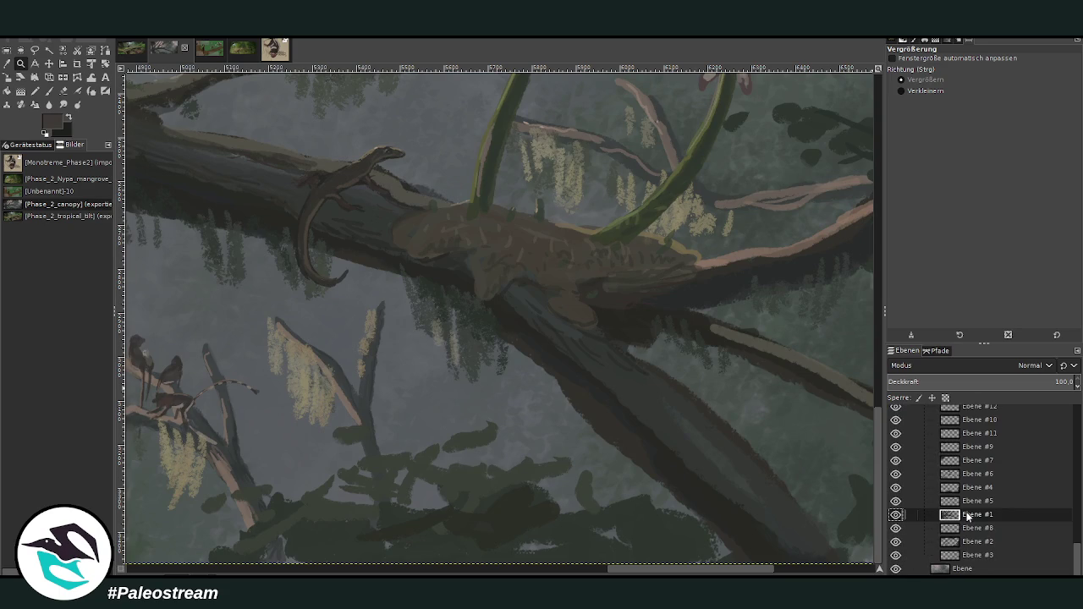
{"action": "key", "text": "shift+e"}
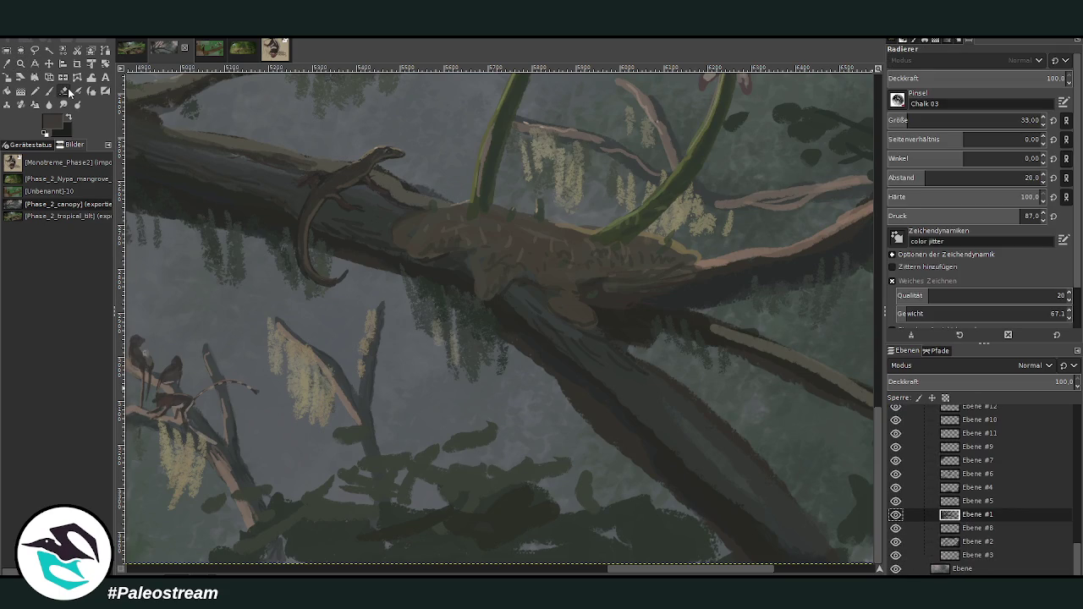
{"action": "left_click", "coordinate": [917, 123]}
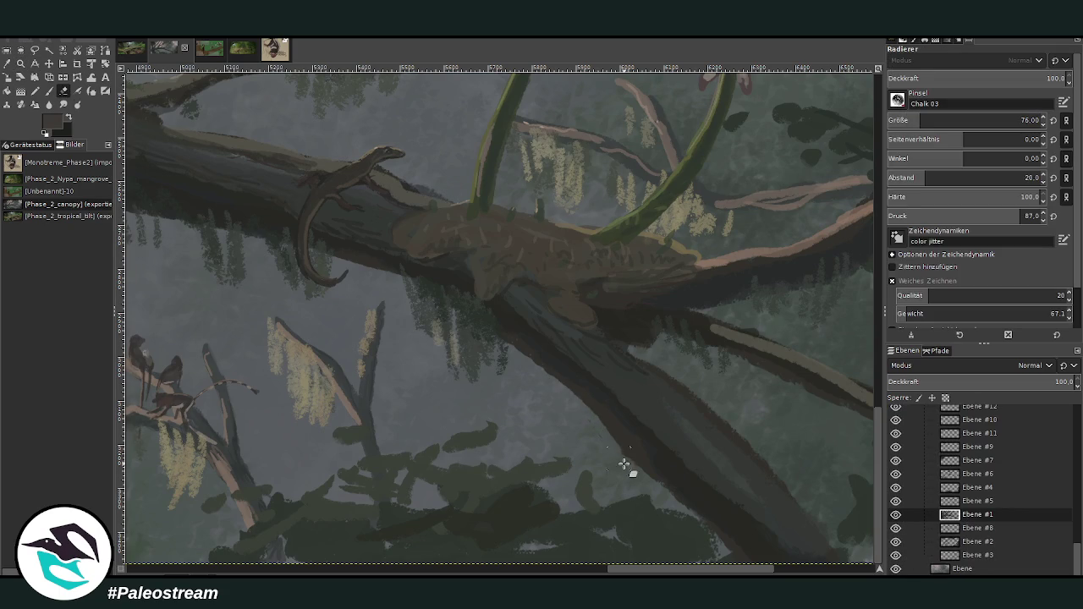
{"action": "key", "text": "o"}
{"action": "left_click", "coordinate": [671, 455]}
{"action": "key", "text": "p"}
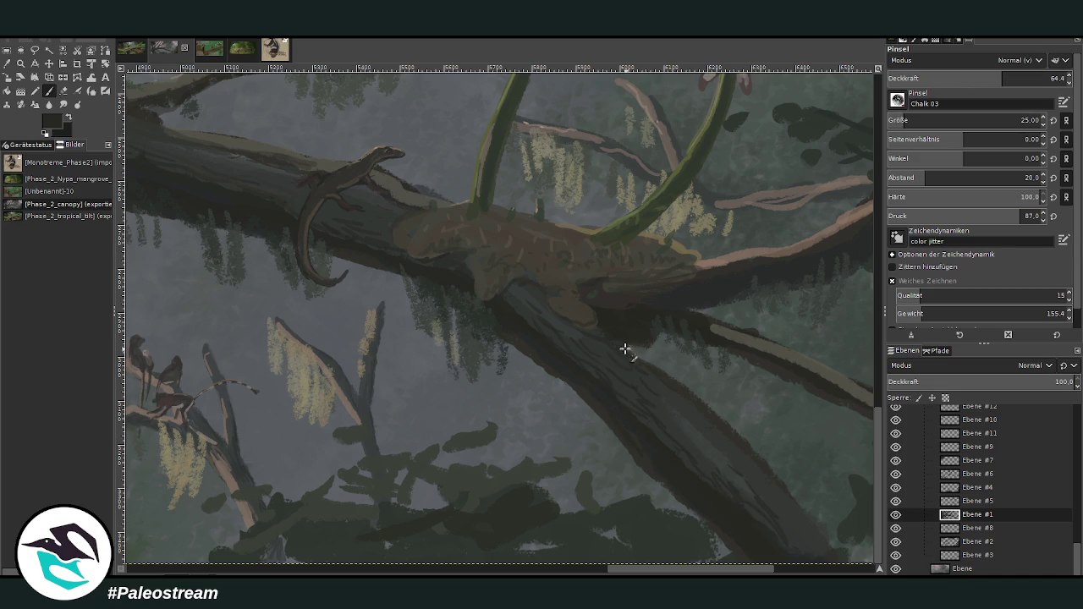
Set the Chalk 03 brush to size 38 and opacity 46.4, then zoom to fit the painting
{"action": "left_click", "coordinate": [1021, 118]}
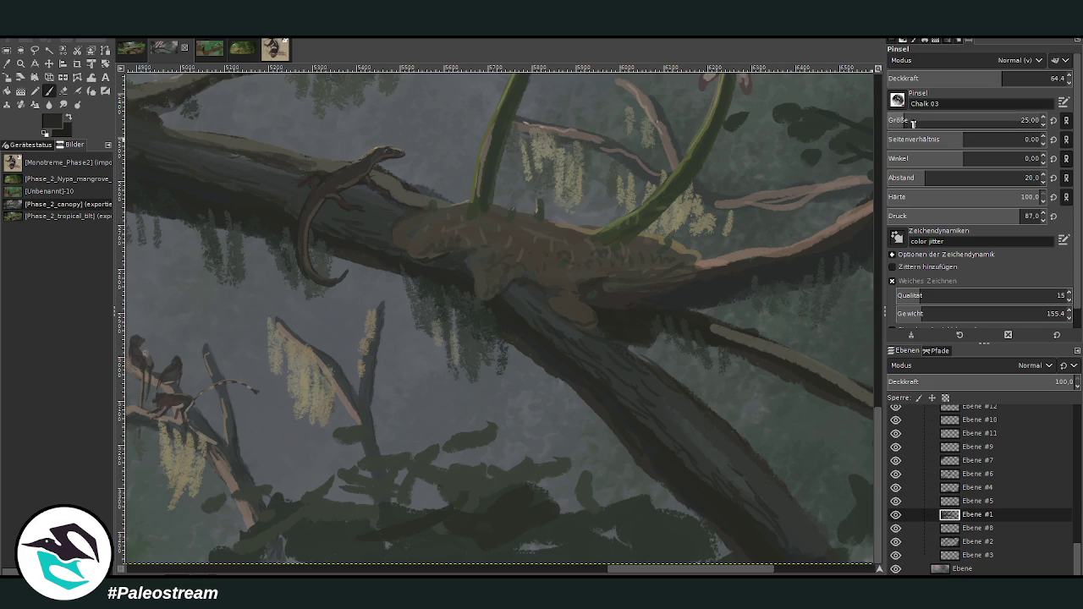
{"action": "left_click", "coordinate": [972, 79]}
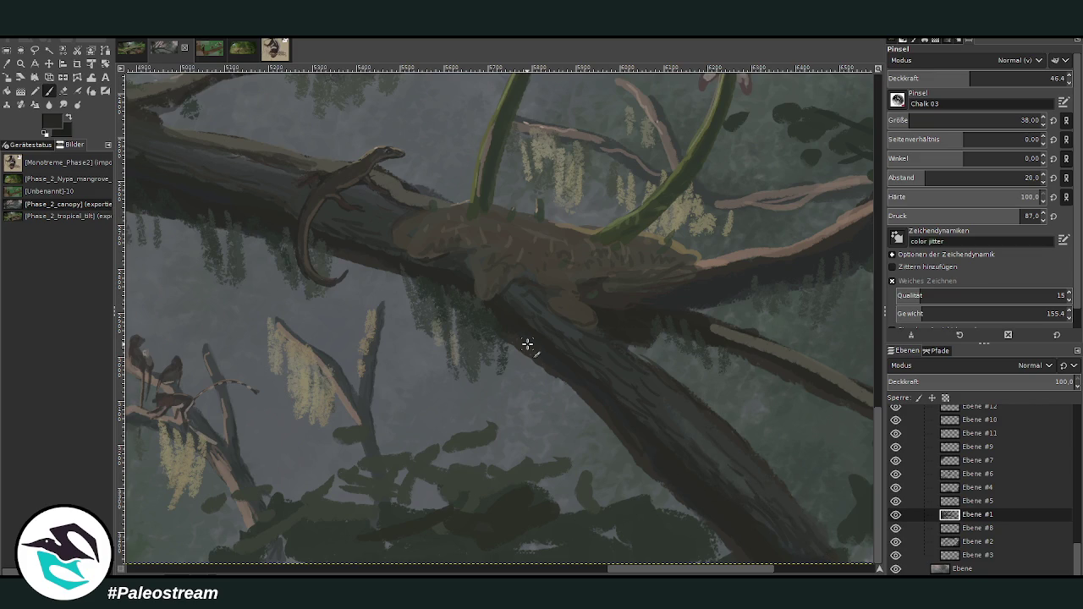
{"action": "scroll", "coordinate": [526, 344], "scroll_direction": "down", "scroll_amount": 3}
{"action": "scroll", "coordinate": [527, 344], "scroll_direction": "down", "scroll_amount": 3}
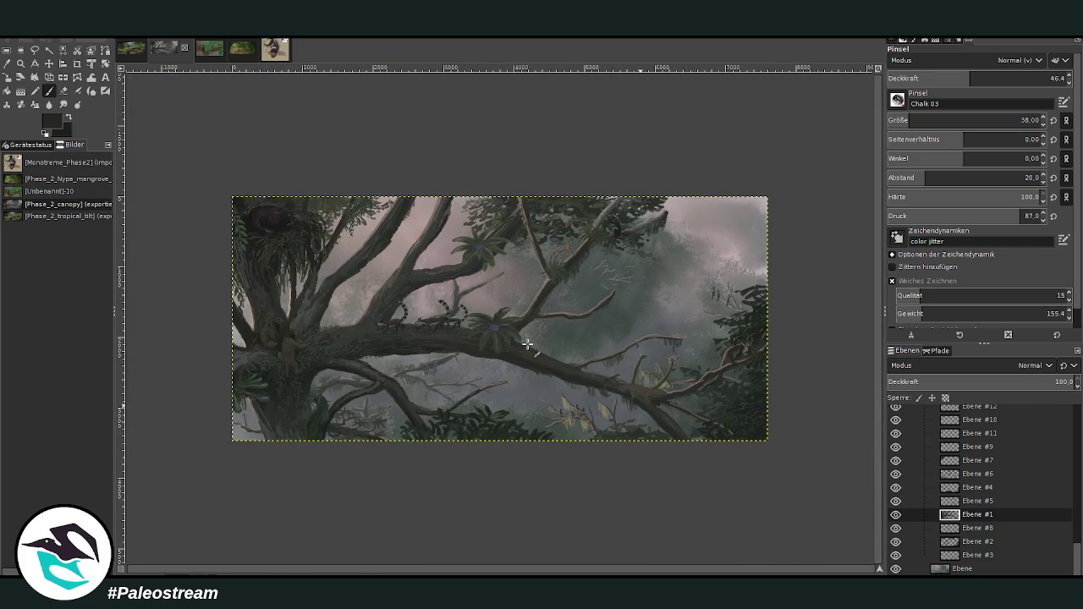
{"action": "key", "text": "z"}
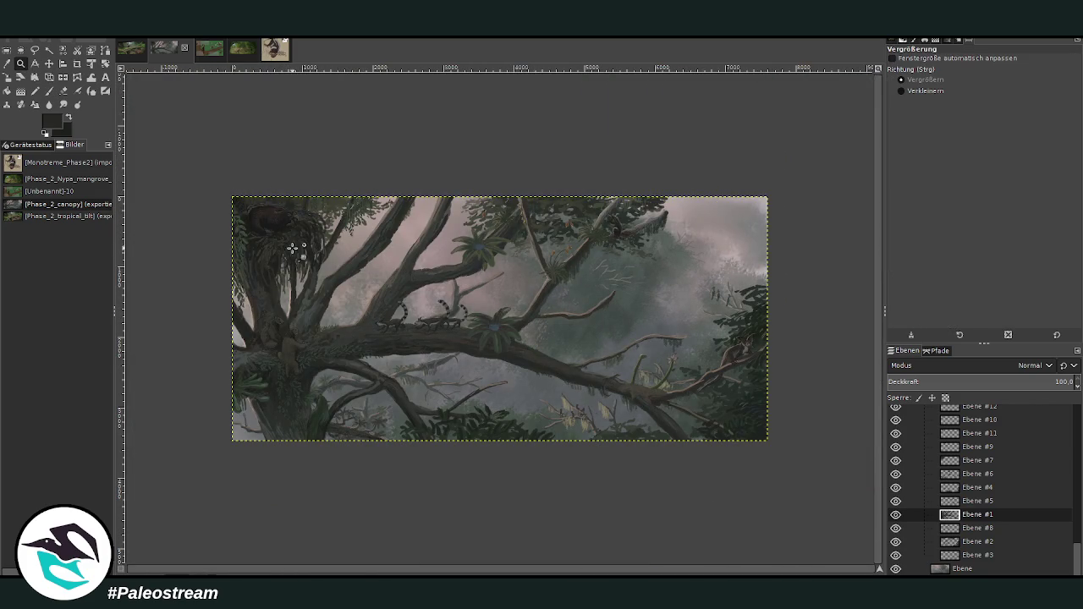
{"action": "left_click_drag", "start_coordinate": [222, 196], "coordinate": [766, 449]}
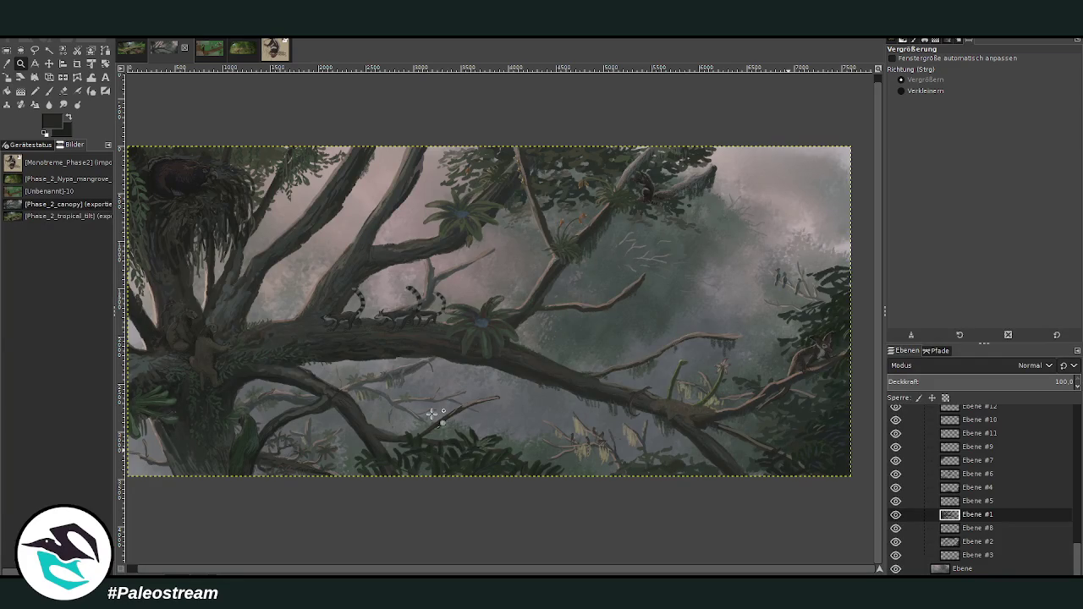
{"action": "key", "text": "m"}
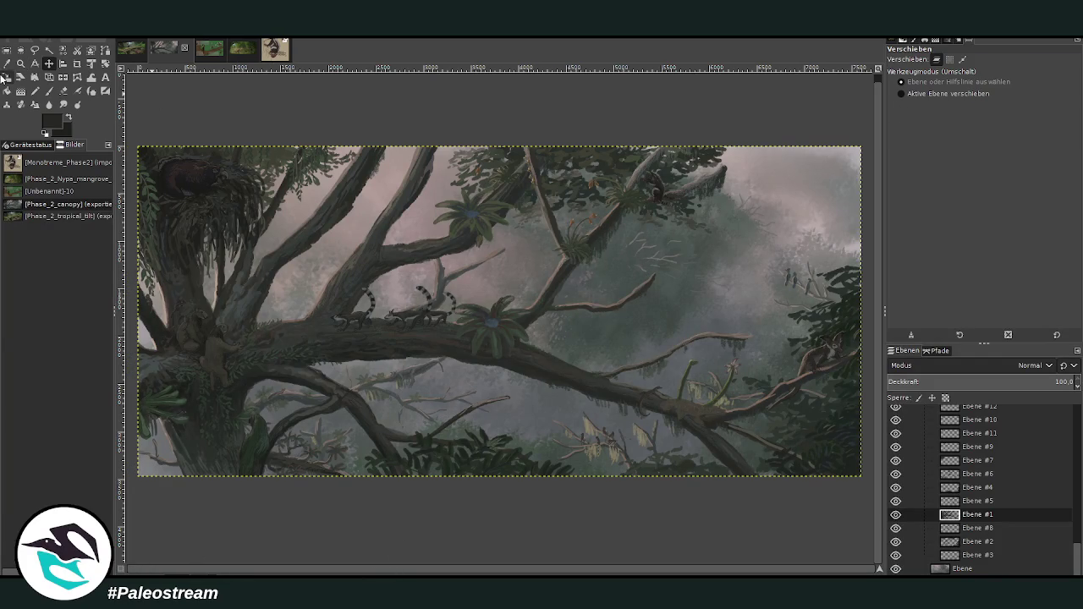
{"action": "left_click", "coordinate": [20, 63]}
{"action": "left_click", "coordinate": [918, 91]}
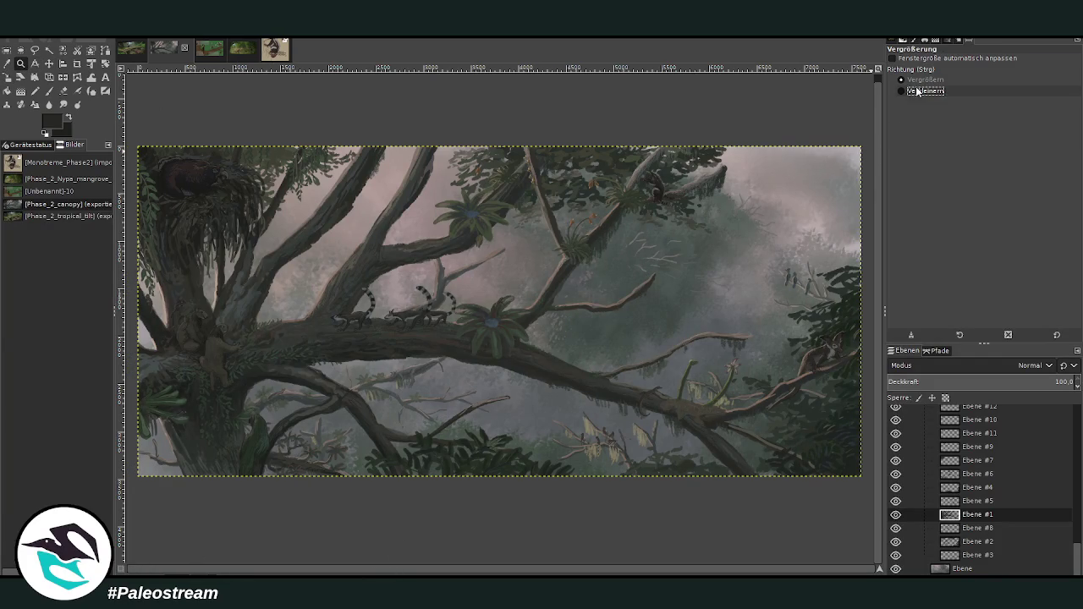
{"action": "left_click", "coordinate": [520, 281]}
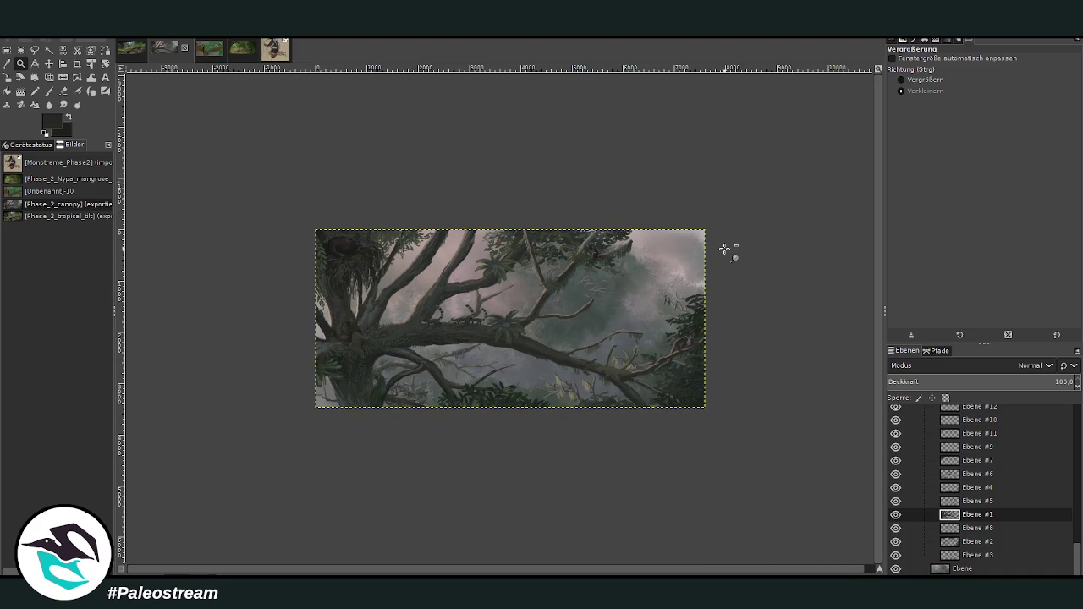
{"action": "left_click", "coordinate": [909, 78]}
{"action": "left_click_drag", "start_coordinate": [310, 212], "coordinate": [713, 425]}
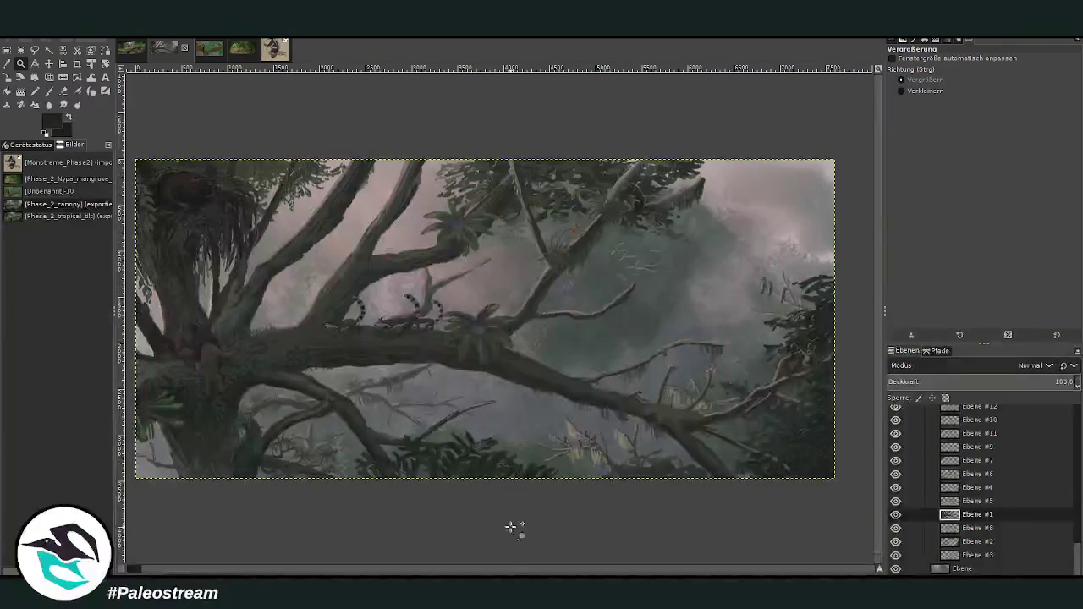
{"action": "left_click_drag", "start_coordinate": [503, 568], "coordinate": [489, 569]}
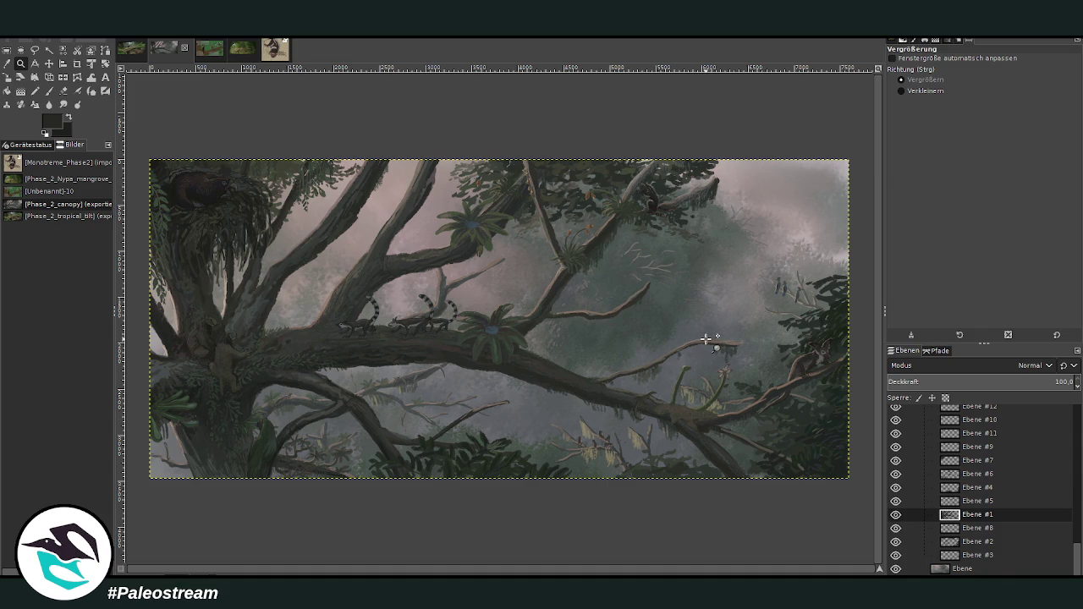
{"action": "left_click", "coordinate": [927, 93]}
{"action": "left_click", "coordinate": [643, 273]}
{"action": "left_click", "coordinate": [643, 273]}
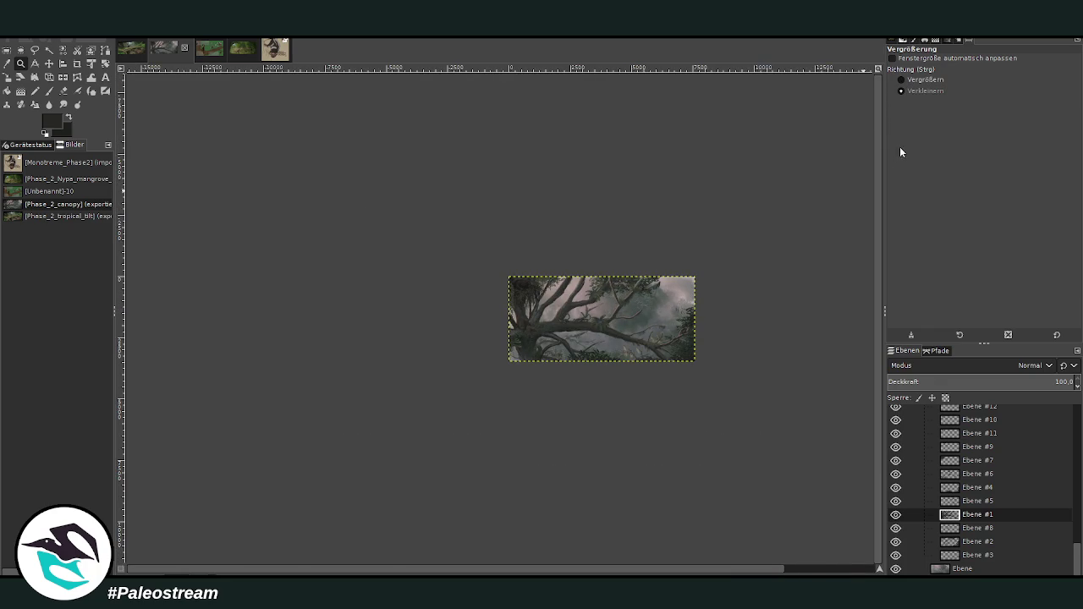
{"action": "left_click", "coordinate": [922, 81]}
{"action": "left_click_drag", "start_coordinate": [472, 247], "coordinate": [708, 370]}
{"action": "scroll", "coordinate": [660, 338], "scroll_direction": "down", "scroll_amount": 1}
{"action": "mouse_move", "coordinate": [227, 176]}
{"action": "left_mouse_down"}
{"action": "mouse_move", "coordinate": [743, 451]}
{"action": "mouse_move", "coordinate": [833, 456]}
{"action": "left_mouse_up"}
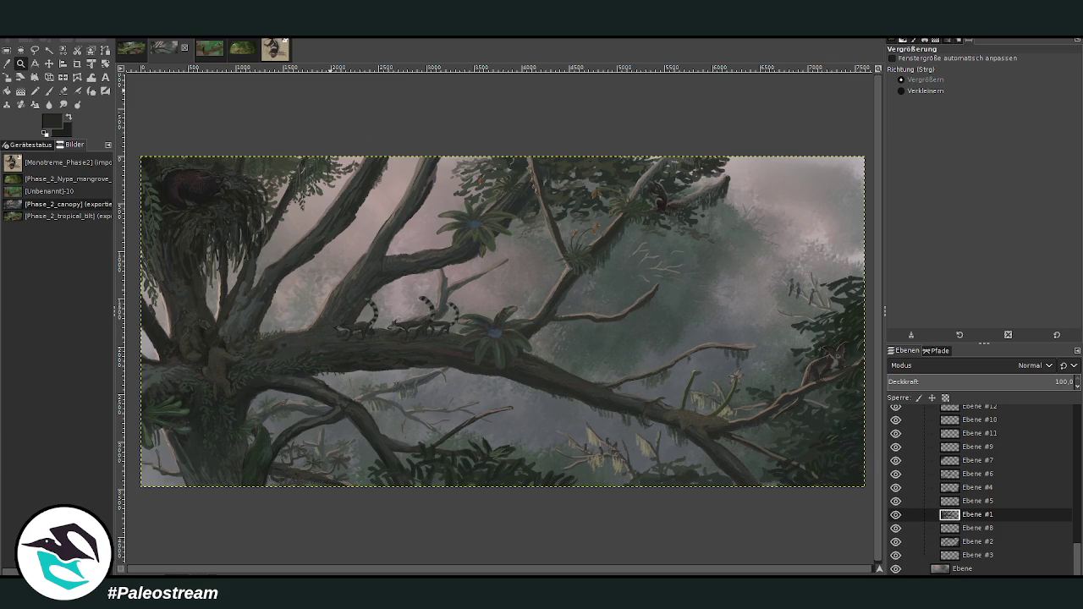
{"action": "key", "text": "ctrl+m"}
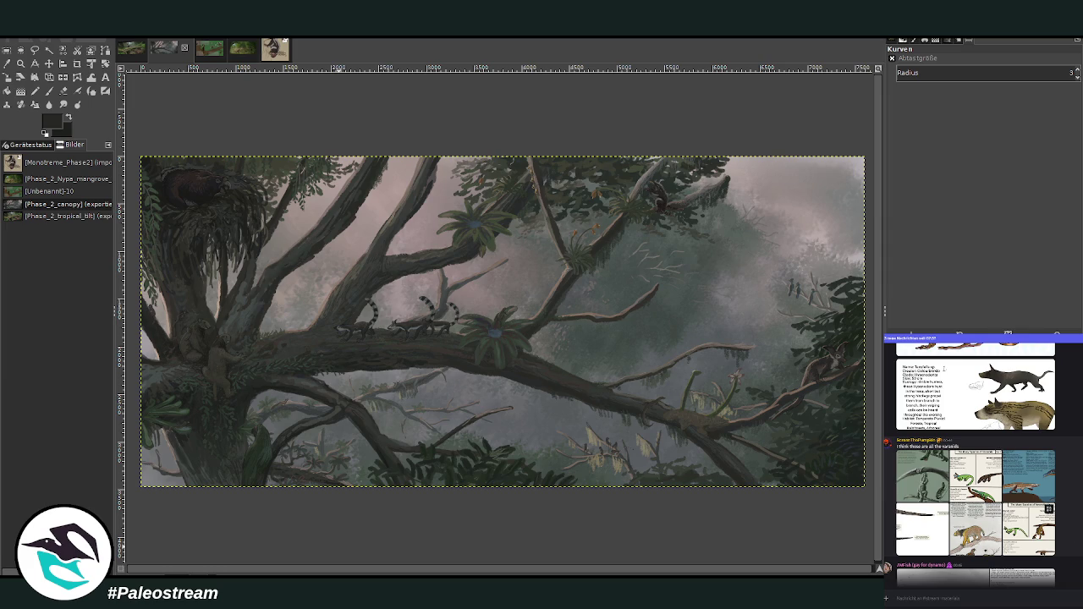
{"action": "left_click", "coordinate": [1036, 532]}
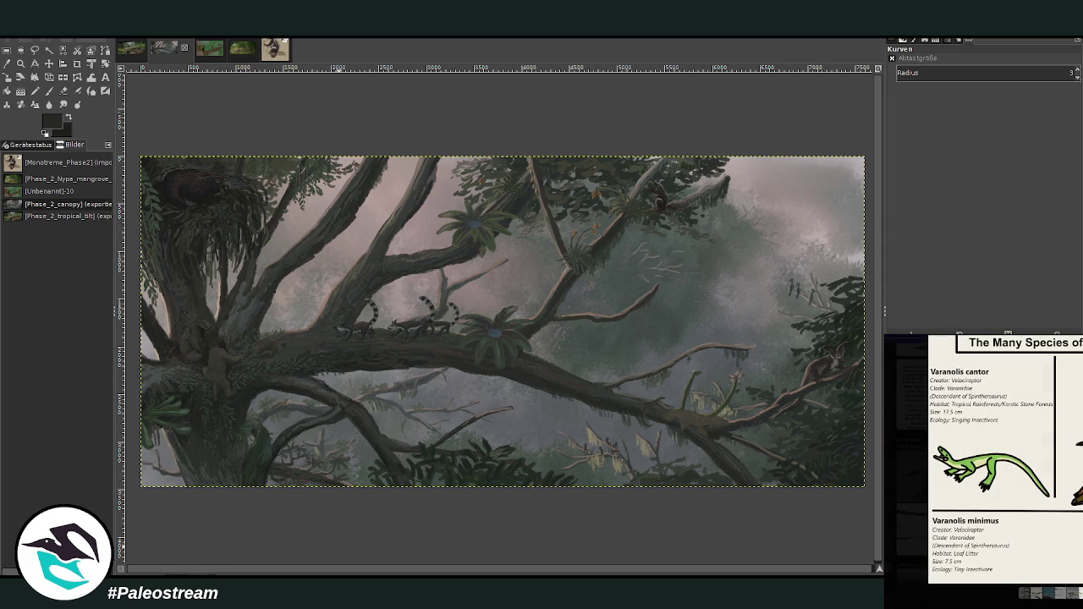
{"action": "key", "text": "Escape"}
{"action": "scroll", "coordinate": [1079, 514], "scroll_direction": "down", "scroll_amount": 3}
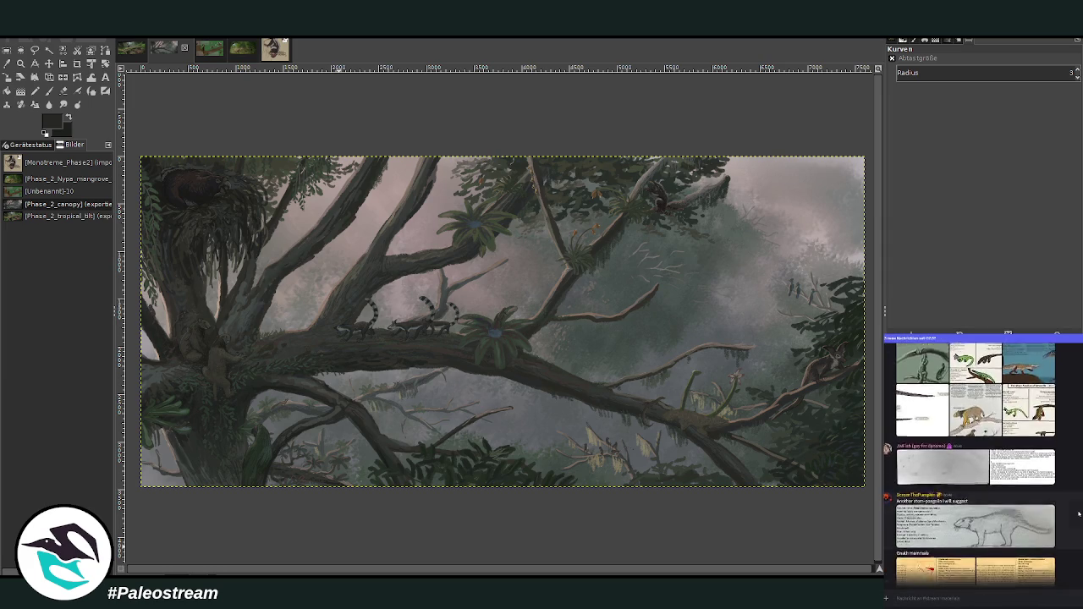
{"action": "scroll", "coordinate": [1078, 513], "scroll_direction": "up", "scroll_amount": 2}
{"action": "scroll", "coordinate": [1078, 513], "scroll_direction": "up", "scroll_amount": 2}
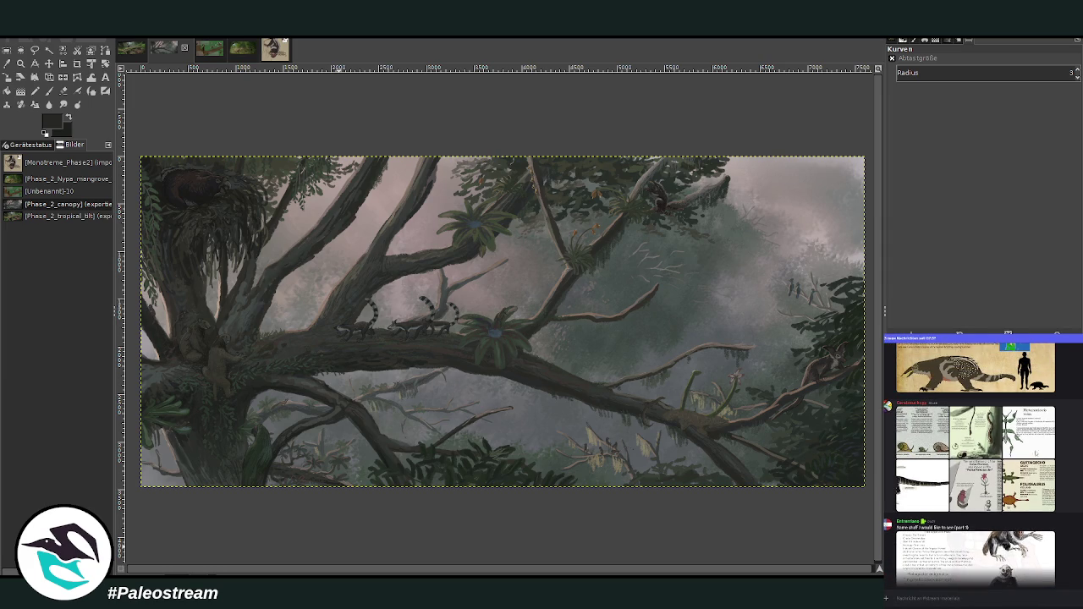
{"action": "left_click", "coordinate": [922, 433]}
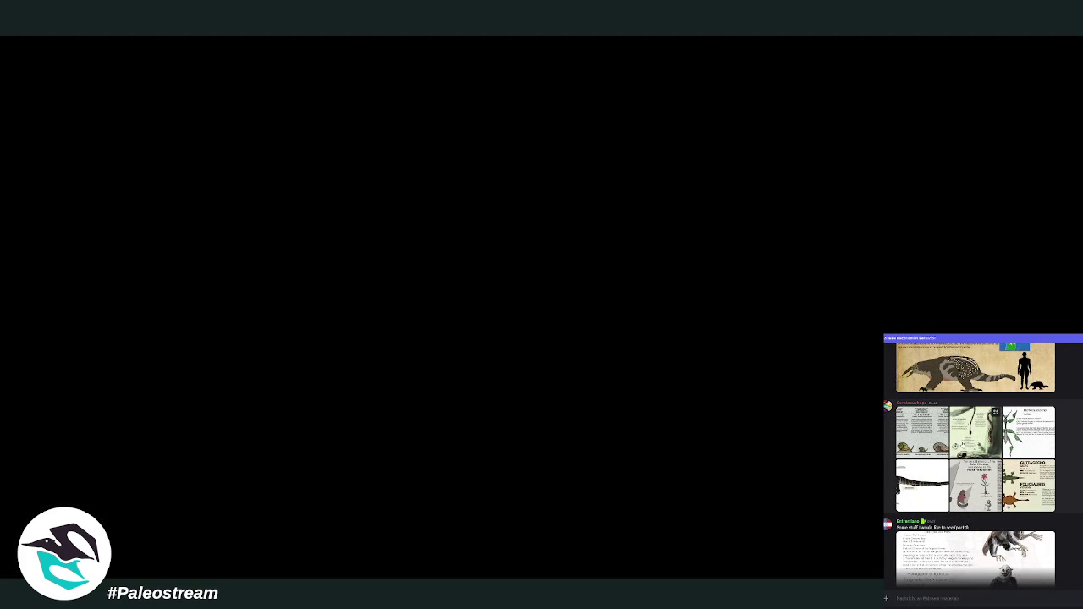
Crop the pasted snail chart down to its rightmost Typhloconcha eobrunneus panel
{"action": "left_click", "coordinate": [963, 445]}
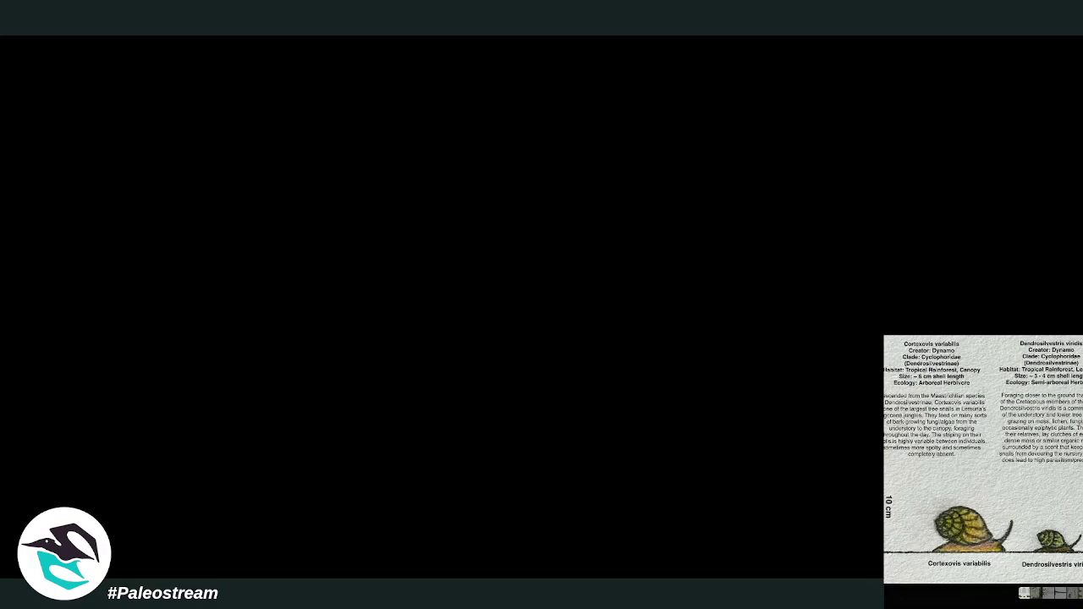
{"action": "key", "text": "Escape"}
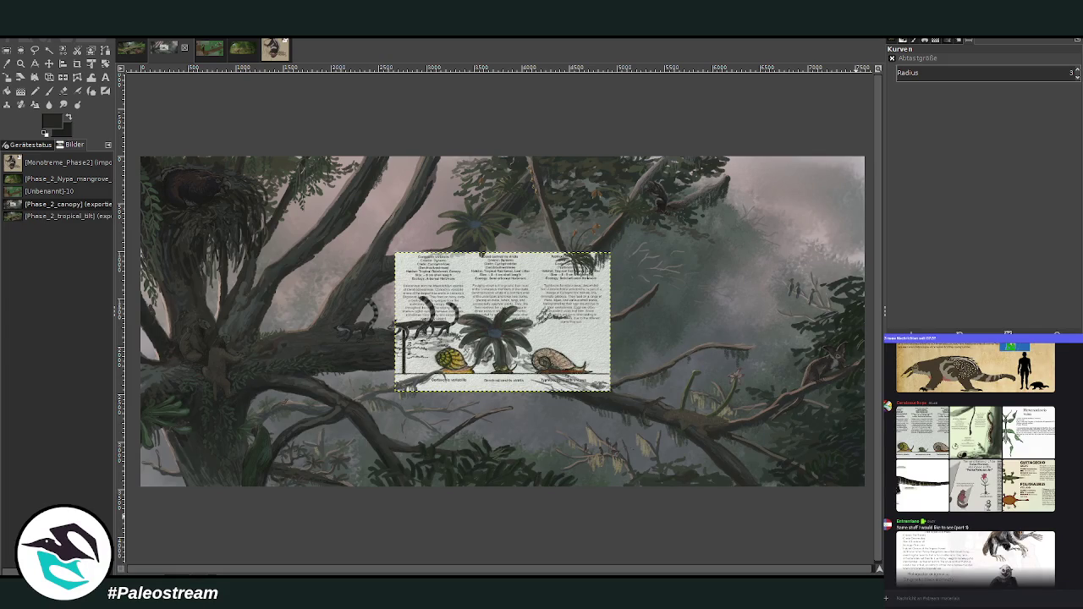
{"action": "left_click", "coordinate": [77, 69]}
{"action": "left_click_drag", "start_coordinate": [528, 252], "coordinate": [610, 391]}
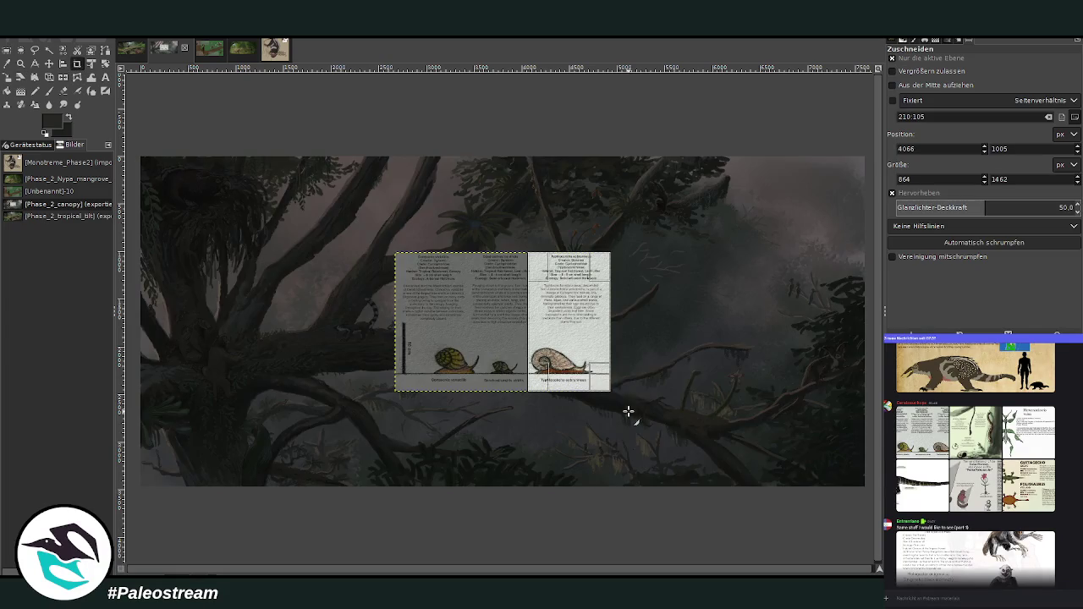
{"action": "left_click", "coordinate": [590, 310]}
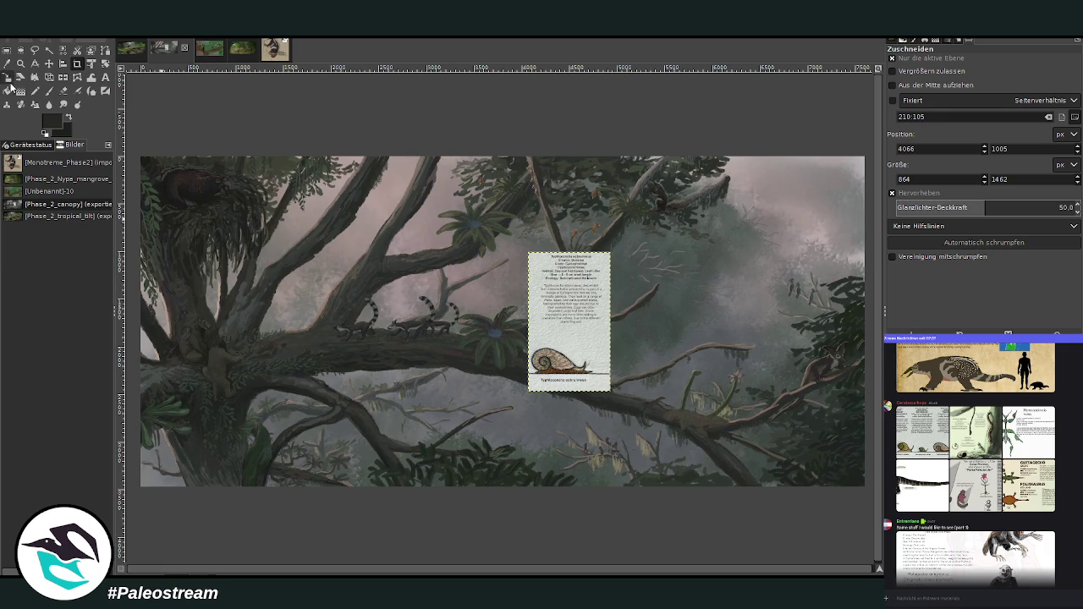
Shrink the snail panel, place it beside the left trunk, and zoom in on it
{"action": "left_click", "coordinate": [7, 76]}
{"action": "left_click", "coordinate": [554, 321]}
{"action": "mouse_move", "coordinate": [609, 252]}
{"action": "left_mouse_down"}
{"action": "mouse_move", "coordinate": [562, 330]}
{"action": "mouse_move", "coordinate": [350, 403]}
{"action": "left_mouse_up"}
{"action": "left_click", "coordinate": [838, 153]}
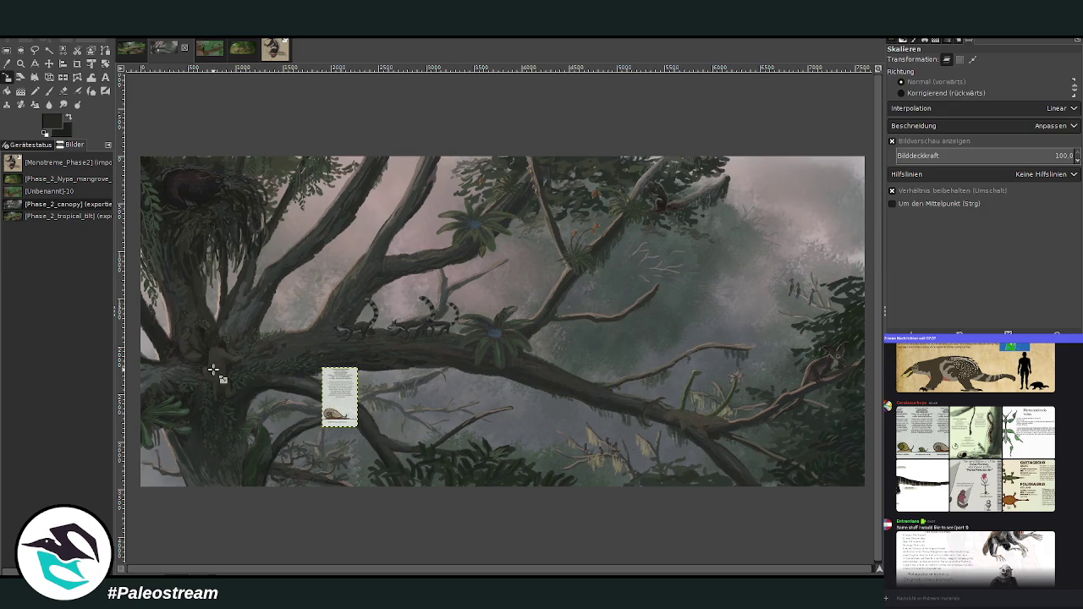
{"action": "left_click", "coordinate": [20, 63]}
{"action": "left_click_drag", "start_coordinate": [194, 325], "coordinate": [377, 516]}
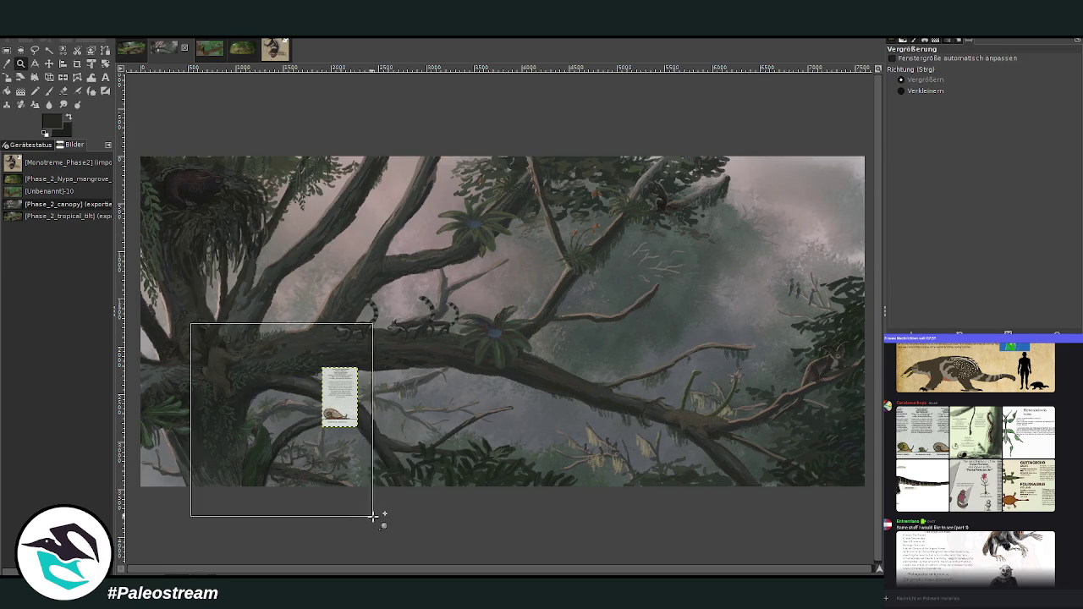
{"action": "left_click_drag", "start_coordinate": [358, 166], "coordinate": [653, 398]}
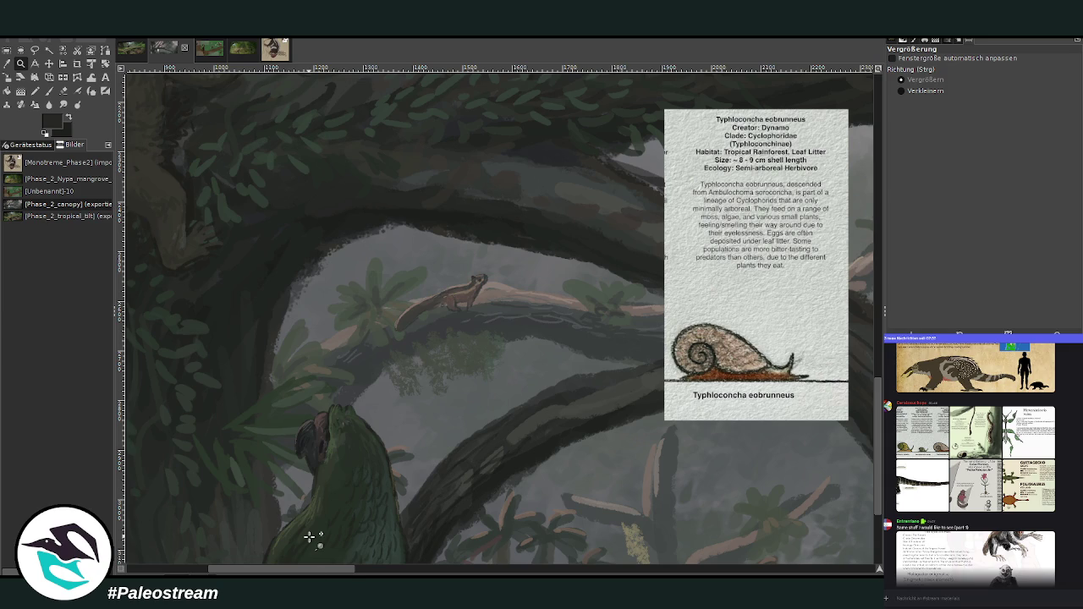
Dab a light grey patch onto the lower branch at opacity 72.2
{"action": "left_click", "coordinate": [7, 64]}
{"action": "key", "text": "p"}
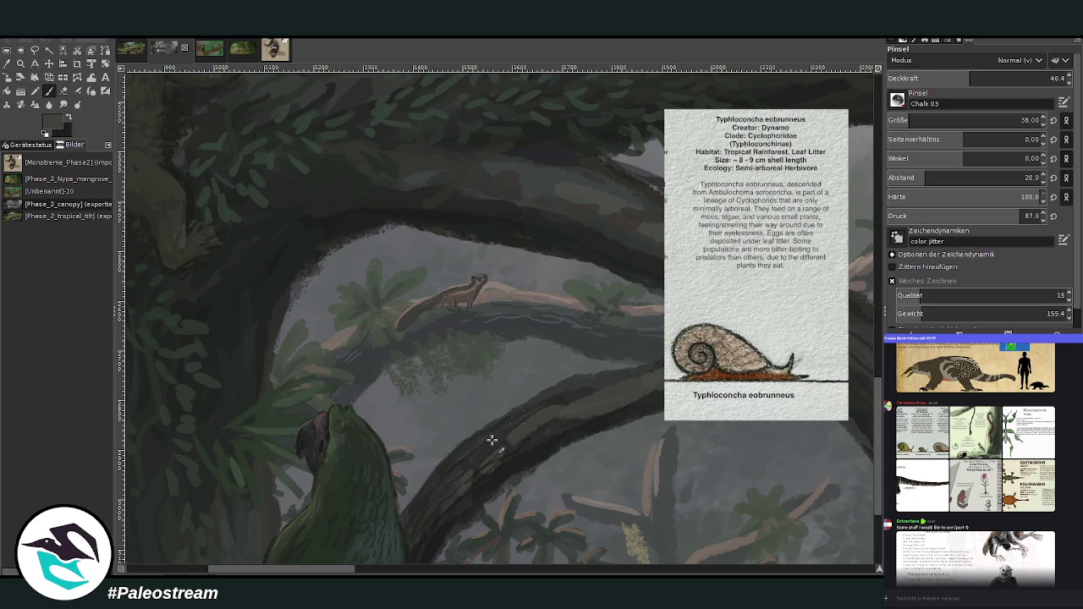
{"action": "left_click", "coordinate": [991, 75]}
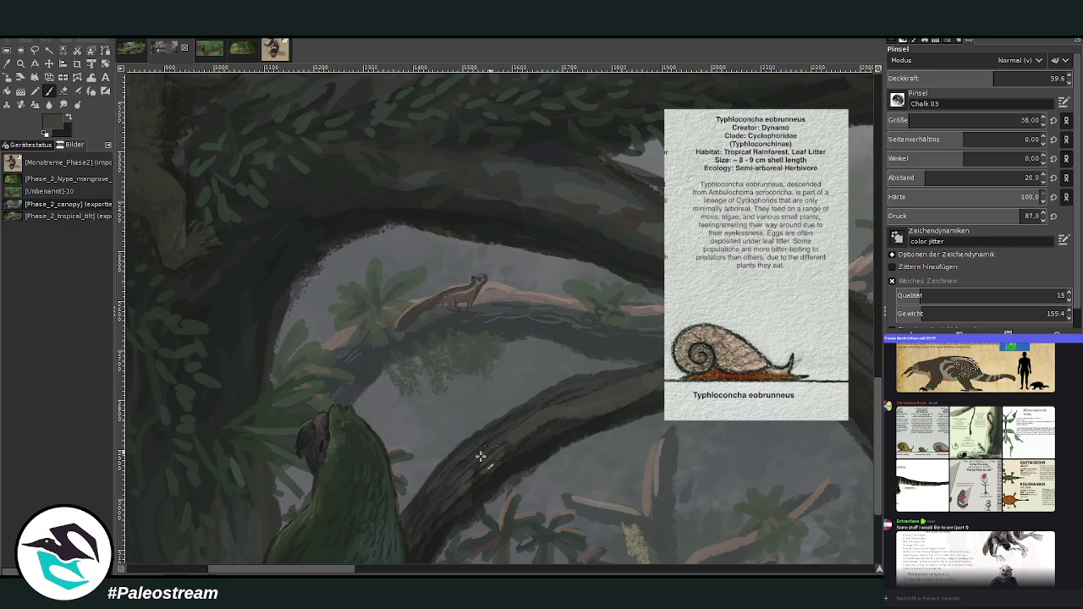
{"action": "left_click", "coordinate": [842, 258], "text": "ctrl"}
{"action": "left_click", "coordinate": [1021, 78]}
{"action": "left_click_drag", "start_coordinate": [480, 441], "coordinate": [471, 447]}
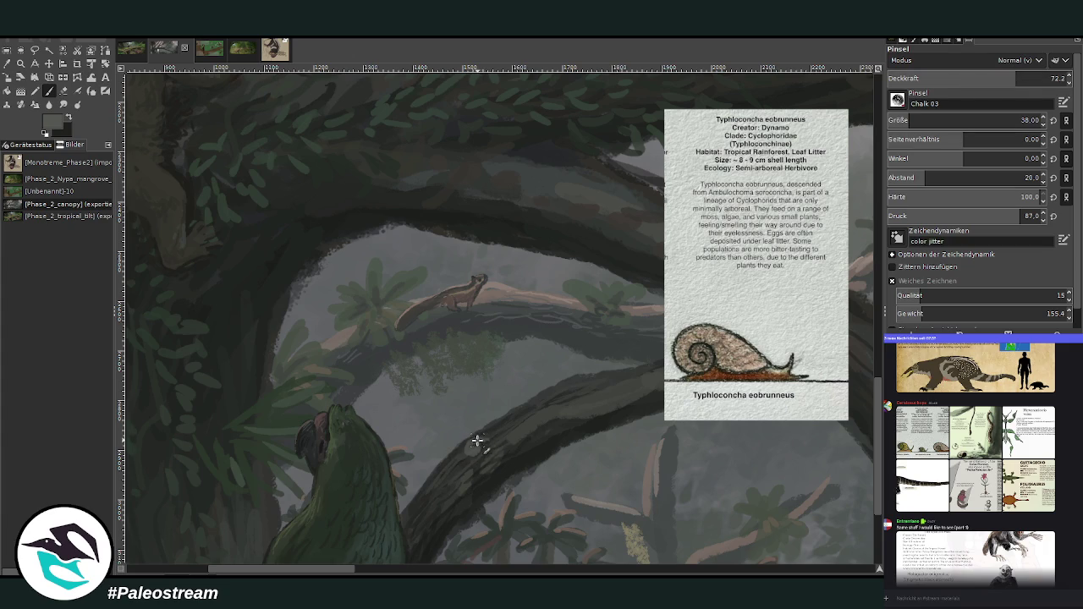
{"action": "left_click_drag", "start_coordinate": [474, 445], "coordinate": [479, 450]}
Paint the snail's spiral shell in darker grey with a size-17 brush, adding a light edge stroke
{"action": "left_click", "coordinate": [457, 428], "text": "ctrl"}
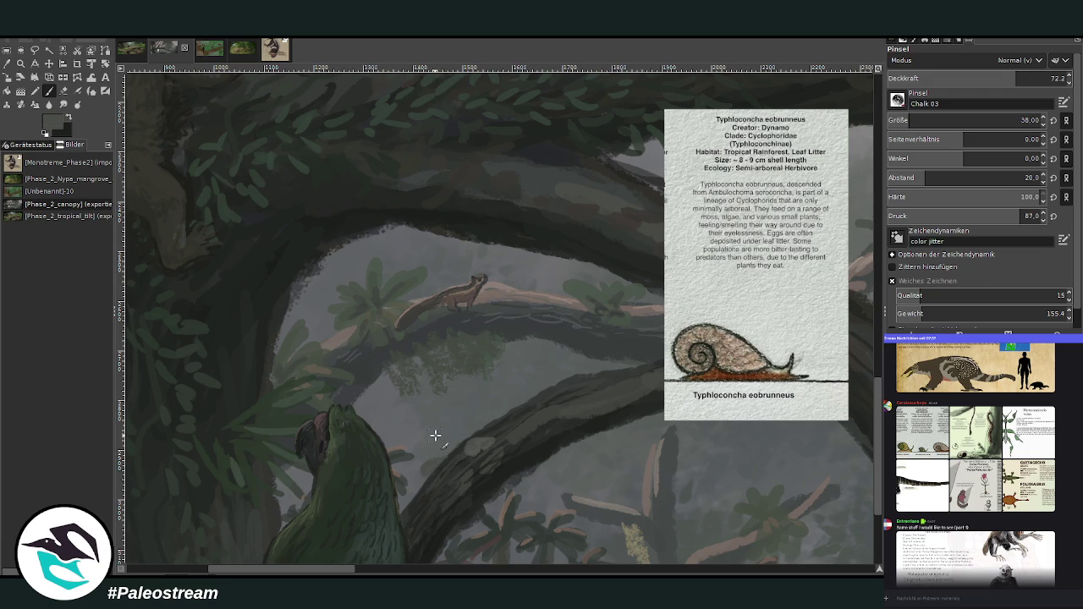
{"action": "left_click", "coordinate": [847, 262], "text": "ctrl"}
{"action": "left_click", "coordinate": [897, 124]}
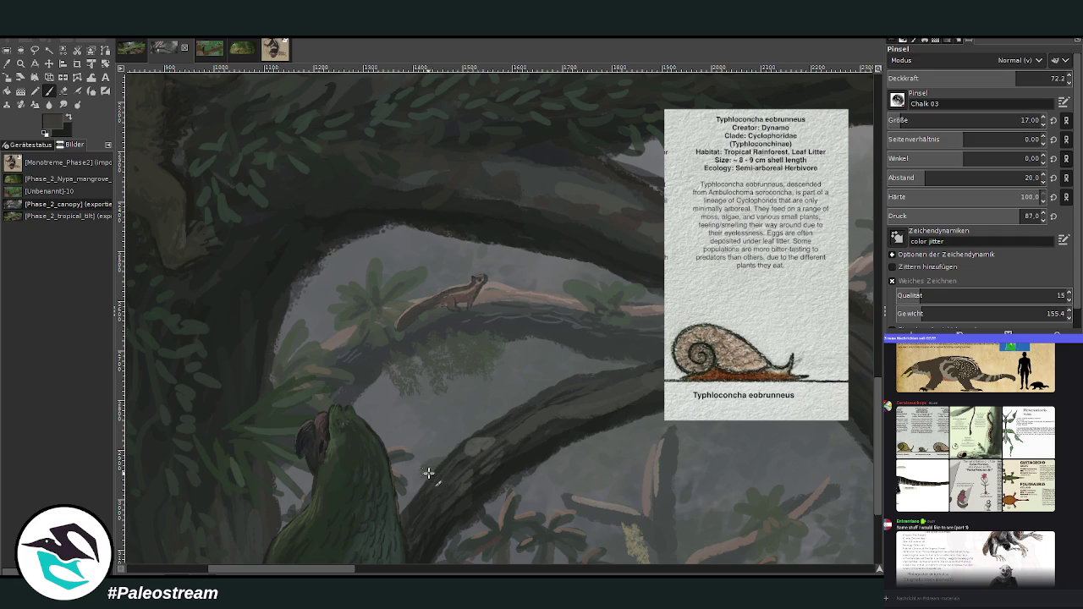
{"action": "left_click_drag", "start_coordinate": [475, 450], "coordinate": [472, 449]}
{"action": "left_click", "coordinate": [844, 258], "text": "ctrl"}
{"action": "mouse_move", "coordinate": [484, 454]}
{"action": "left_mouse_down"}
{"action": "mouse_move", "coordinate": [469, 445]}
{"action": "mouse_move", "coordinate": [482, 445]}
{"action": "left_mouse_up"}
Sample a grey colour and hide the snail reference card layer
{"action": "left_click", "coordinate": [850, 266], "text": "ctrl"}
{"action": "key", "text": "Page_Up"}
{"action": "key", "text": "Delete"}
{"action": "key", "text": "Page_Down"}
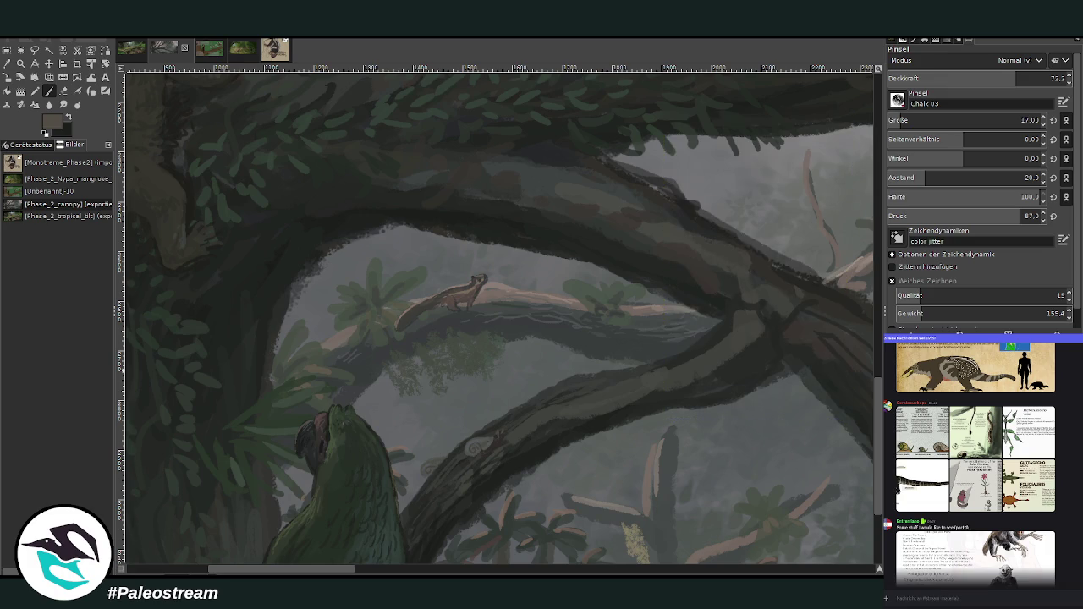
Switch to the ring-tailed canopy painting and fit the whole image in the window
{"action": "key", "text": "ctrl+Tab"}
{"action": "key", "text": "minus"}
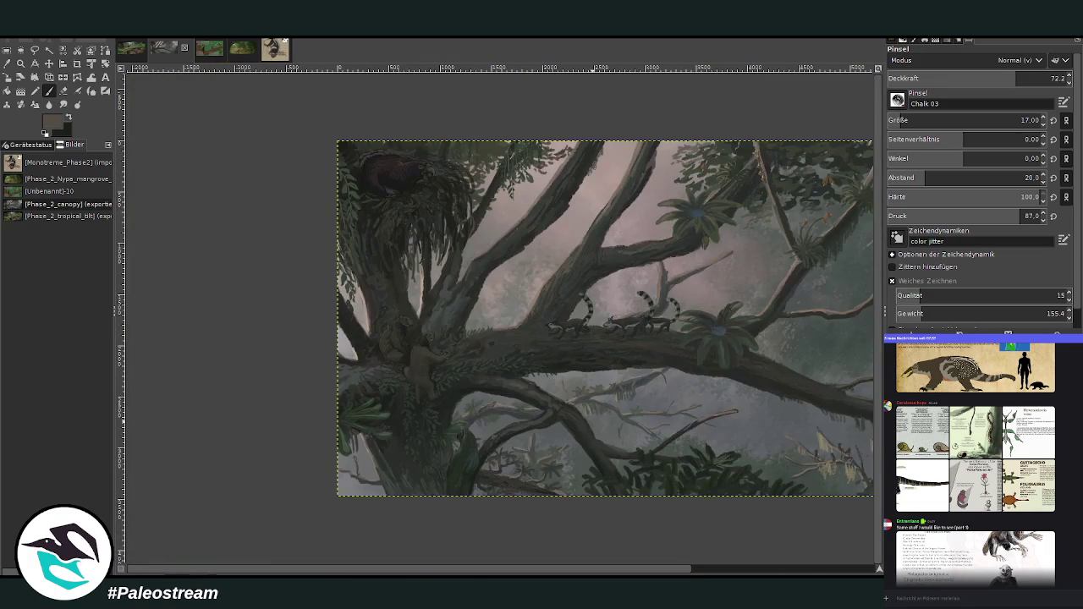
{"action": "scroll", "coordinate": [366, 440], "scroll_direction": "right", "scroll_amount": 5}
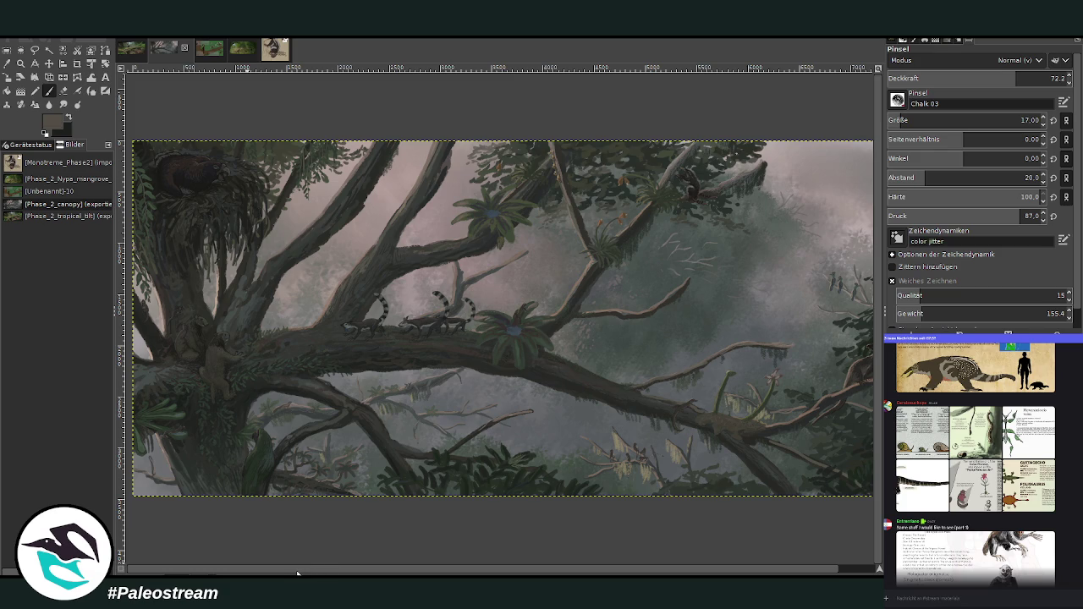
{"action": "key", "text": "z"}
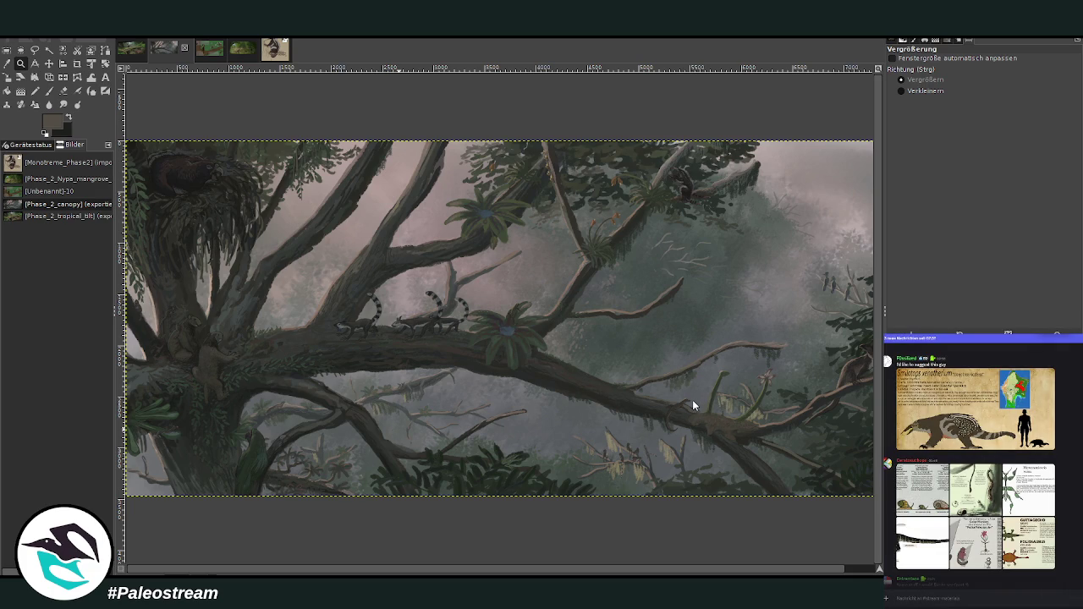
Paste the Phytomimicoris vorax card, zoom in to read it, then zoom back out
{"action": "key", "text": "ctrl+v"}
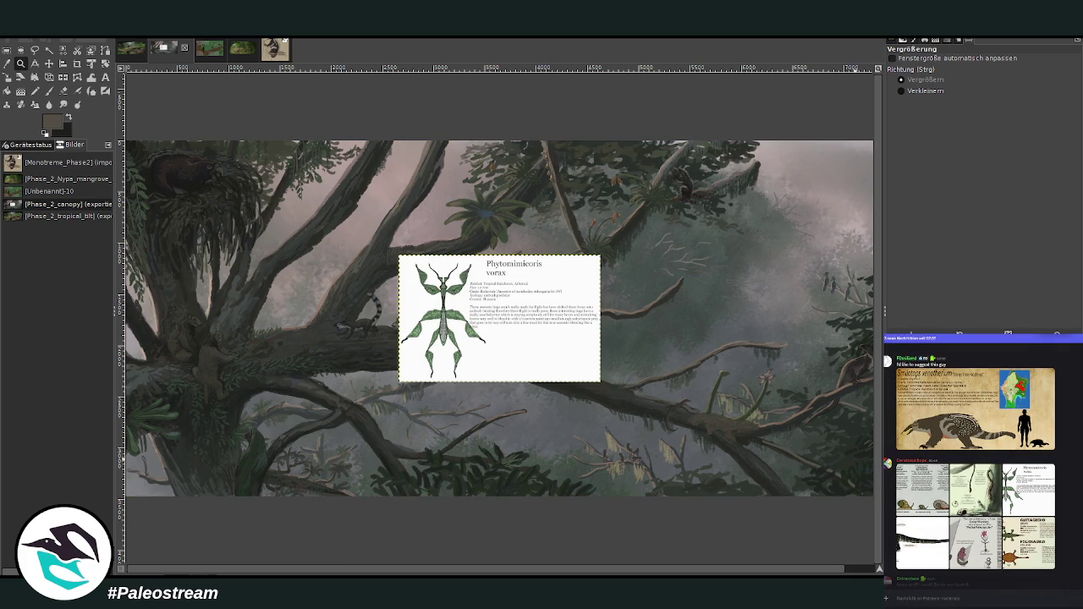
{"action": "scroll", "coordinate": [846, 558], "scroll_direction": "right", "scroll_amount": 2}
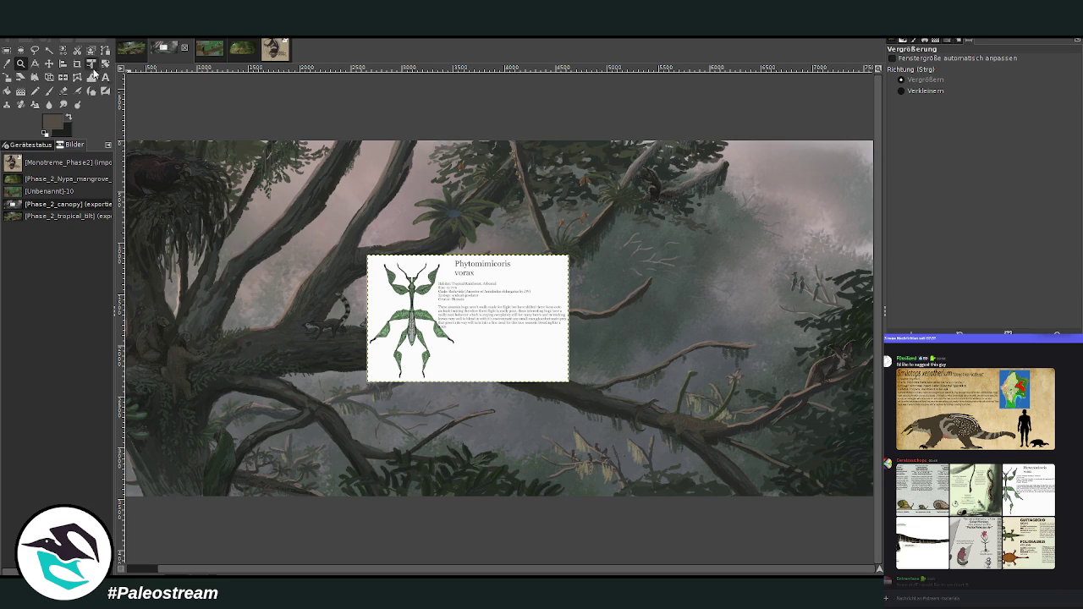
{"action": "left_click_drag", "start_coordinate": [568, 381], "coordinate": [571, 384]}
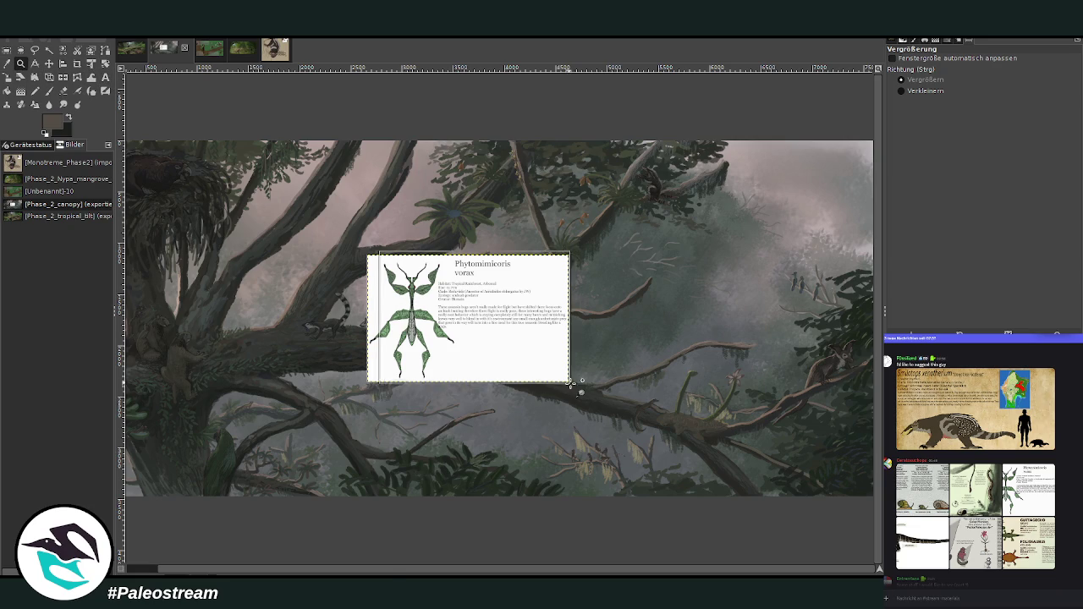
{"action": "left_click", "coordinate": [571, 383]}
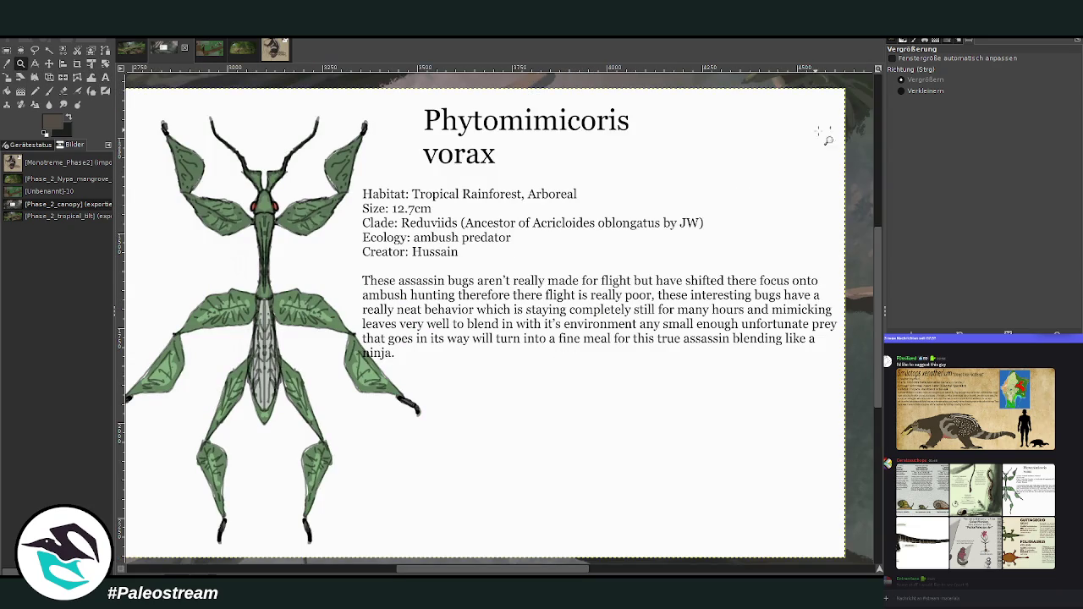
{"action": "left_click", "coordinate": [665, 218], "text": "ctrl"}
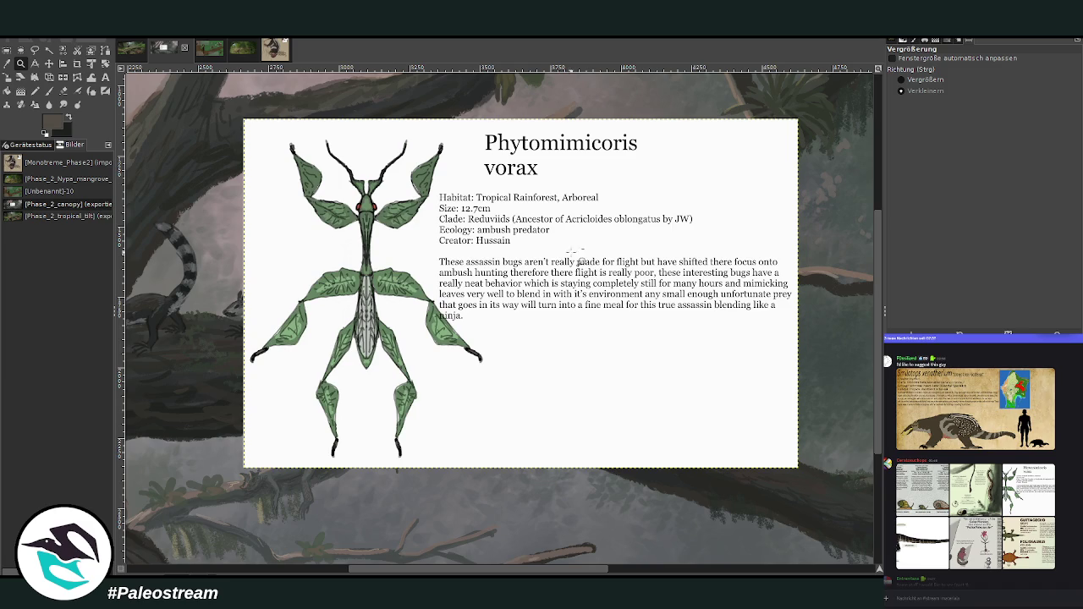
{"action": "left_click", "coordinate": [77, 64]}
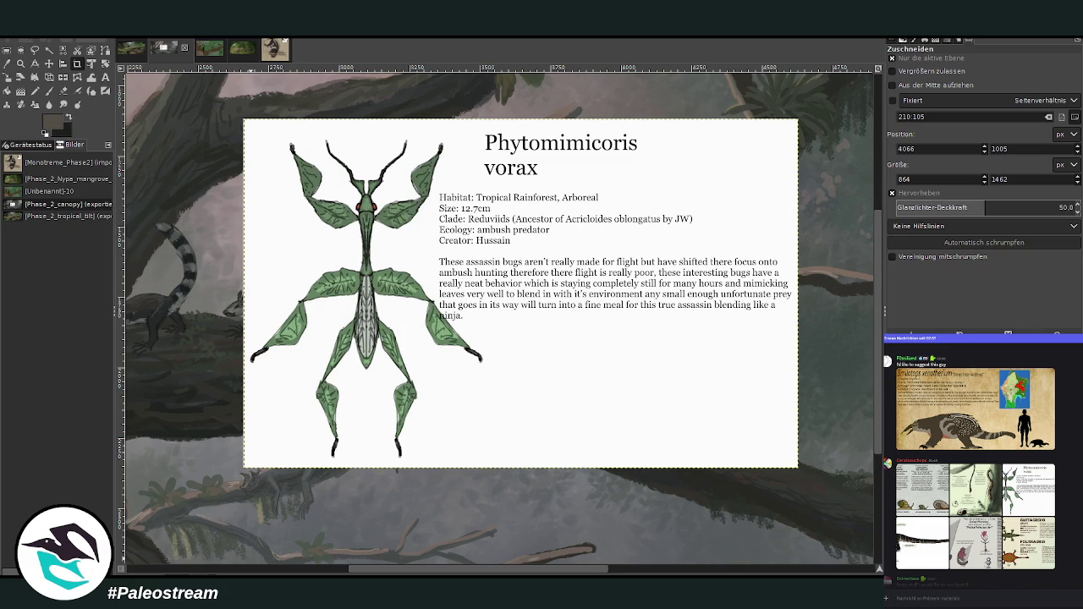
Paste the green assassin bug photo collage over the card and move it beside the leaf insect
{"action": "left_click", "coordinate": [21, 64]}
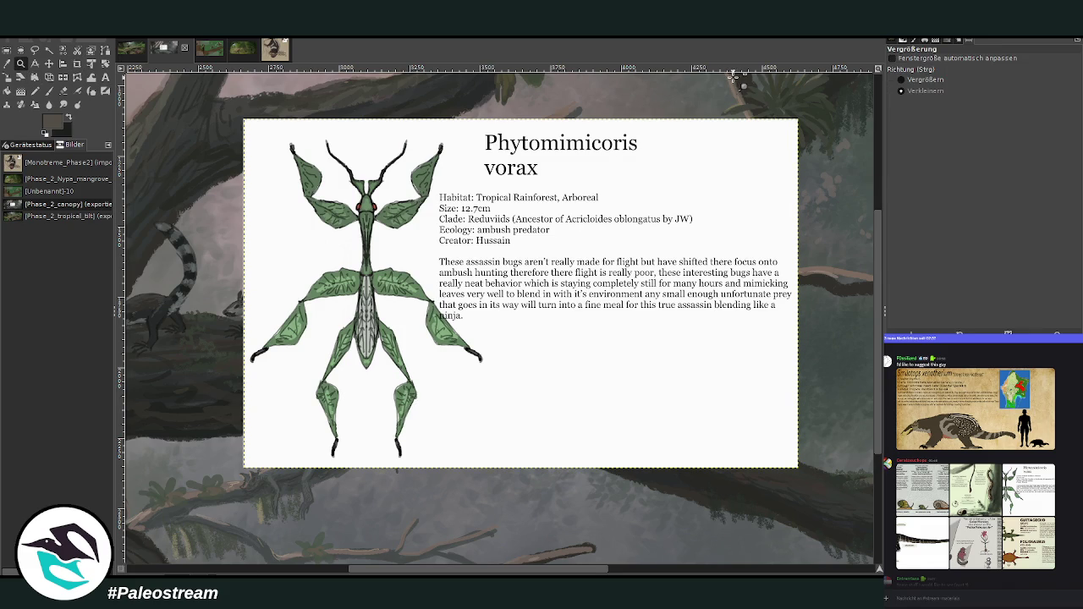
{"action": "left_click_drag", "start_coordinate": [256, 110], "coordinate": [671, 496]}
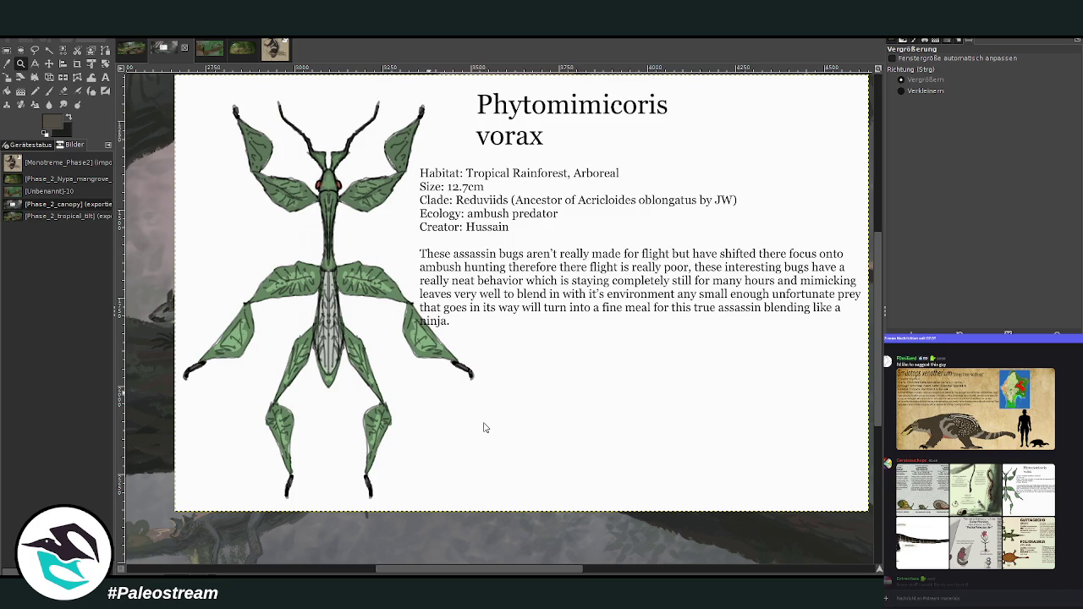
{"action": "key", "text": "ctrl+v"}
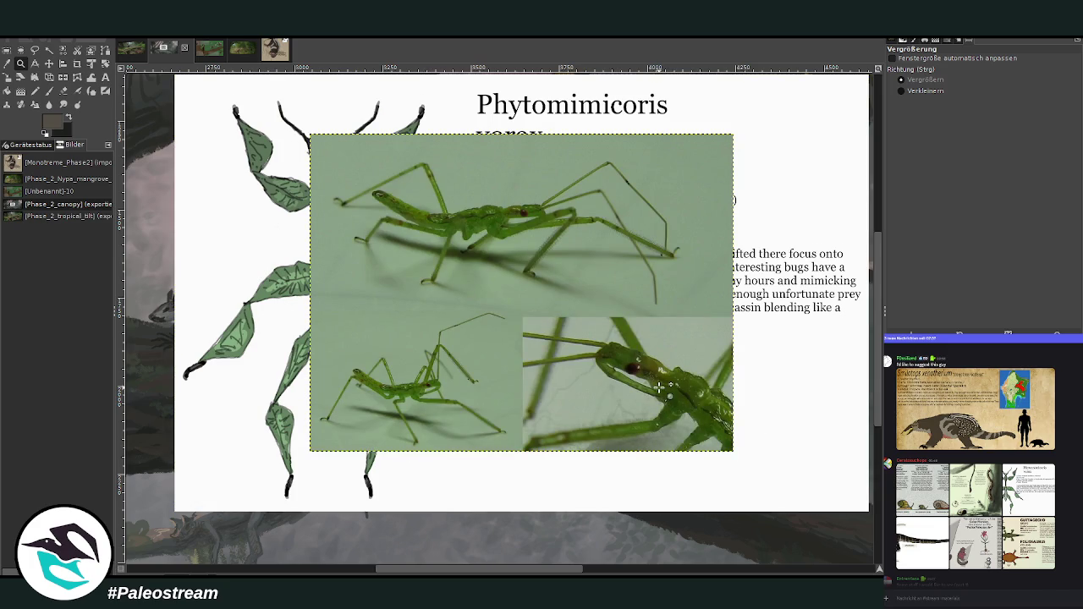
{"action": "left_click", "coordinate": [49, 64]}
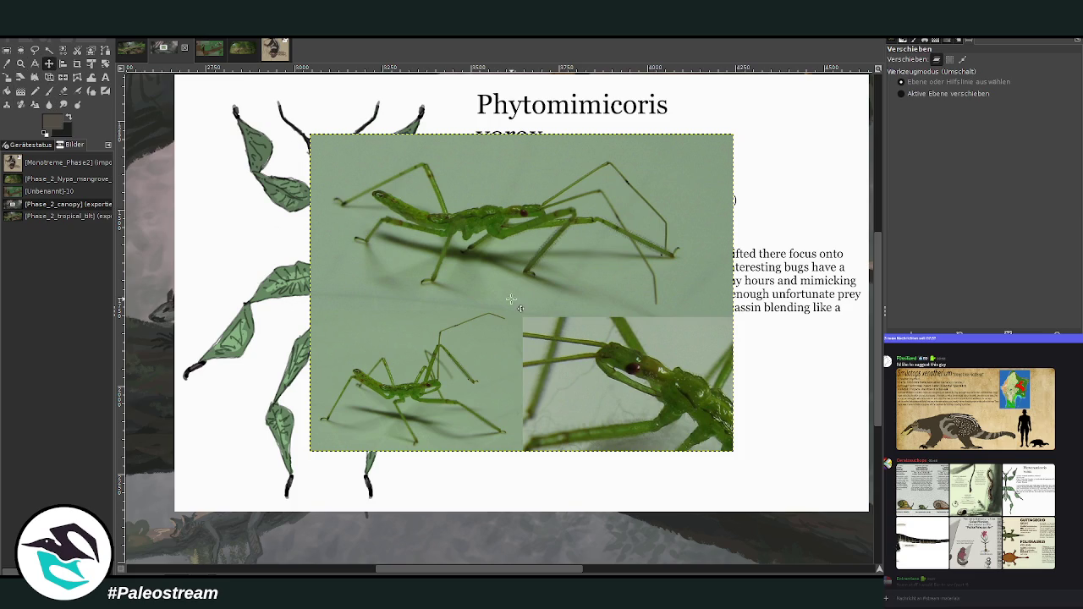
{"action": "left_click_drag", "start_coordinate": [511, 300], "coordinate": [631, 329]}
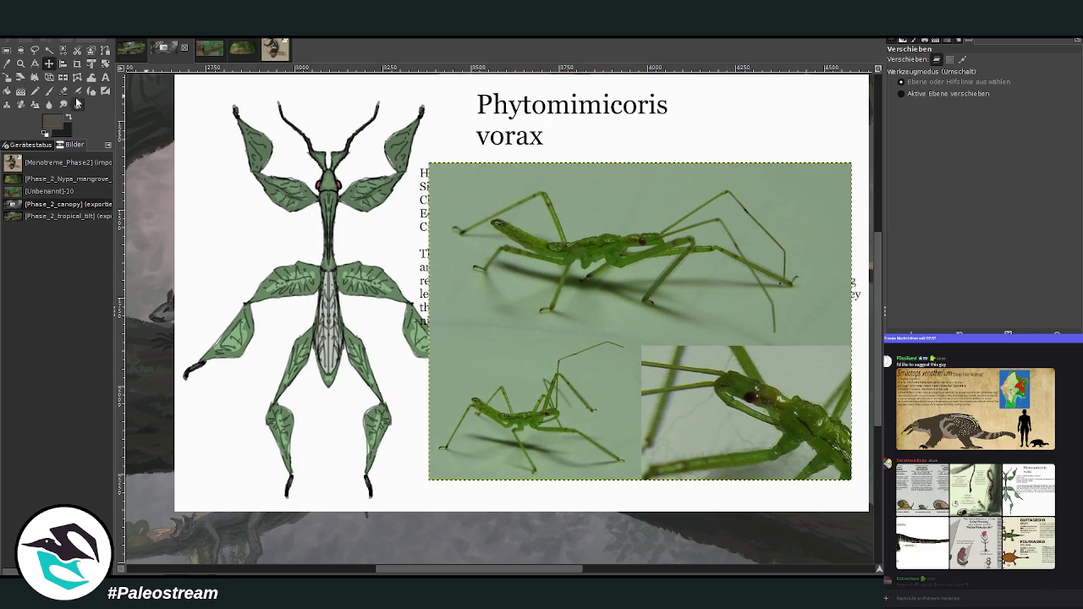
Scale the bug collage down to 922×693 pixels and nudge it into place
{"action": "left_click", "coordinate": [7, 77]}
{"action": "left_click", "coordinate": [581, 332]}
{"action": "left_click_drag", "start_coordinate": [851, 480], "coordinate": [667, 346]}
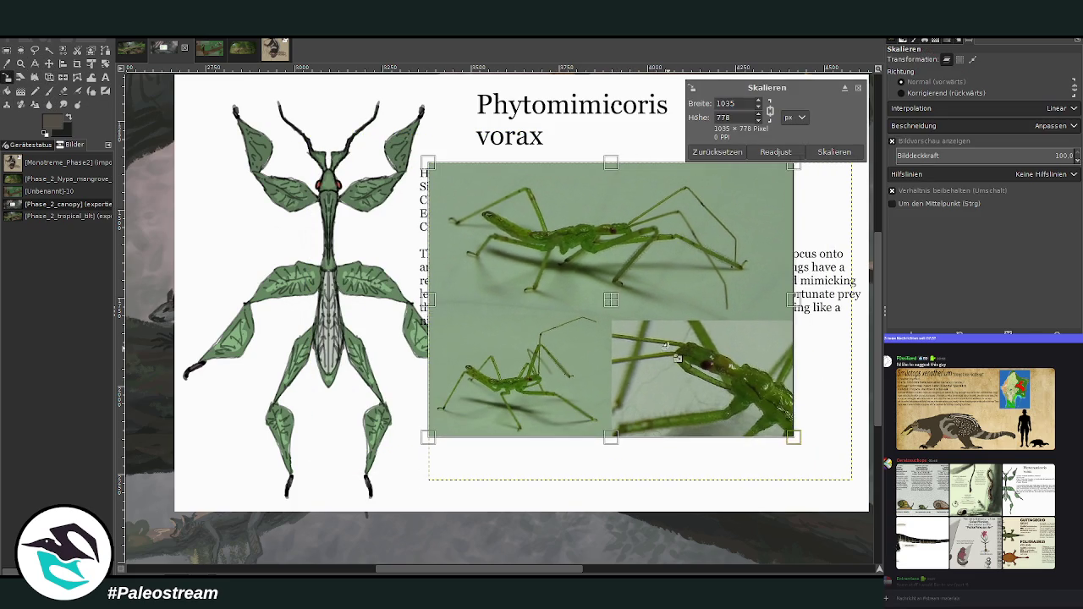
{"action": "left_click_drag", "start_coordinate": [592, 318], "coordinate": [627, 346]}
{"action": "key", "text": "Return"}
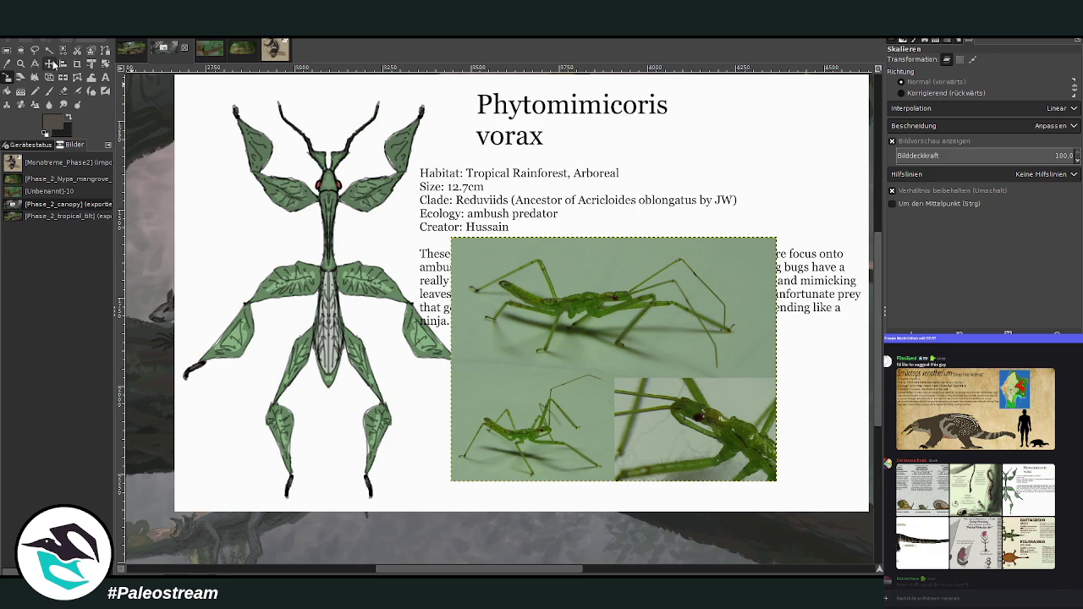
Clear the pasted insect photos off the Phytomimicoris sheet, deselect, and return to the forest painting
{"action": "left_click", "coordinate": [48, 63]}
{"action": "left_click_drag", "start_coordinate": [531, 255], "coordinate": [570, 372]}
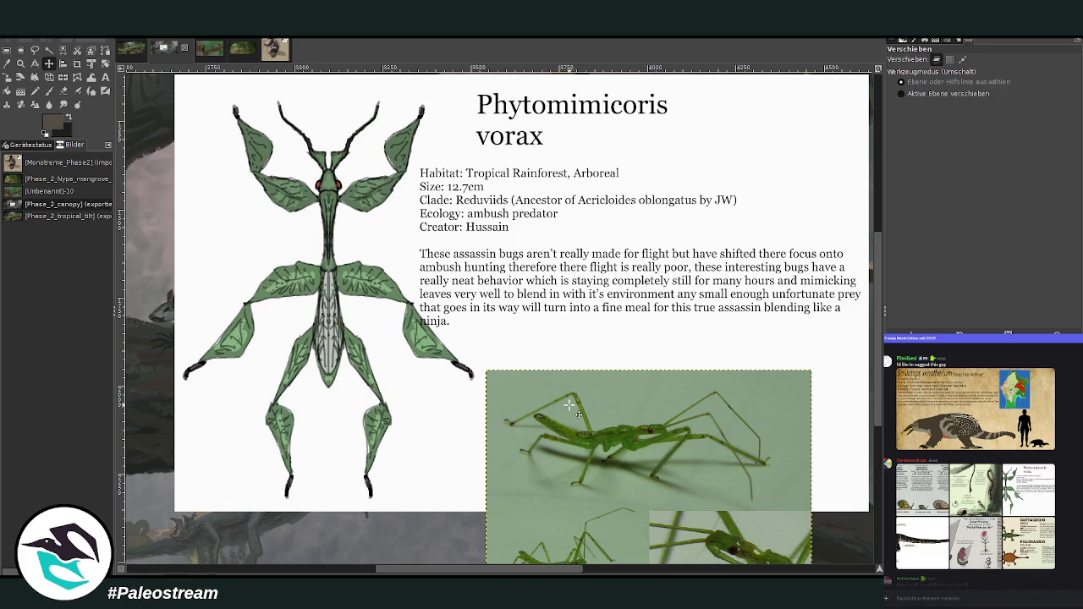
{"action": "left_click_drag", "start_coordinate": [569, 405], "coordinate": [569, 370]}
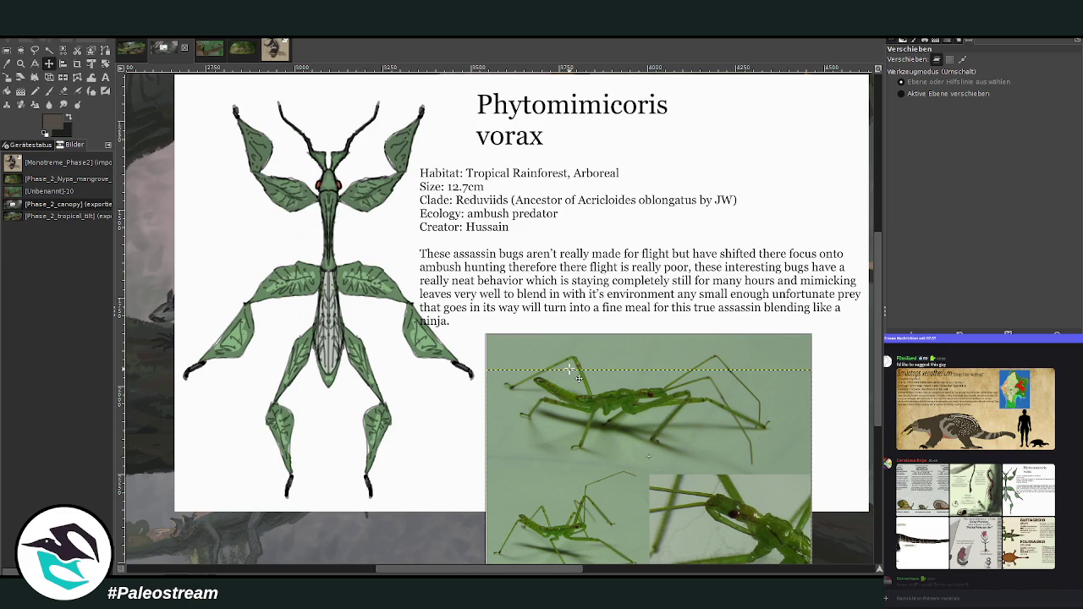
{"action": "left_click_drag", "start_coordinate": [569, 369], "coordinate": [569, 354]}
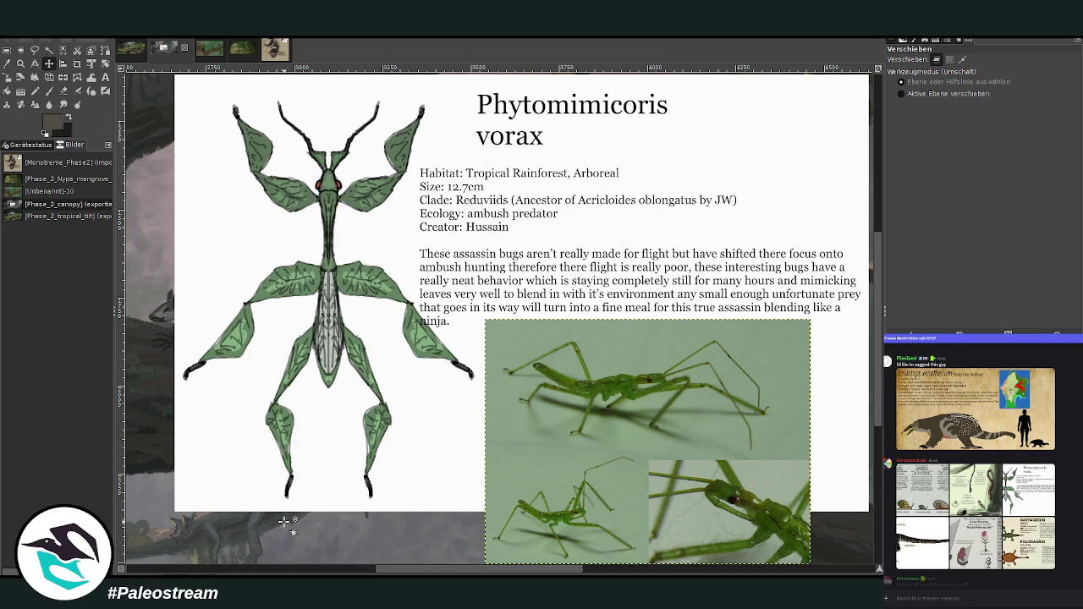
{"action": "key", "text": "Delete"}
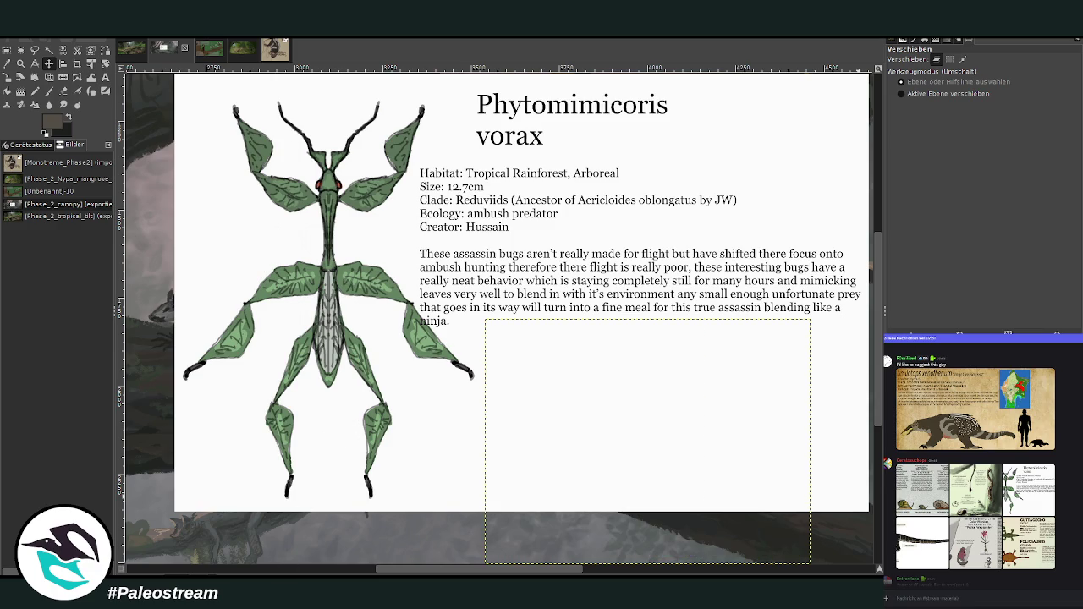
{"action": "key", "text": "ctrl+shift+a"}
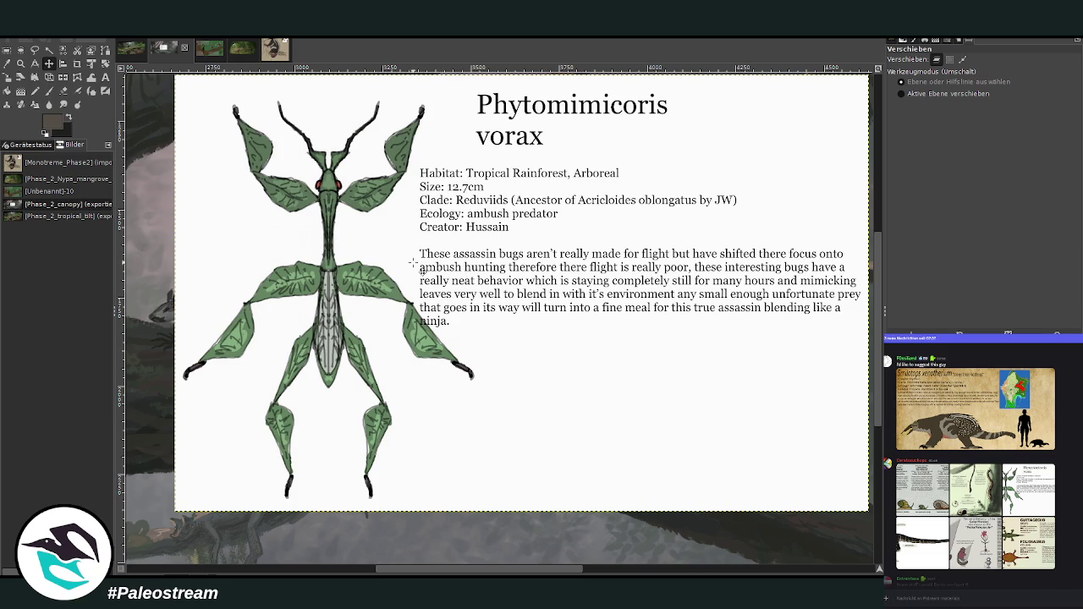
{"action": "left_click", "coordinate": [129, 51]}
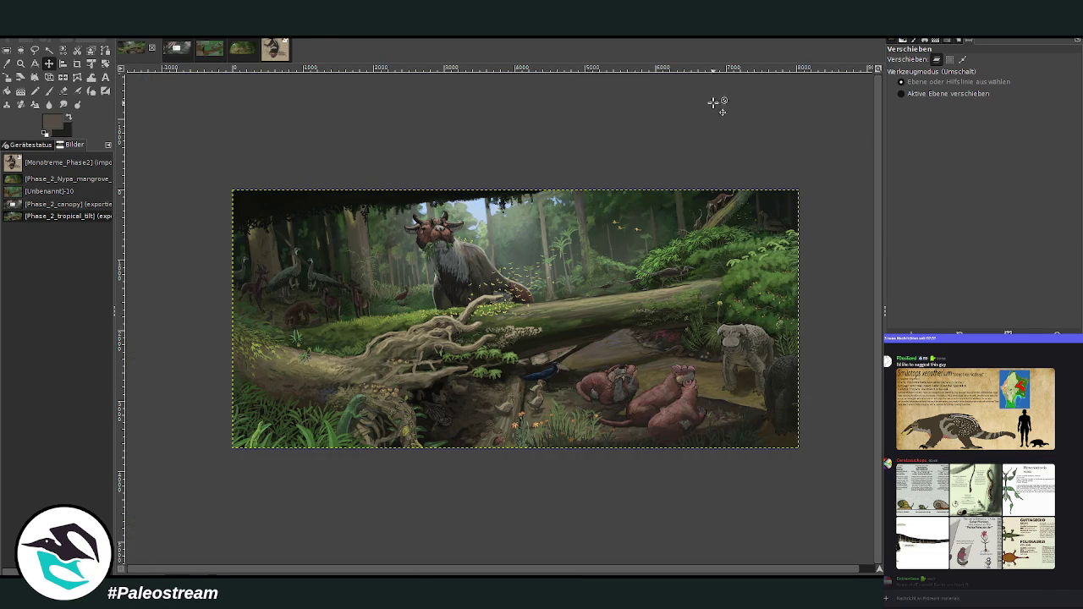
{"action": "left_click", "coordinate": [21, 63]}
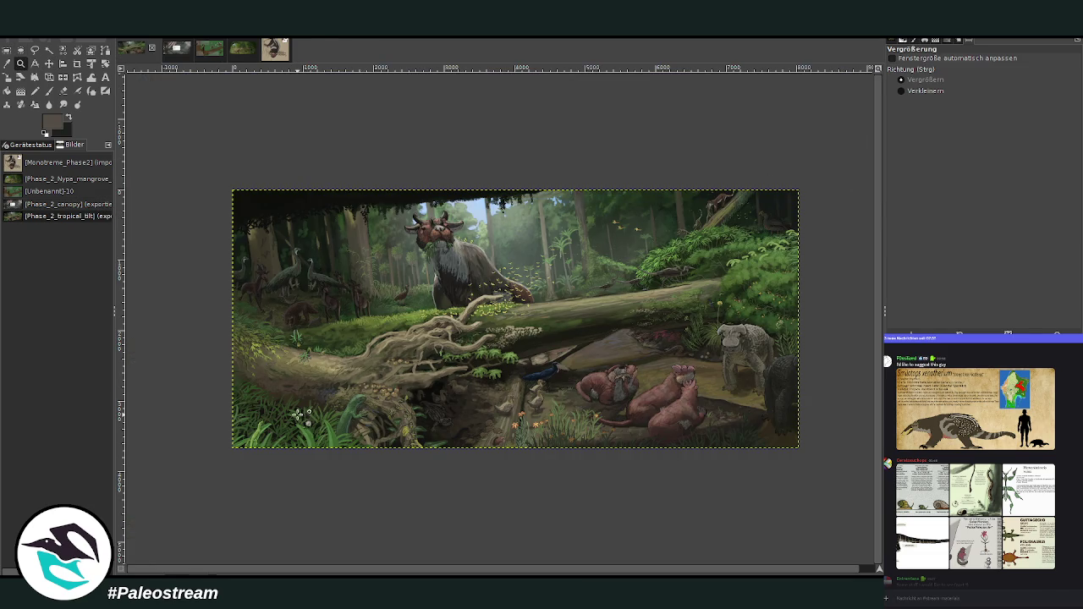
{"action": "left_click_drag", "start_coordinate": [291, 411], "coordinate": [387, 473]}
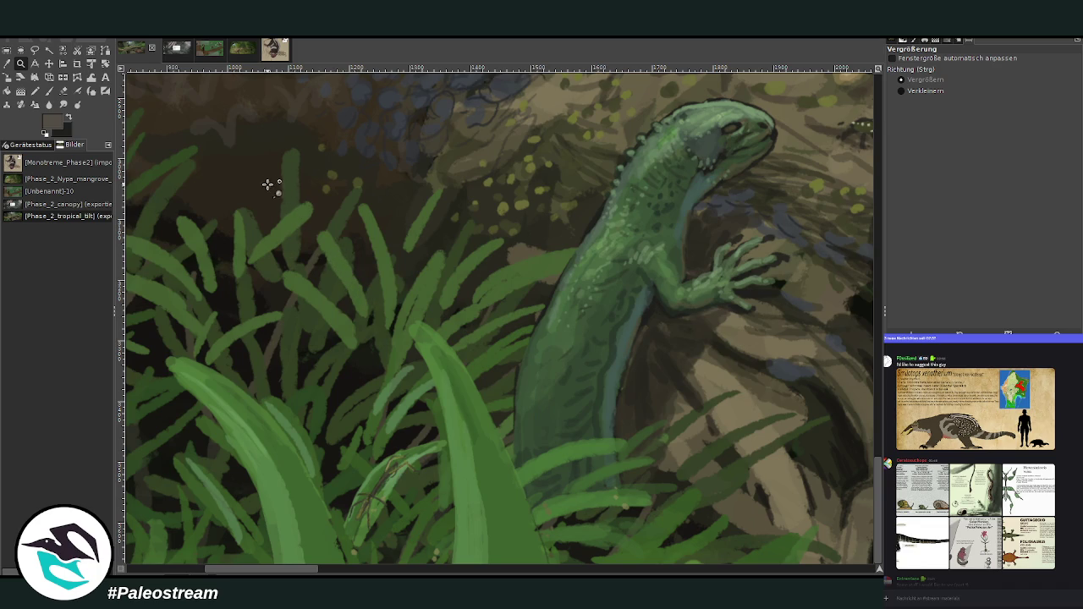
{"action": "left_click", "coordinate": [204, 56]}
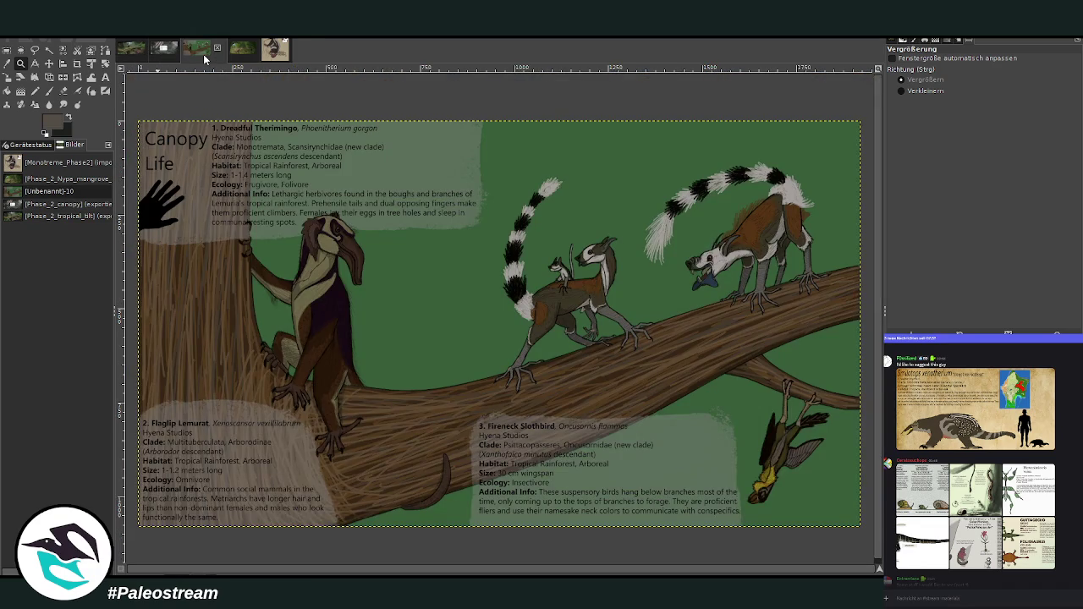
{"action": "left_click", "coordinate": [235, 55]}
{"action": "left_click", "coordinate": [168, 54]}
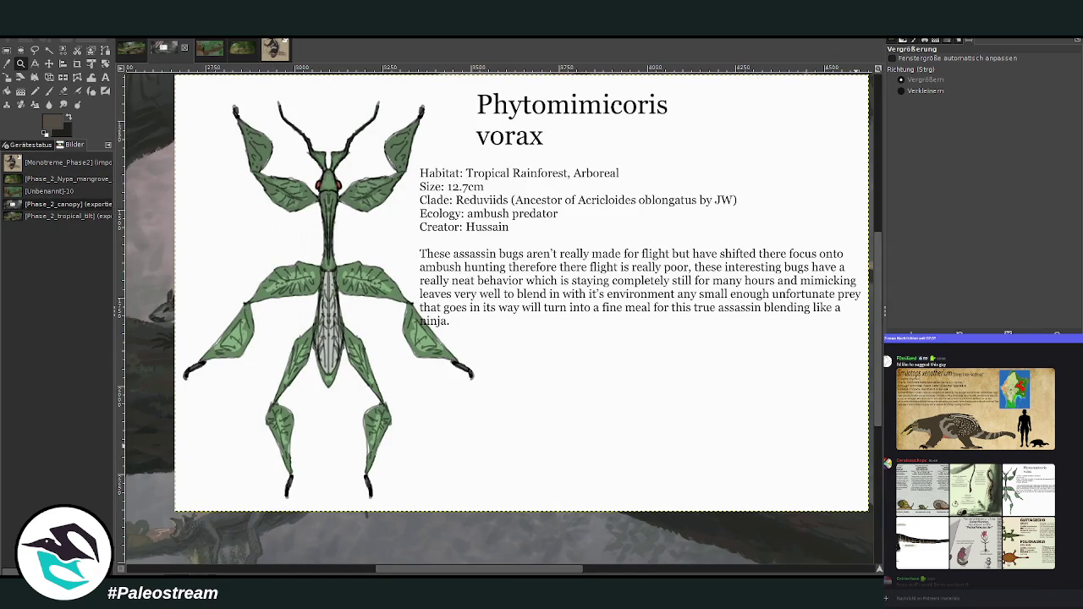
Crop the reference layer to the insect drawing and zoom in on the branches
{"action": "left_click", "coordinate": [77, 64]}
{"action": "left_click_drag", "start_coordinate": [441, 501], "coordinate": [499, 511]}
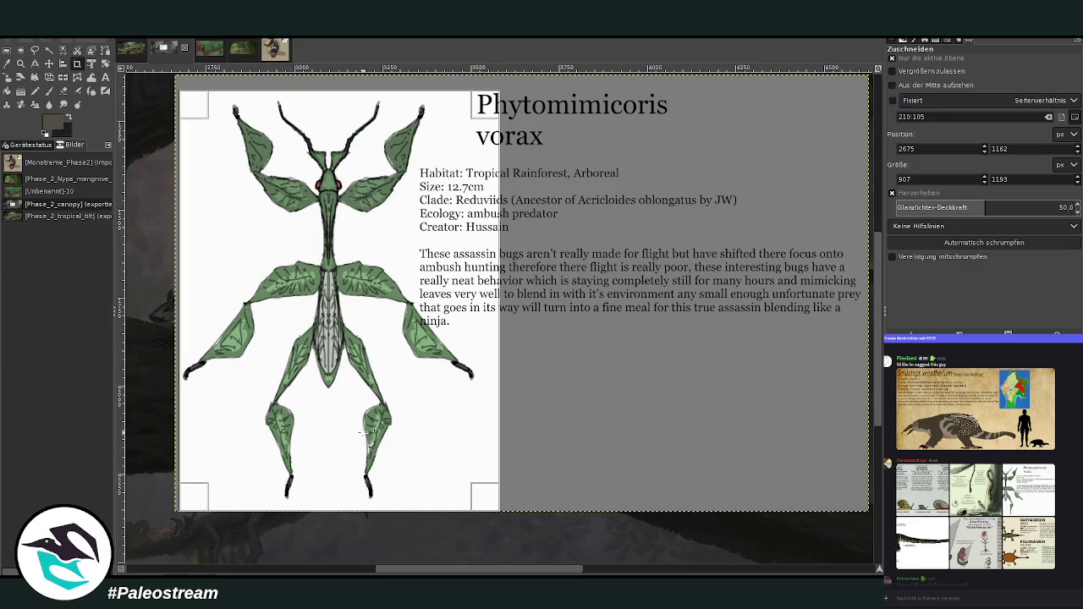
{"action": "key", "text": "Return"}
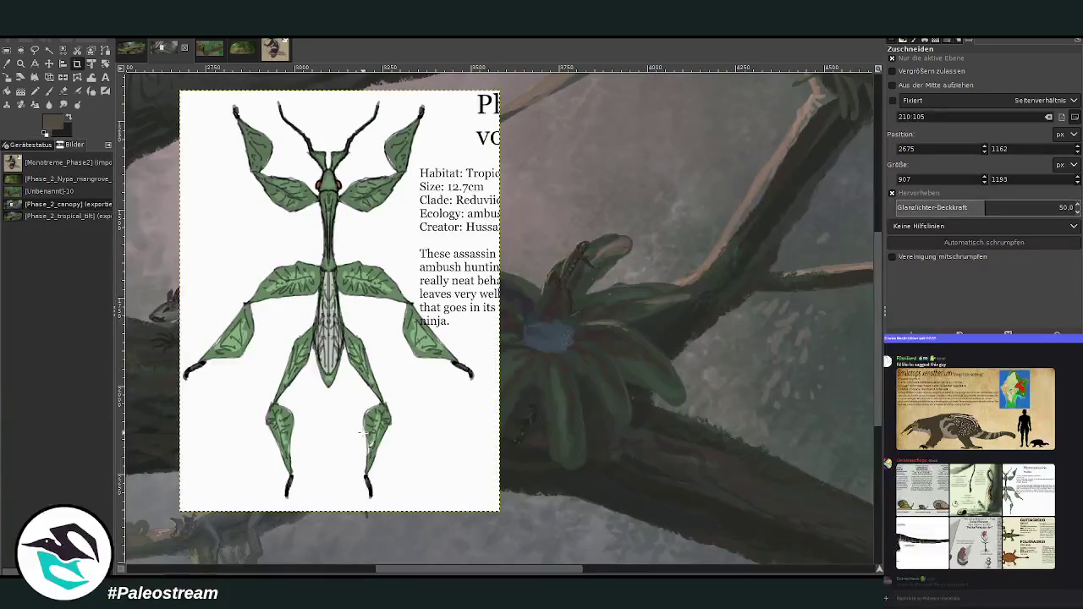
{"action": "left_click", "coordinate": [20, 63]}
{"action": "left_click", "coordinate": [925, 90]}
{"action": "left_click", "coordinate": [563, 275]}
{"action": "left_click", "coordinate": [572, 262]}
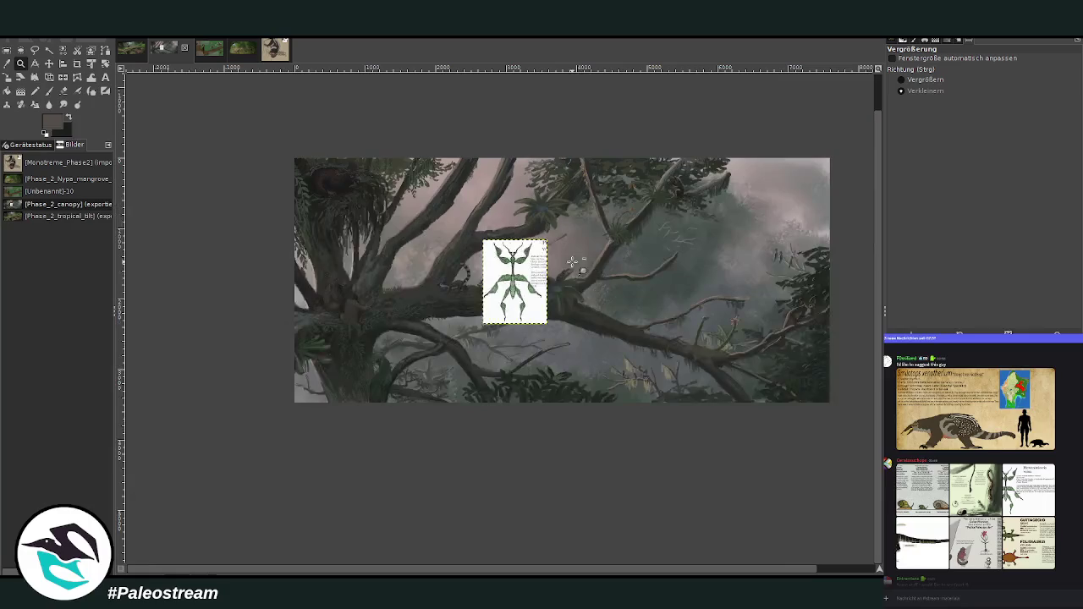
{"action": "left_click", "coordinate": [901, 79]}
{"action": "left_click", "coordinate": [802, 296]}
{"action": "scroll", "coordinate": [788, 380], "scroll_direction": "up", "scroll_amount": 2}
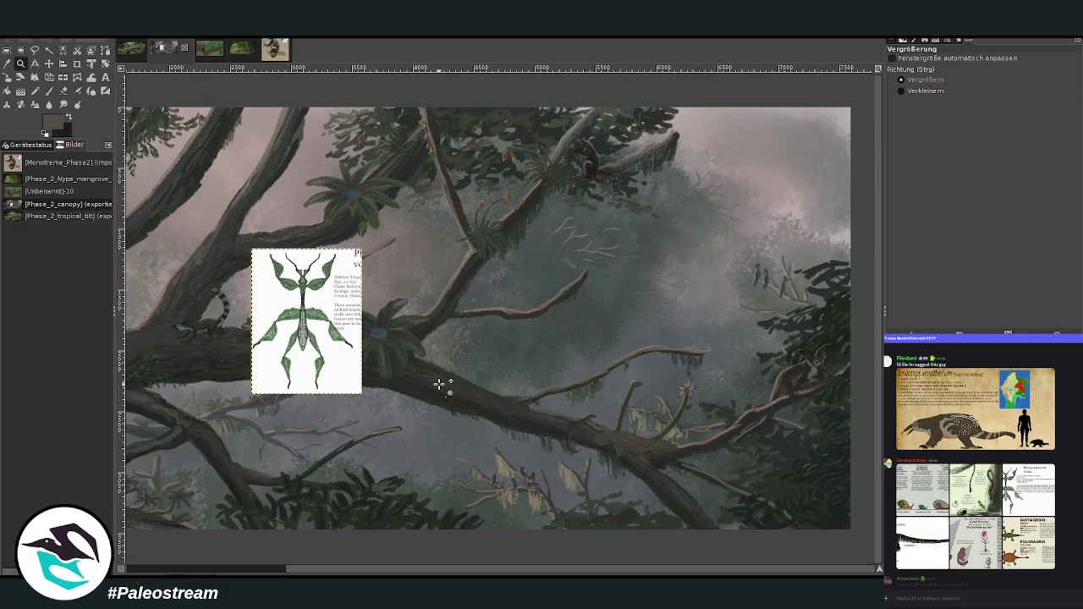
Move the cropped reference card down onto the mossy branch and zoom in on it
{"action": "left_click", "coordinate": [48, 64]}
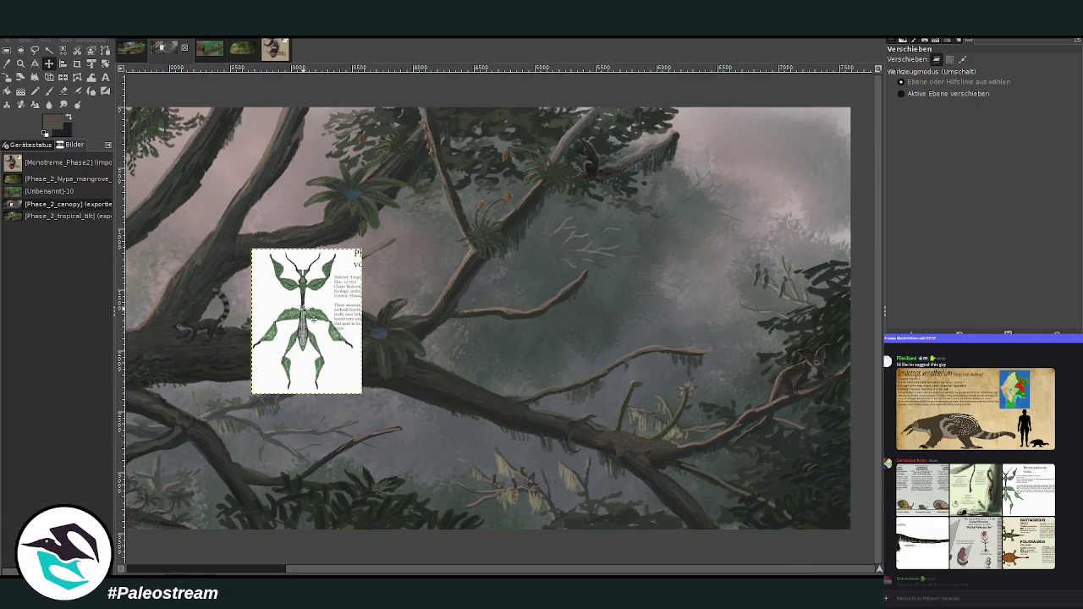
{"action": "left_click_drag", "start_coordinate": [312, 316], "coordinate": [435, 401]}
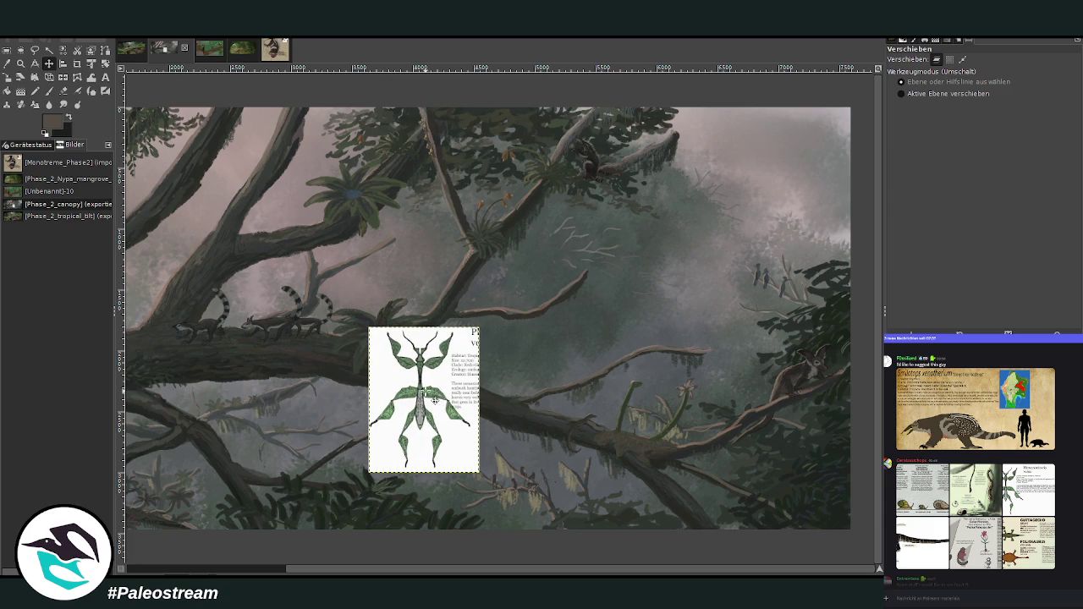
{"action": "left_click", "coordinate": [20, 63]}
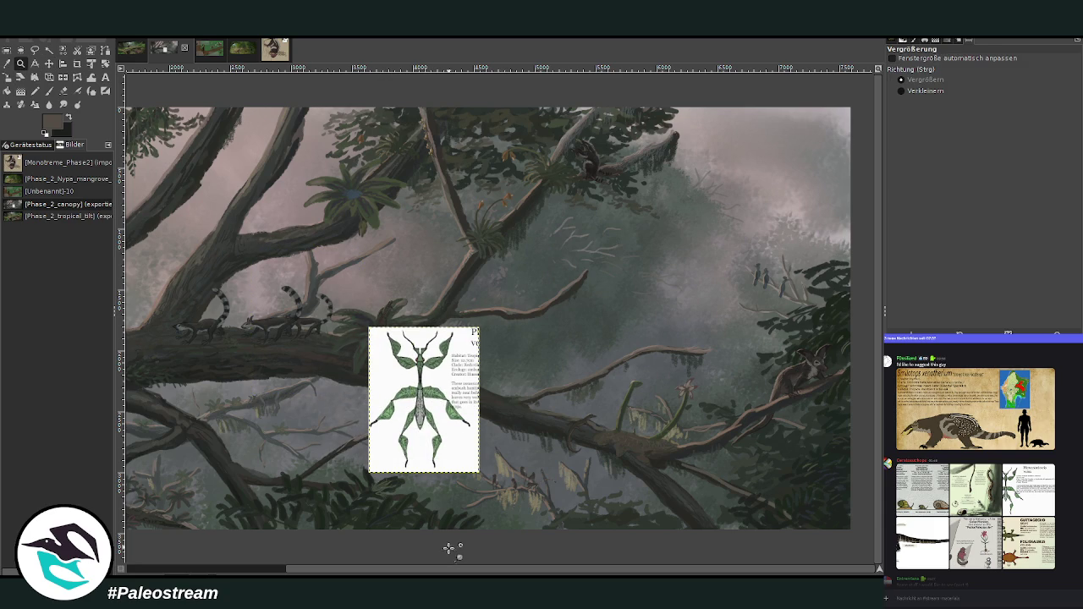
{"action": "scroll", "coordinate": [448, 548], "scroll_direction": "left", "scroll_amount": 2}
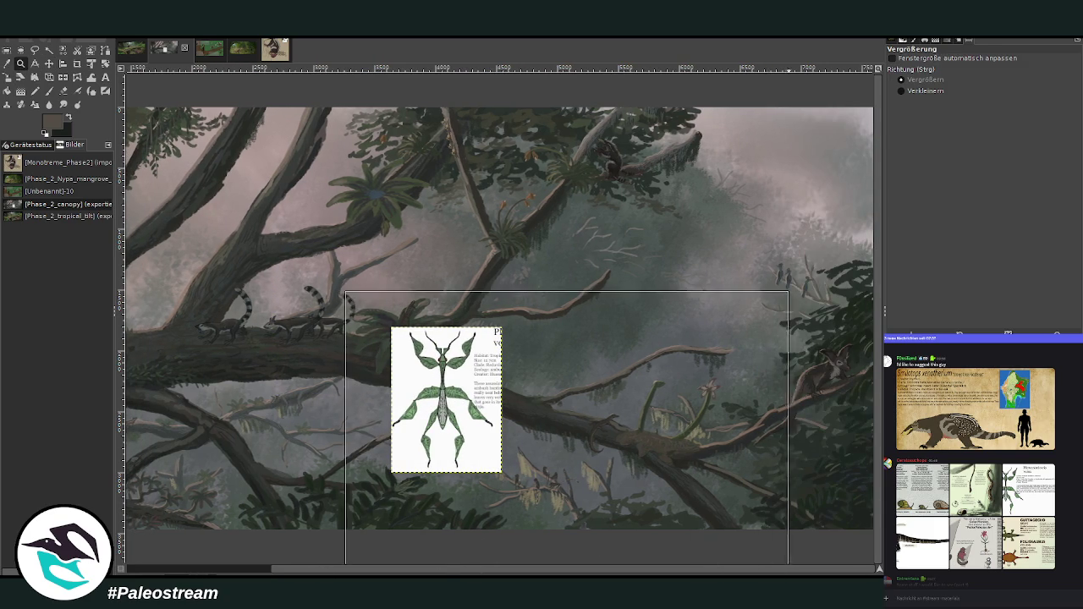
{"action": "left_click", "coordinate": [717, 560]}
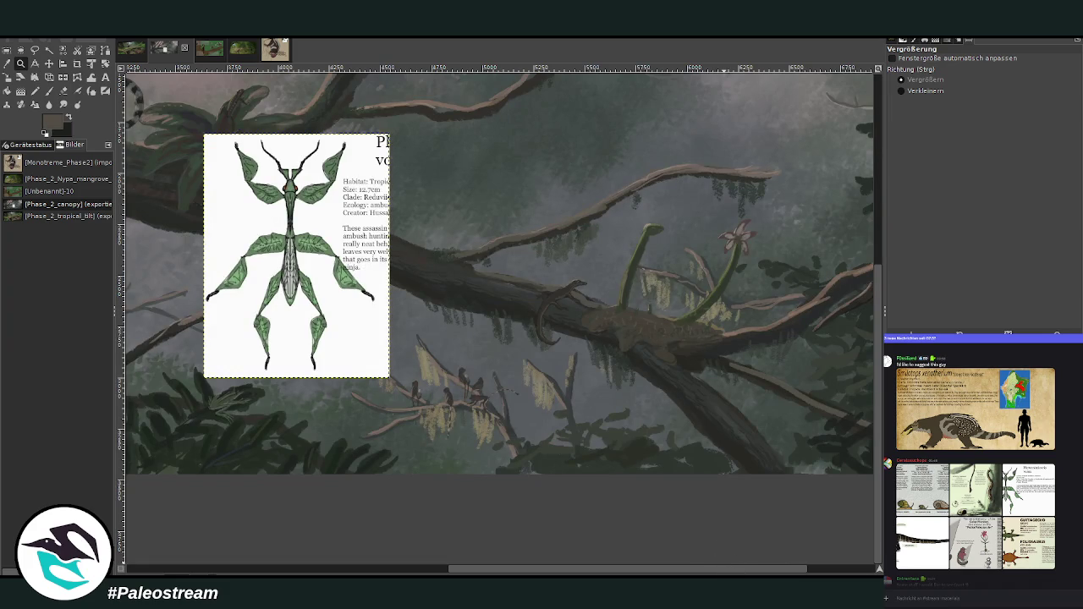
{"action": "scroll", "coordinate": [470, 361], "scroll_direction": "right", "scroll_amount": 5}
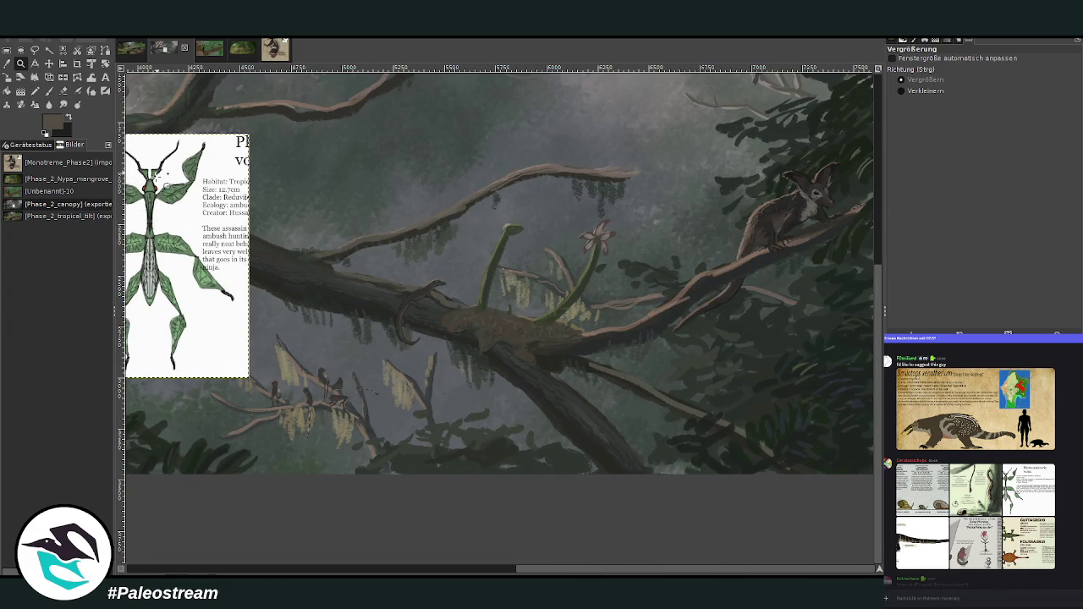
Reposition the card toward the canvas centre, up and right, and zoom near the marsupial
{"action": "left_click", "coordinate": [48, 64]}
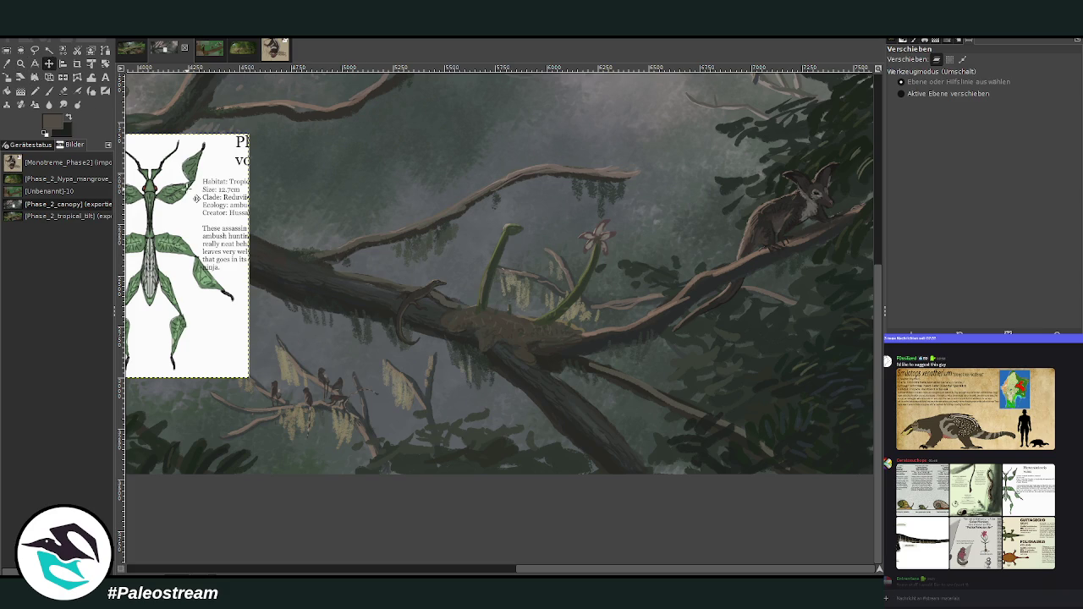
{"action": "left_click_drag", "start_coordinate": [148, 208], "coordinate": [521, 192]}
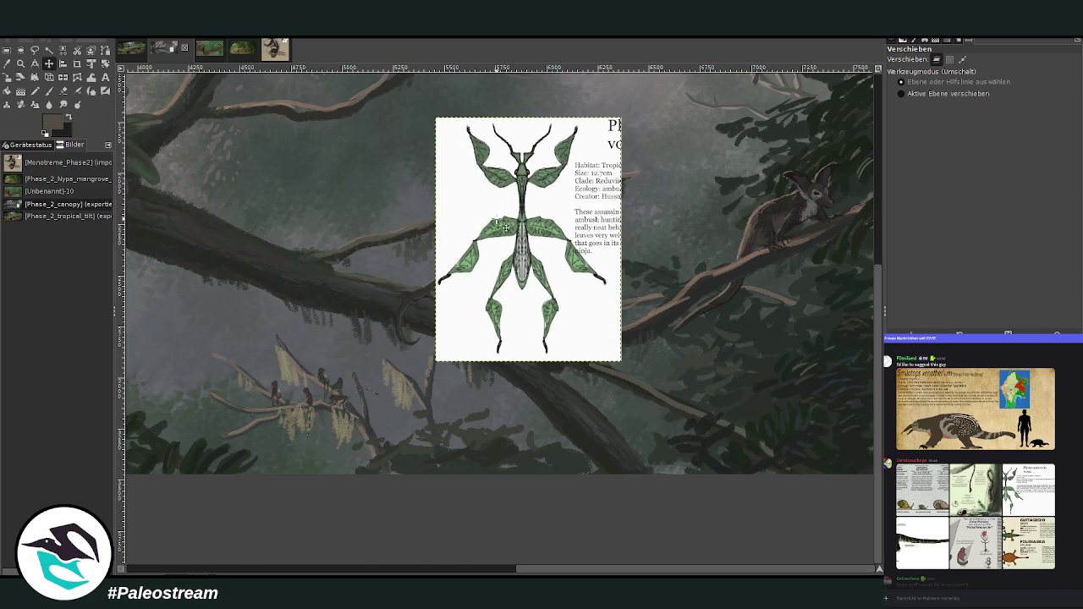
{"action": "scroll", "coordinate": [500, 220], "scroll_direction": "up", "scroll_amount": 4}
{"action": "scroll", "coordinate": [505, 225], "scroll_direction": "down", "scroll_amount": 1}
{"action": "mouse_move", "coordinate": [558, 275]}
{"action": "left_mouse_down"}
{"action": "mouse_move", "coordinate": [680, 223]}
{"action": "mouse_move", "coordinate": [698, 203]}
{"action": "mouse_move", "coordinate": [576, 206]}
{"action": "left_mouse_up"}
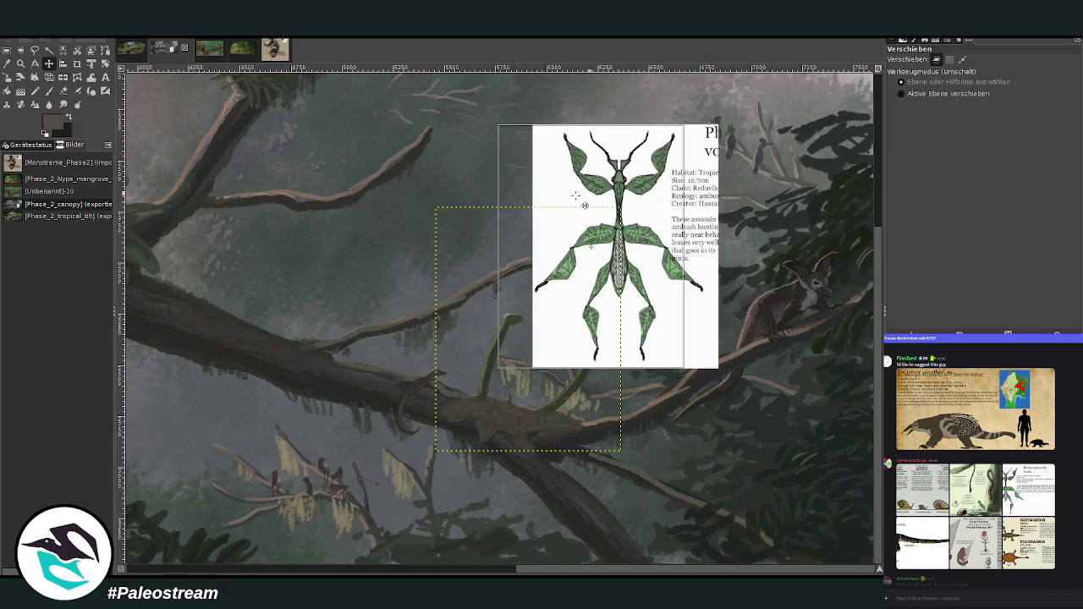
{"action": "key", "text": "z"}
{"action": "left_click_drag", "start_coordinate": [696, 203], "coordinate": [871, 413]}
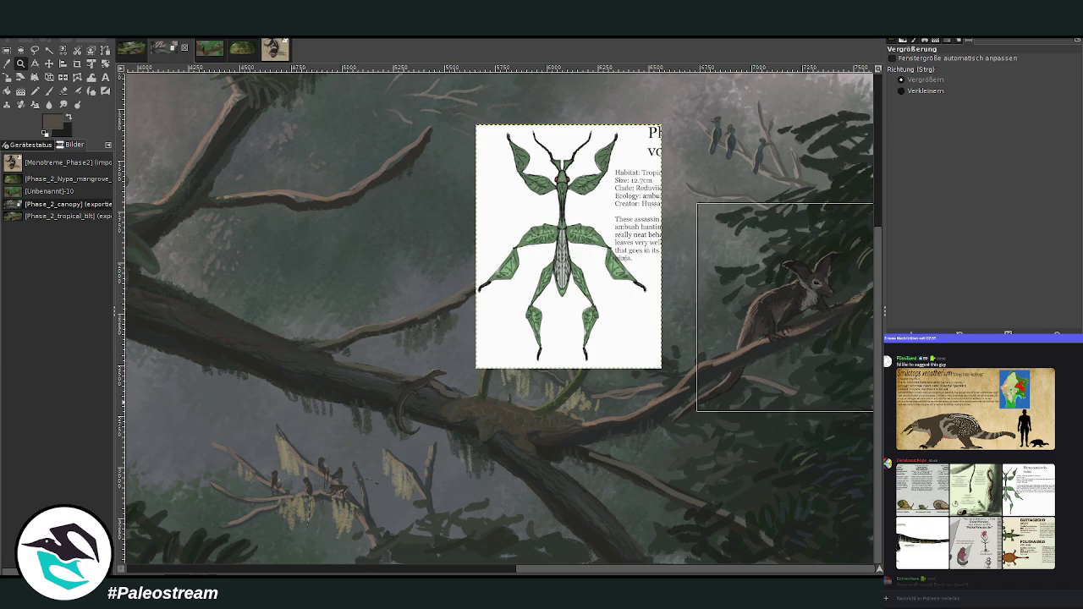
Scale the stick-insect card to 701×922 and set it left of the big-eared marsupial
{"action": "left_click", "coordinate": [49, 63]}
{"action": "left_click_drag", "start_coordinate": [165, 286], "coordinate": [489, 432]}
{"action": "key", "text": "shift+s"}
{"action": "mouse_move", "coordinate": [395, 358]}
{"action": "left_mouse_down"}
{"action": "mouse_move", "coordinate": [309, 240]}
{"action": "mouse_move", "coordinate": [256, 192]}
{"action": "left_mouse_up"}
{"action": "left_click", "coordinate": [829, 151]}
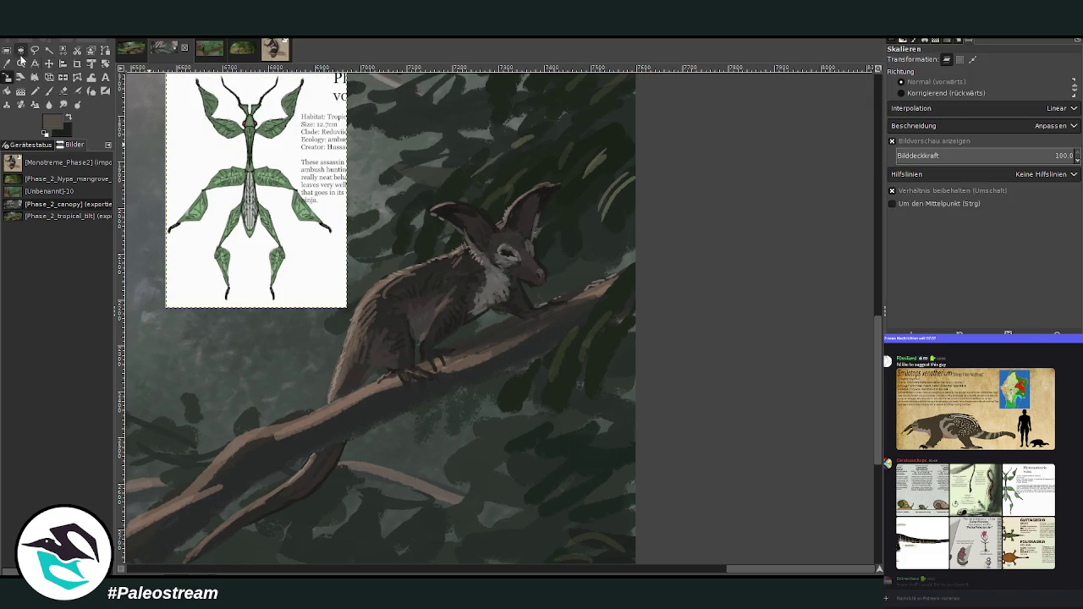
{"action": "left_click", "coordinate": [20, 63]}
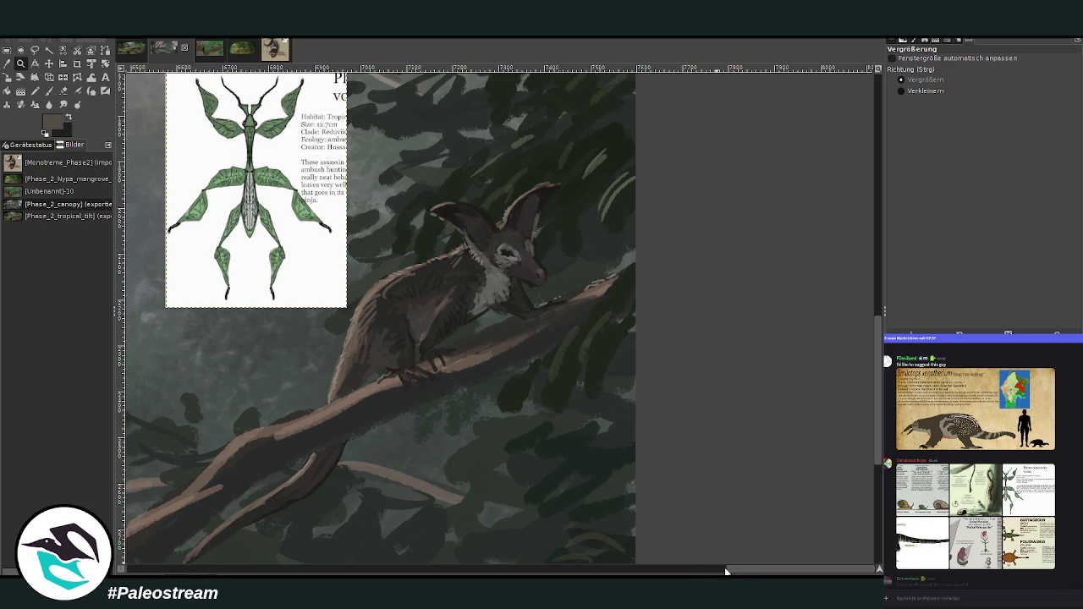
{"action": "left_click_drag", "start_coordinate": [709, 571], "coordinate": [733, 572]}
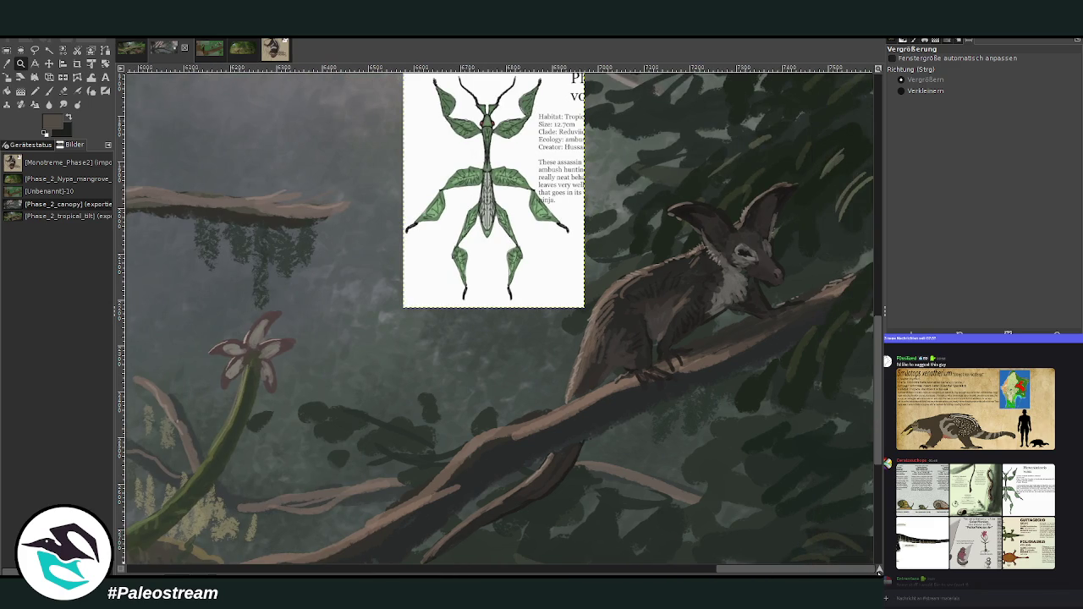
{"action": "left_click_drag", "start_coordinate": [880, 572], "coordinate": [880, 570]}
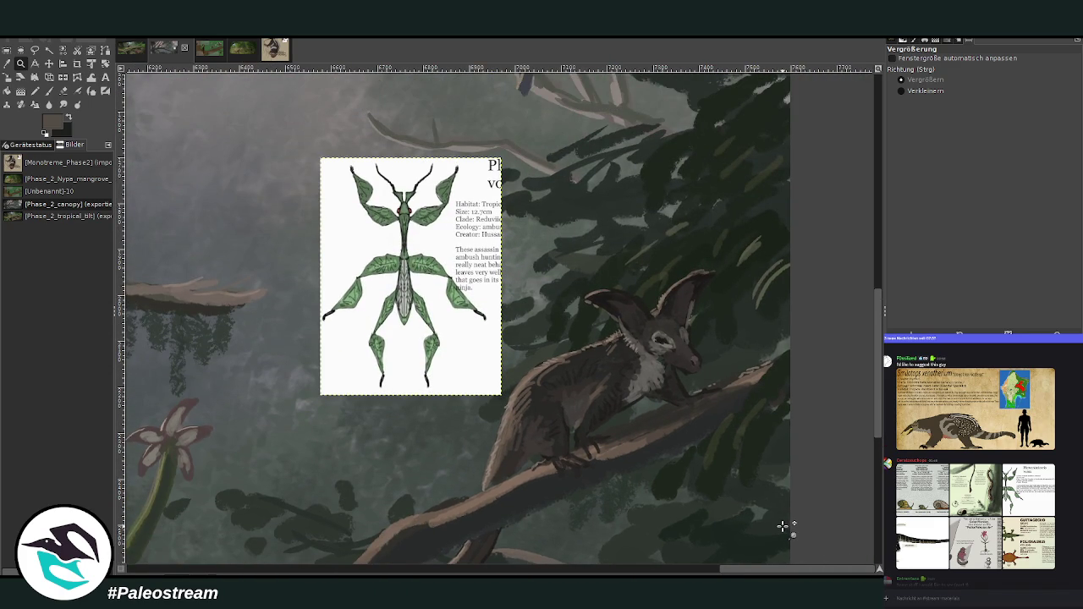
{"action": "mouse_move", "coordinate": [303, 132]}
{"action": "left_mouse_down"}
{"action": "mouse_move", "coordinate": [713, 506]}
{"action": "mouse_move", "coordinate": [800, 542]}
{"action": "left_mouse_up"}
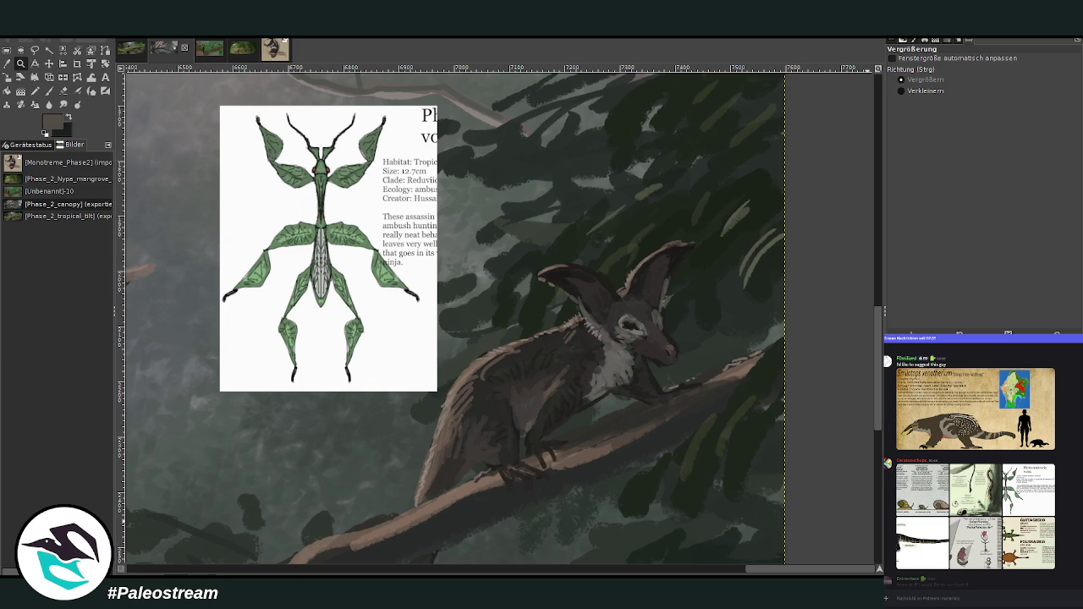
{"action": "left_click", "coordinate": [7, 64]}
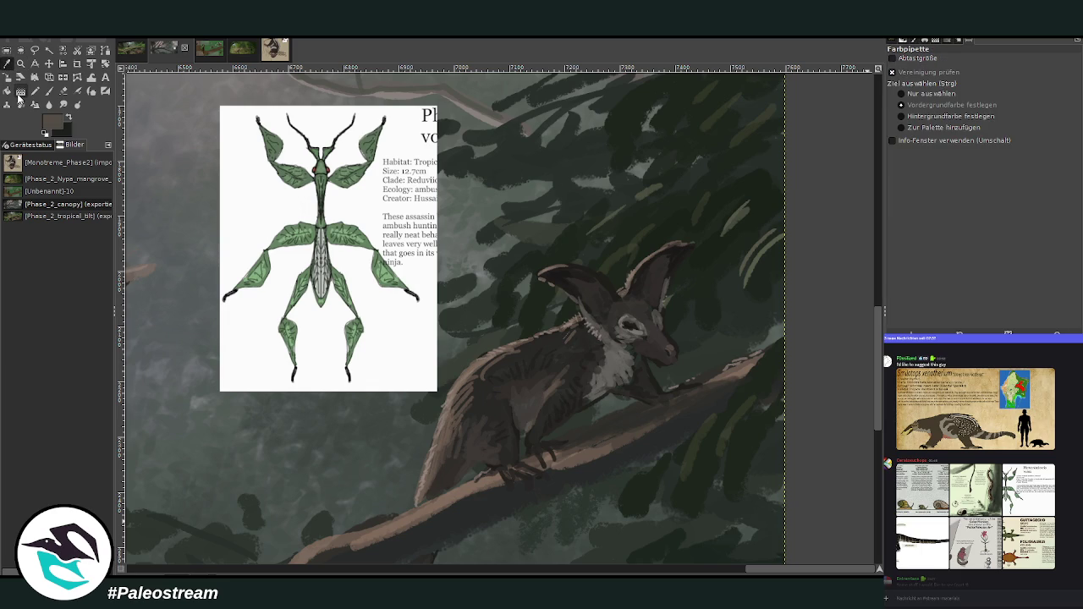
Sample the dark green foliage colour and set the brush size to 20
{"action": "left_click", "coordinate": [48, 90]}
{"action": "key", "text": "o"}
{"action": "left_click", "coordinate": [565, 203]}
{"action": "key", "text": "p"}
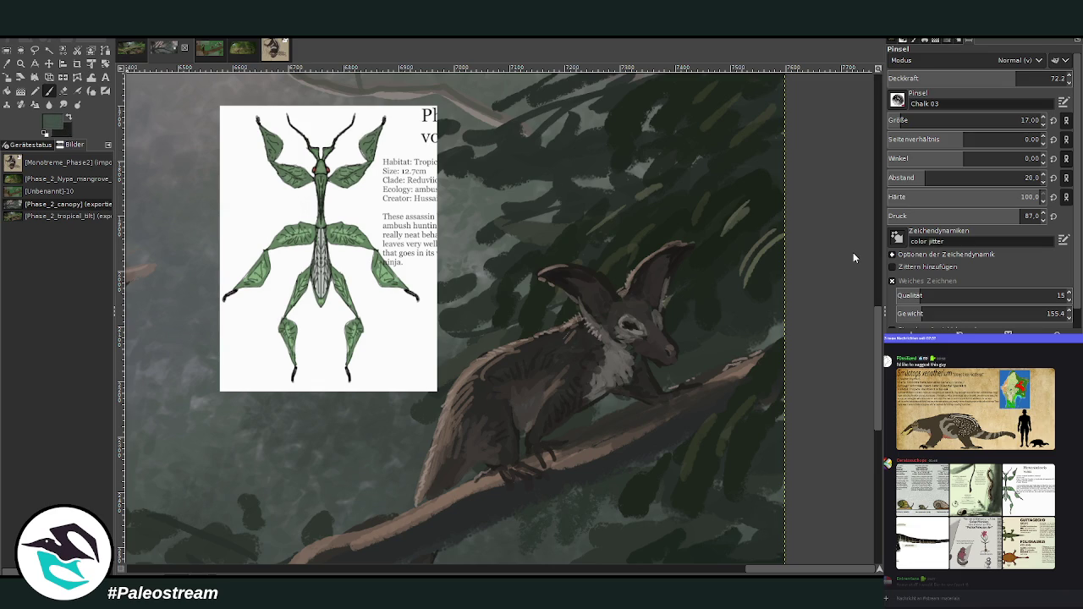
{"action": "left_click", "coordinate": [911, 125]}
{"action": "type", "text": "20"}
{"action": "key", "text": "Return"}
Paint a leaf sprig at the animal's mouth, then whiskers with brush size 12
{"action": "mouse_move", "coordinate": [647, 373]}
{"action": "left_mouse_down"}
{"action": "mouse_move", "coordinate": [624, 415]}
{"action": "mouse_move", "coordinate": [647, 423]}
{"action": "mouse_move", "coordinate": [630, 400]}
{"action": "mouse_move", "coordinate": [602, 404]}
{"action": "left_mouse_up"}
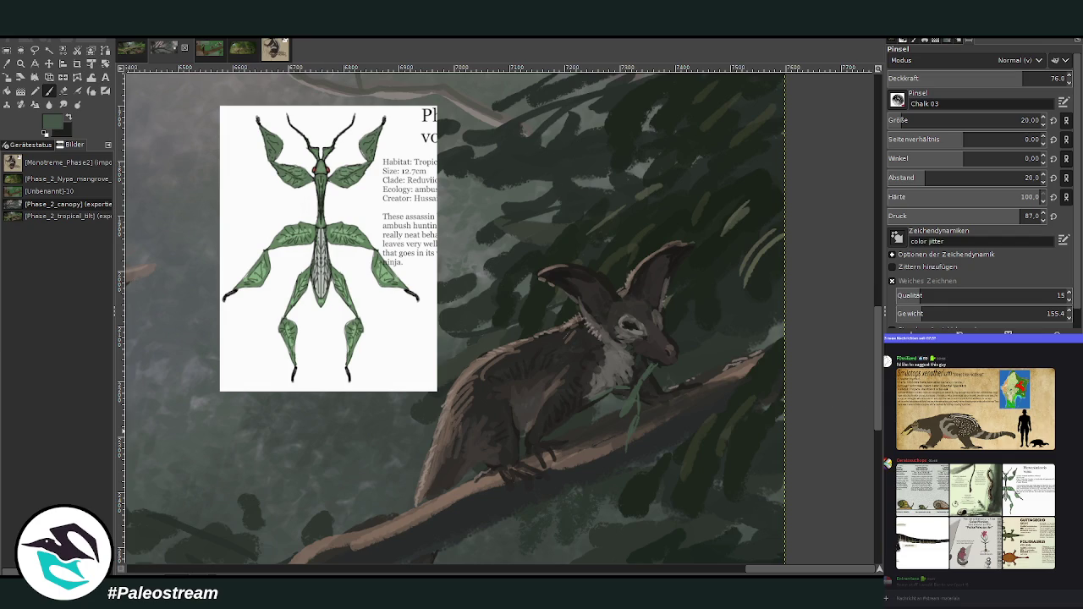
{"action": "left_click_drag", "start_coordinate": [650, 381], "coordinate": [659, 399]}
{"action": "left_click_drag", "start_coordinate": [652, 394], "coordinate": [653, 414]}
{"action": "left_click", "coordinate": [891, 119]}
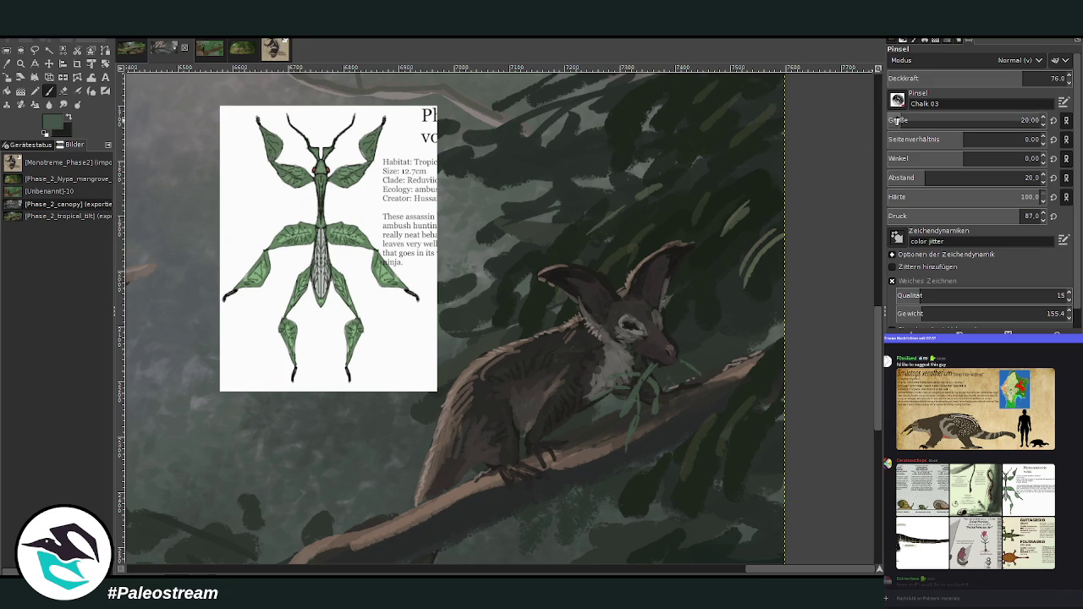
{"action": "left_click_drag", "start_coordinate": [680, 337], "coordinate": [715, 300]}
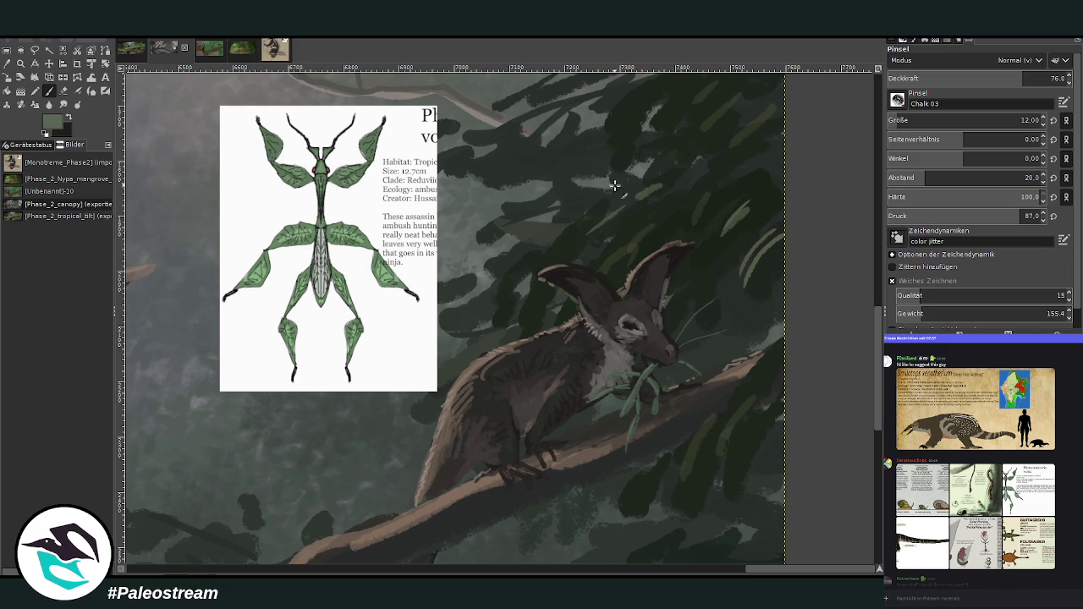
Lighten the animal's eye with a sampled lighter colour and delete the stick-insect reference
{"action": "key", "text": "x"}
{"action": "key", "text": "x"}
{"action": "key", "text": "d"}
{"action": "key", "text": "o"}
{"action": "left_click", "coordinate": [663, 337]}
{"action": "key", "text": "p"}
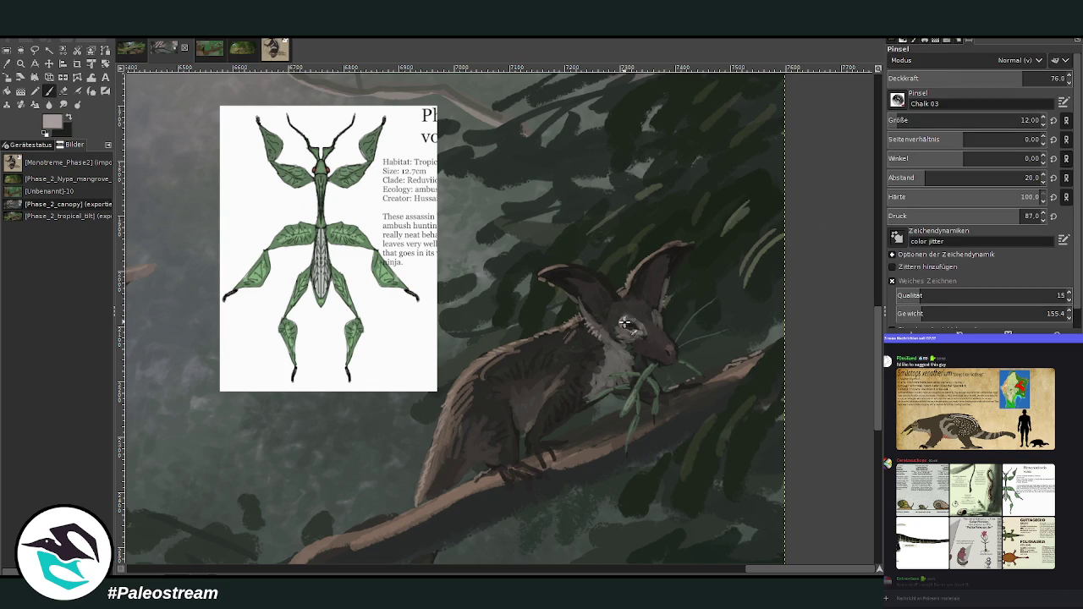
{"action": "left_click_drag", "start_coordinate": [639, 311], "coordinate": [632, 324]}
{"action": "key", "text": "Delete"}
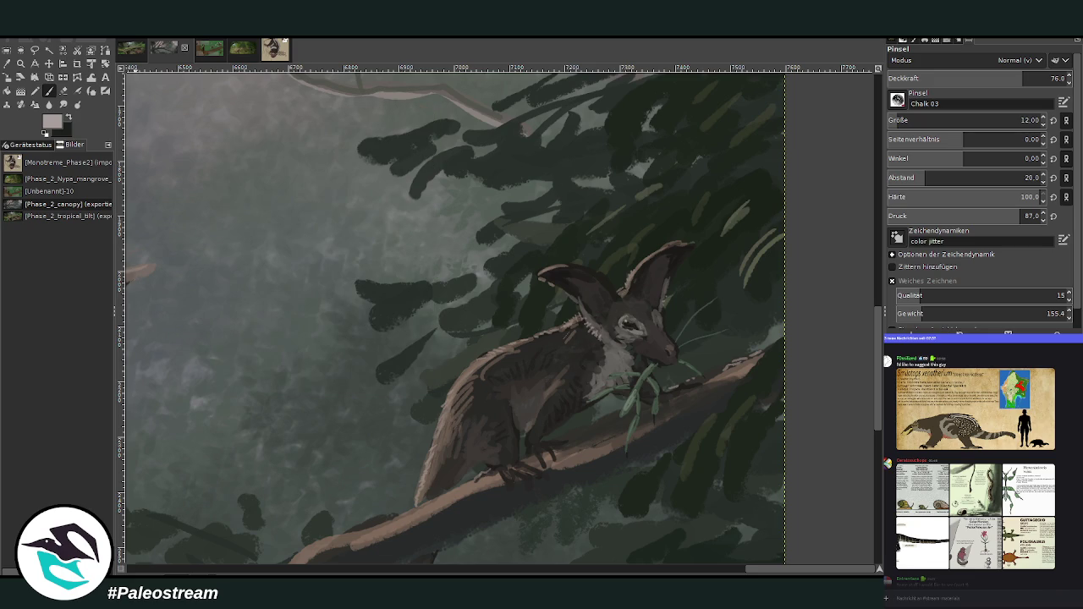
Clear the selection, zoom out to the whole painting, and remove the grasshopper reference
{"action": "key", "text": "ctrl+h"}
{"action": "key", "text": "ctrl+shift+a"}
{"action": "key", "text": "minus"}
{"action": "key", "text": "minus"}
{"action": "key", "text": "minus"}
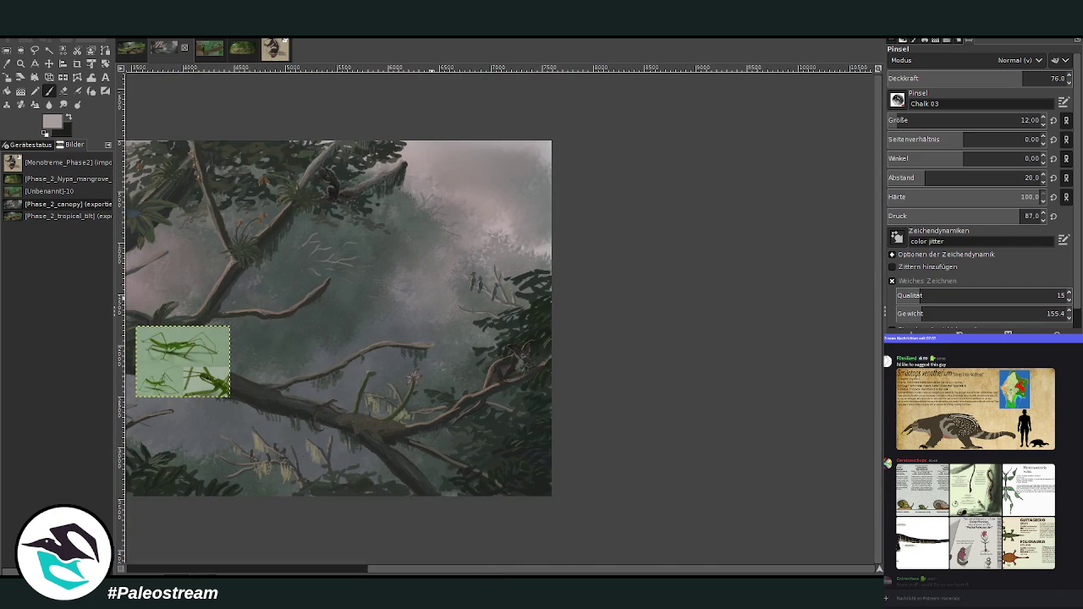
{"action": "key", "text": "ctrl+z"}
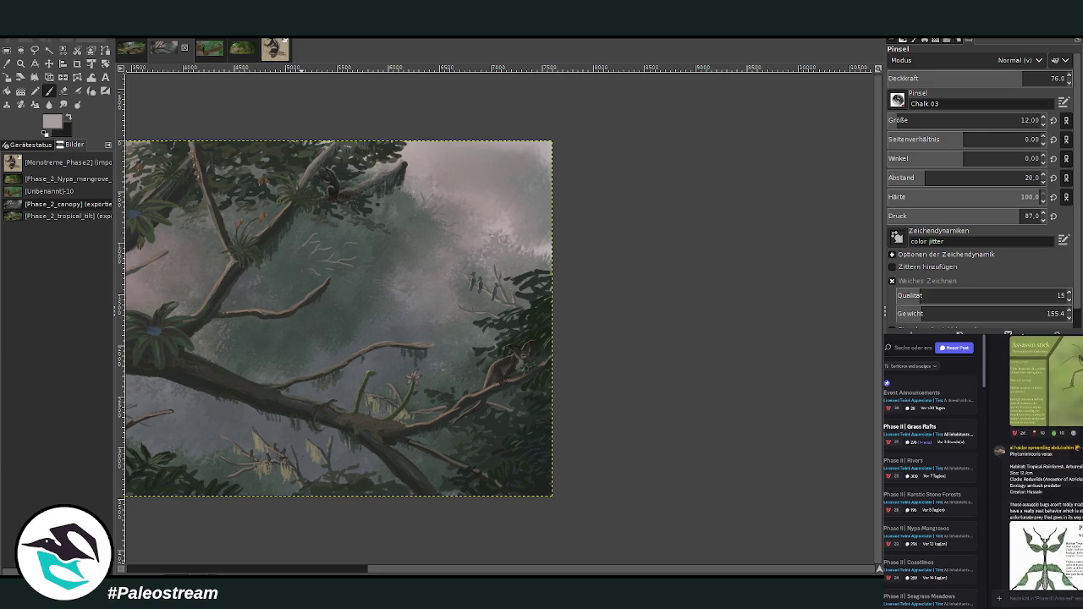
Close the Discord image preview, sample a dark colour, and paste the Tropical Insects sheet
{"action": "right_click", "coordinate": [1071, 476]}
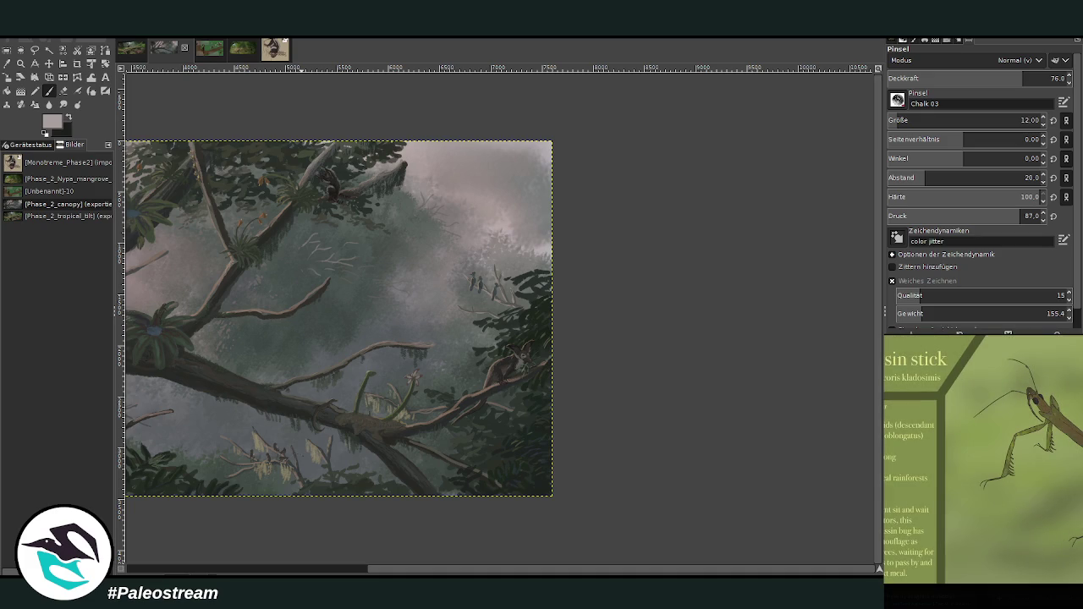
{"action": "left_click", "coordinate": [917, 528]}
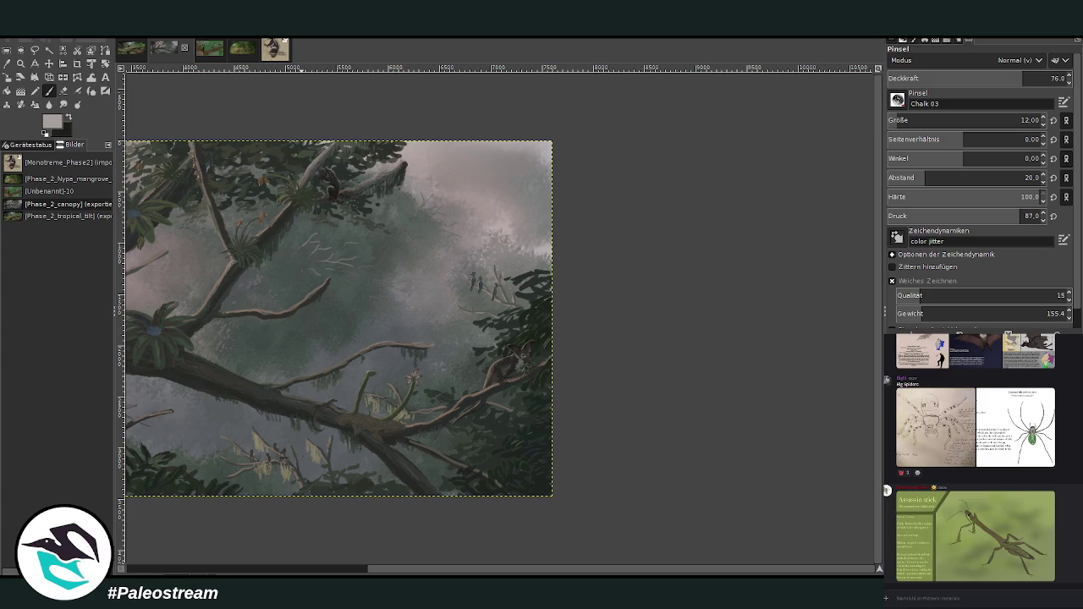
{"action": "key", "text": "o"}
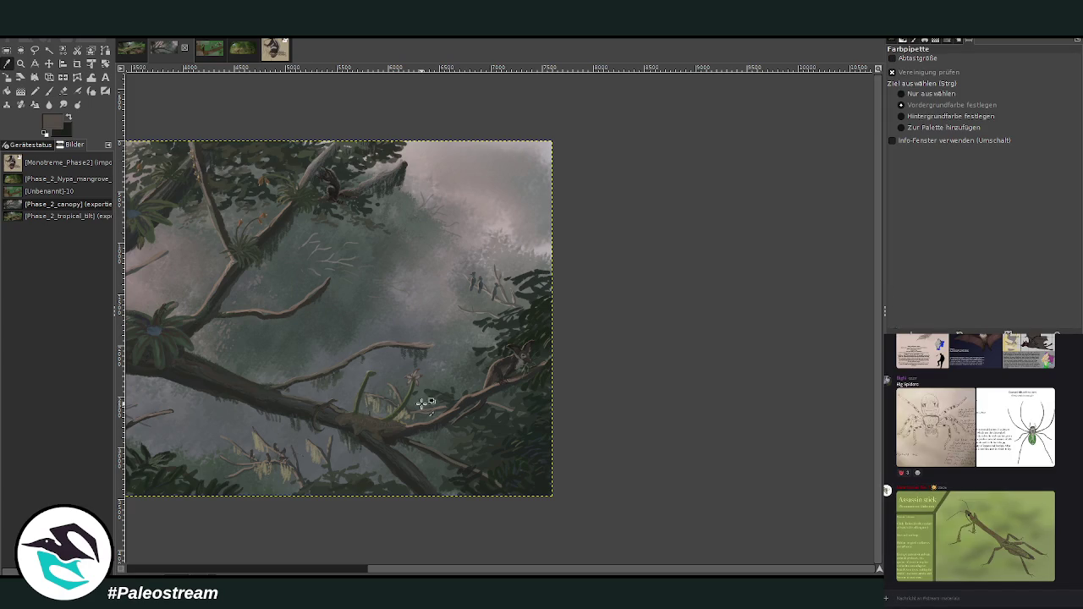
{"action": "left_click", "coordinate": [353, 569]}
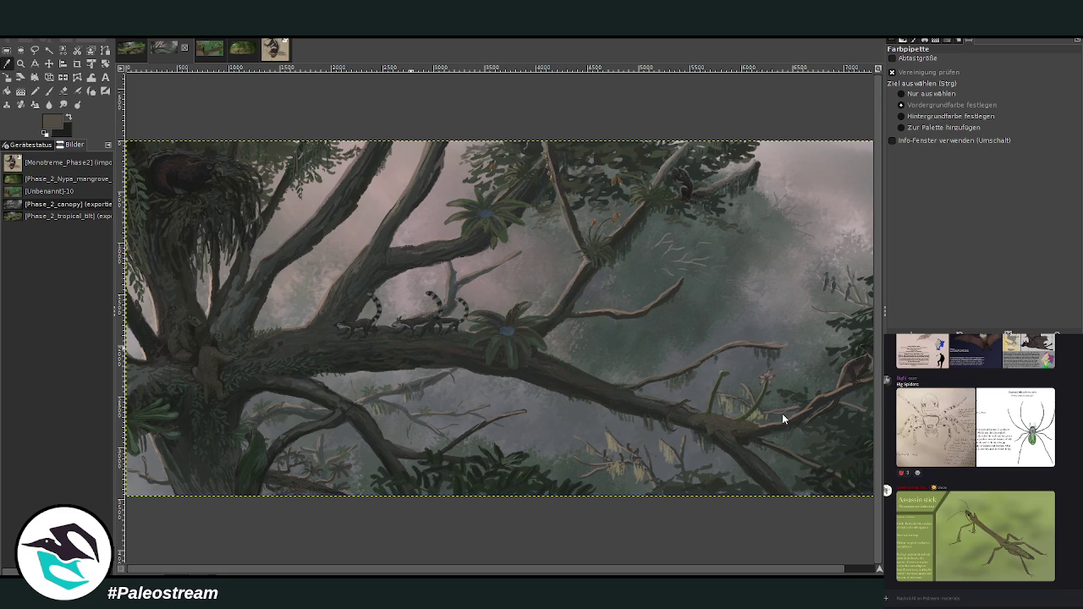
{"action": "key", "text": "ctrl+v"}
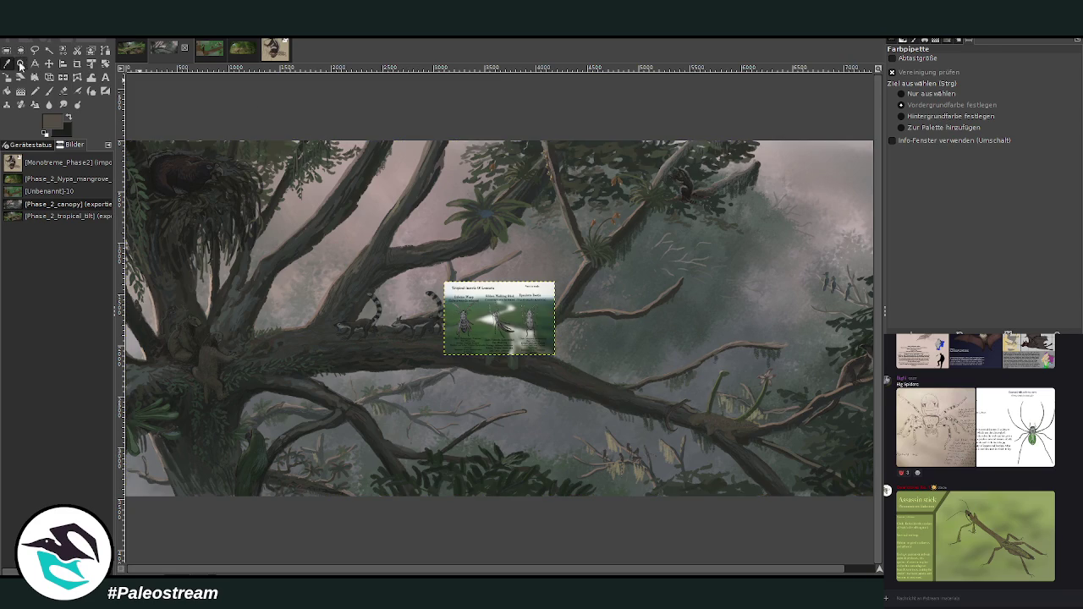
Crop the pasted Tropical Insects sheet to the Gibbon Walking Stick column, then zoom back out
{"action": "left_click", "coordinate": [20, 64]}
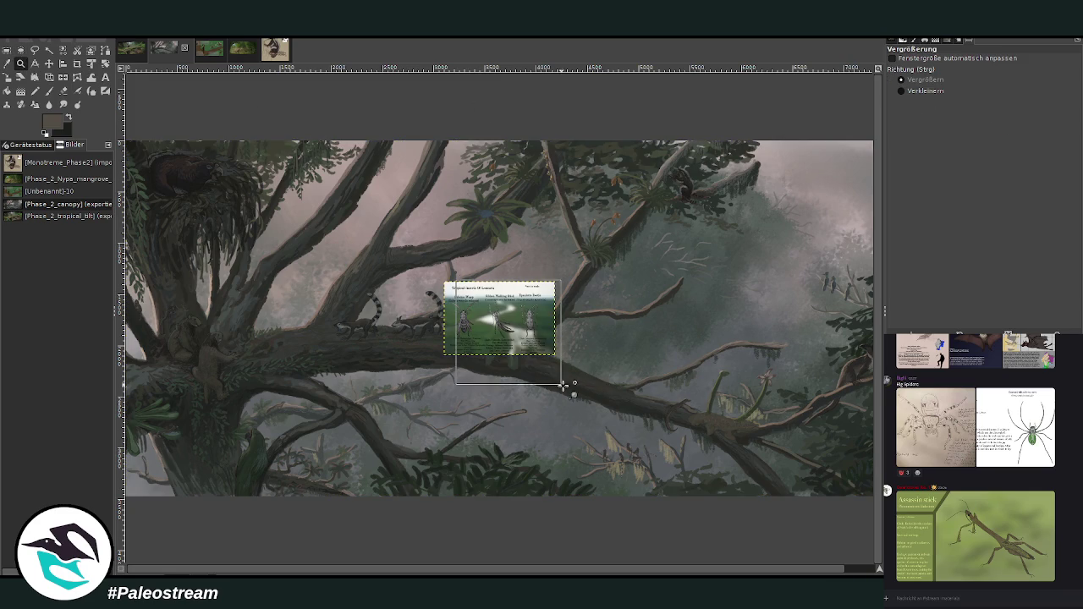
{"action": "left_click_drag", "start_coordinate": [455, 280], "coordinate": [592, 401]}
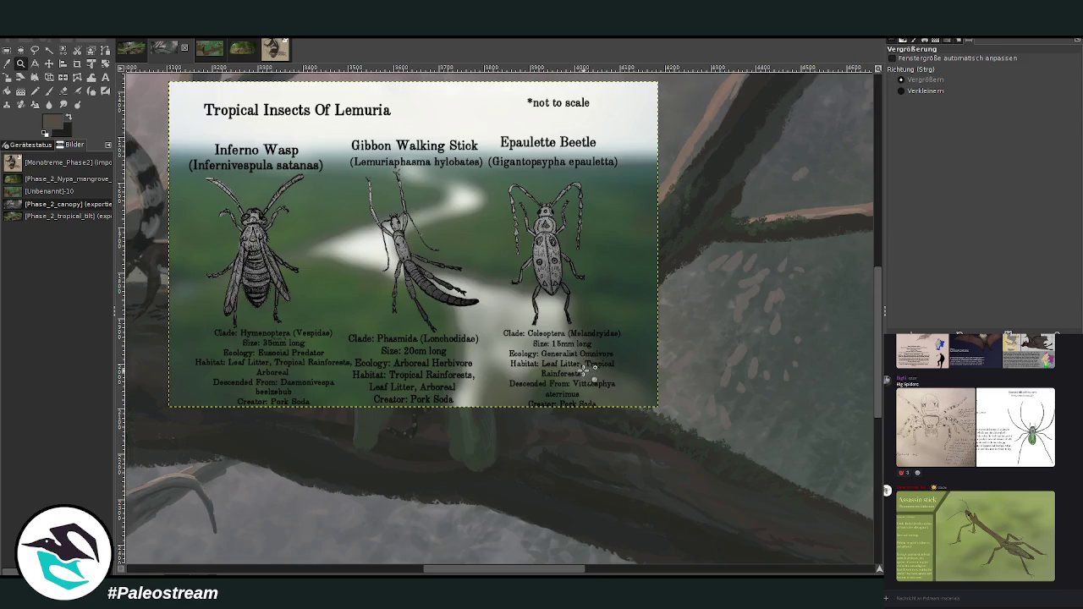
{"action": "left_click", "coordinate": [77, 64]}
{"action": "left_click_drag", "start_coordinate": [339, 131], "coordinate": [488, 426]}
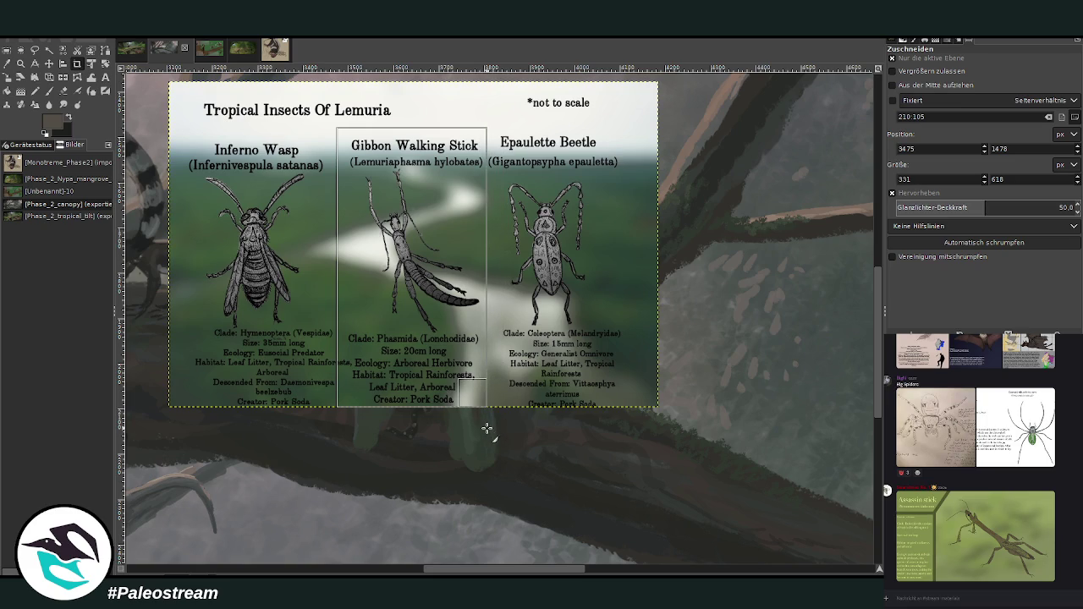
{"action": "left_click_drag", "start_coordinate": [489, 426], "coordinate": [486, 428]}
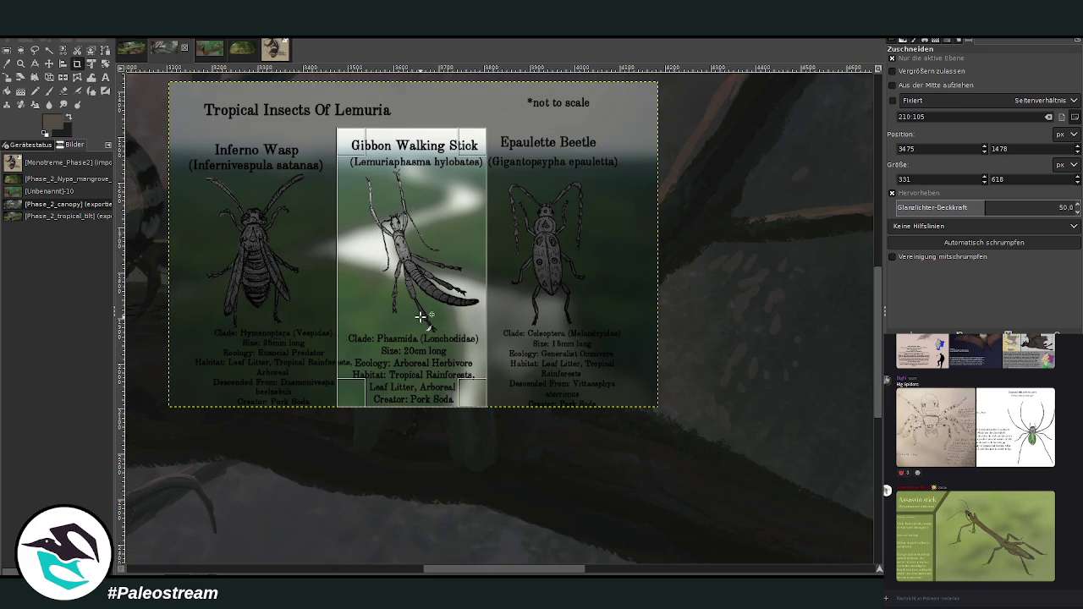
{"action": "left_click", "coordinate": [421, 315]}
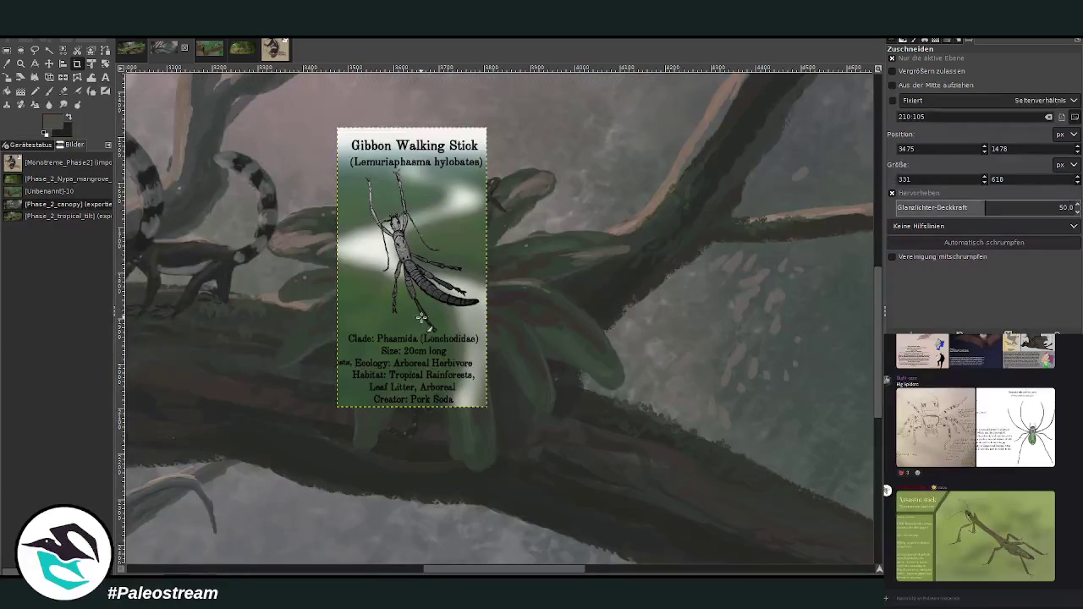
{"action": "left_click", "coordinate": [21, 64]}
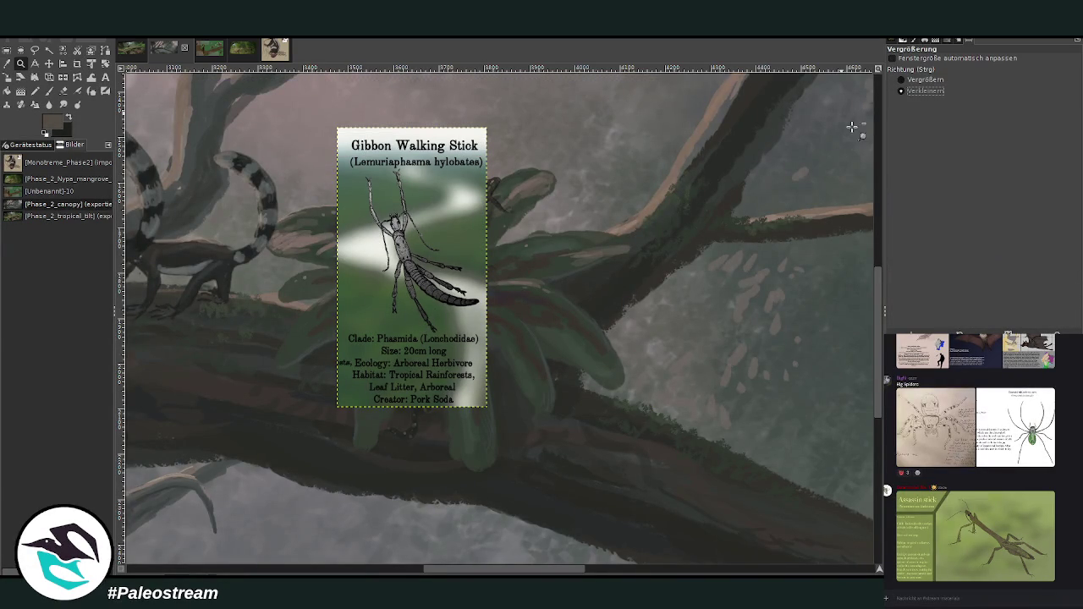
{"action": "left_click", "coordinate": [474, 244], "text": "ctrl"}
{"action": "left_click", "coordinate": [472, 244], "text": "ctrl"}
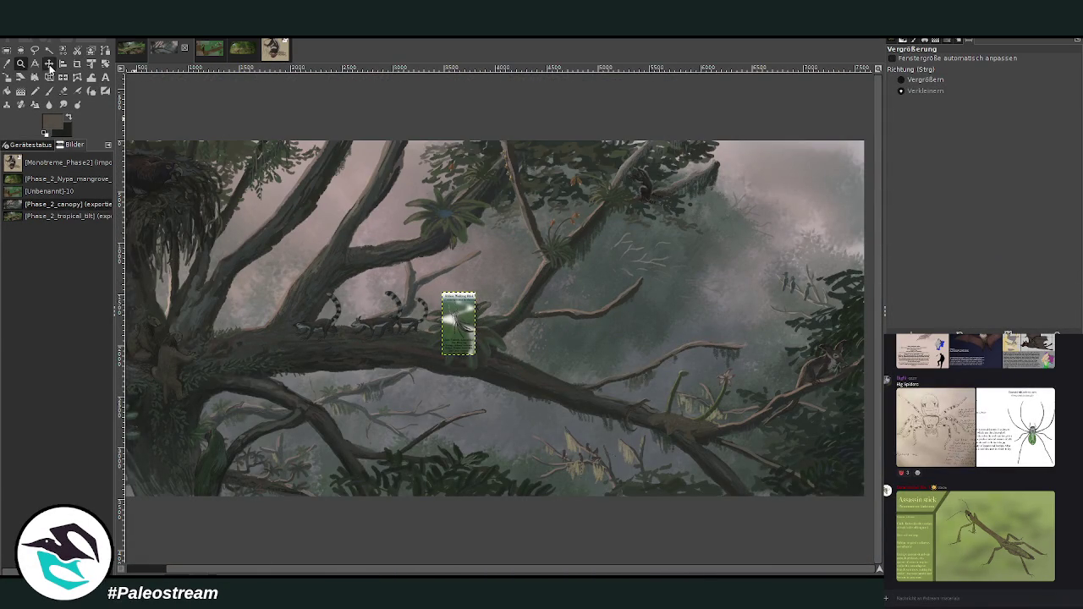
Nudge the Gibbon Walking Stick card slightly along the branch and switch chat channels
{"action": "left_click", "coordinate": [48, 63]}
{"action": "mouse_move", "coordinate": [482, 362]}
{"action": "left_mouse_down"}
{"action": "mouse_move", "coordinate": [500, 365]}
{"action": "mouse_move", "coordinate": [471, 364]}
{"action": "left_mouse_up"}
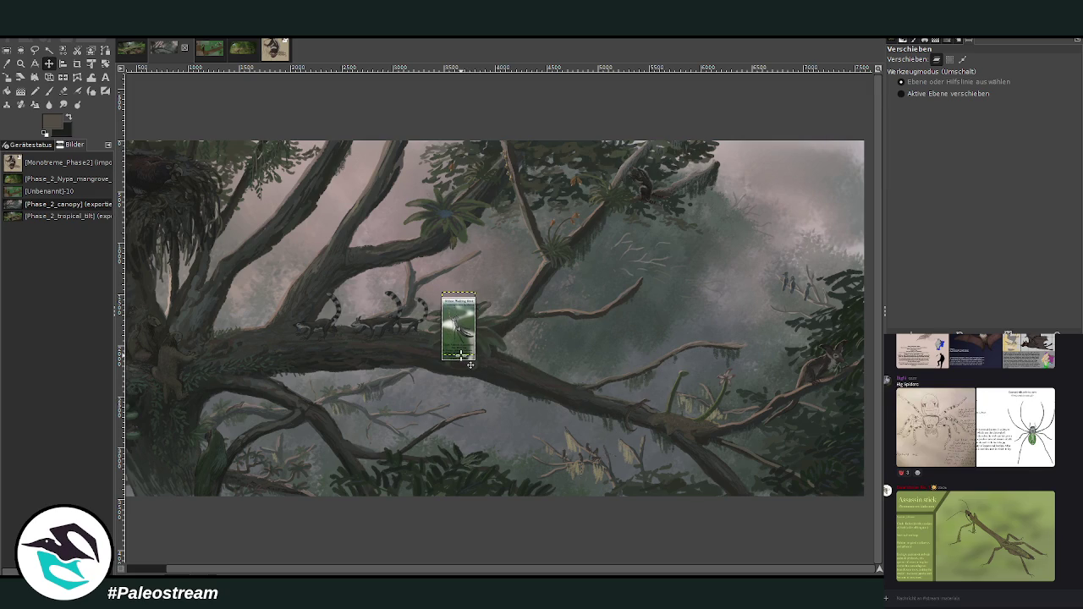
{"action": "left_click_drag", "start_coordinate": [471, 365], "coordinate": [469, 369]}
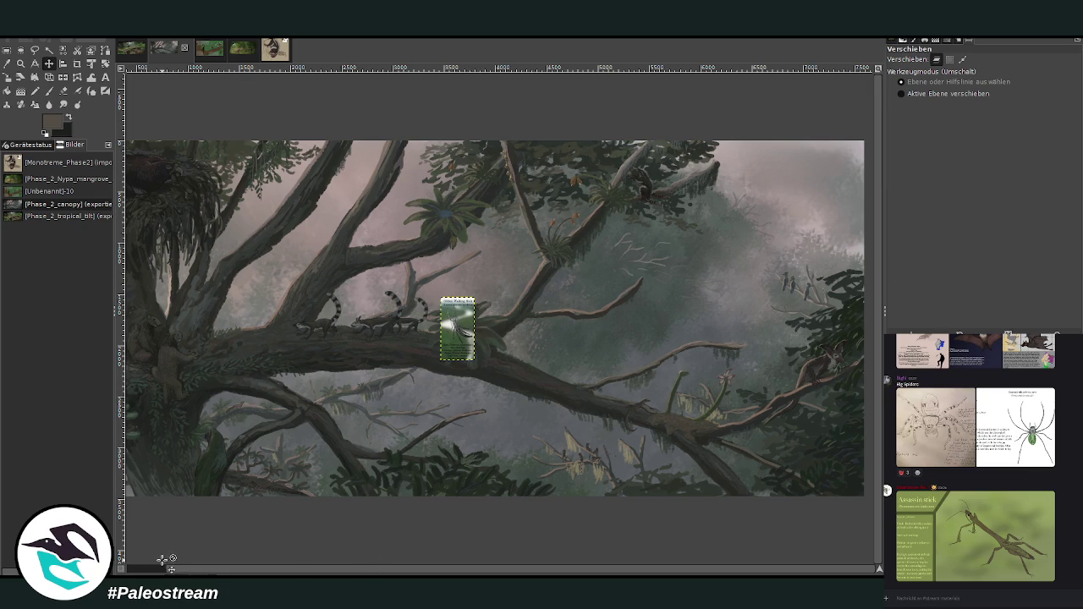
{"action": "left_click", "coordinate": [154, 568]}
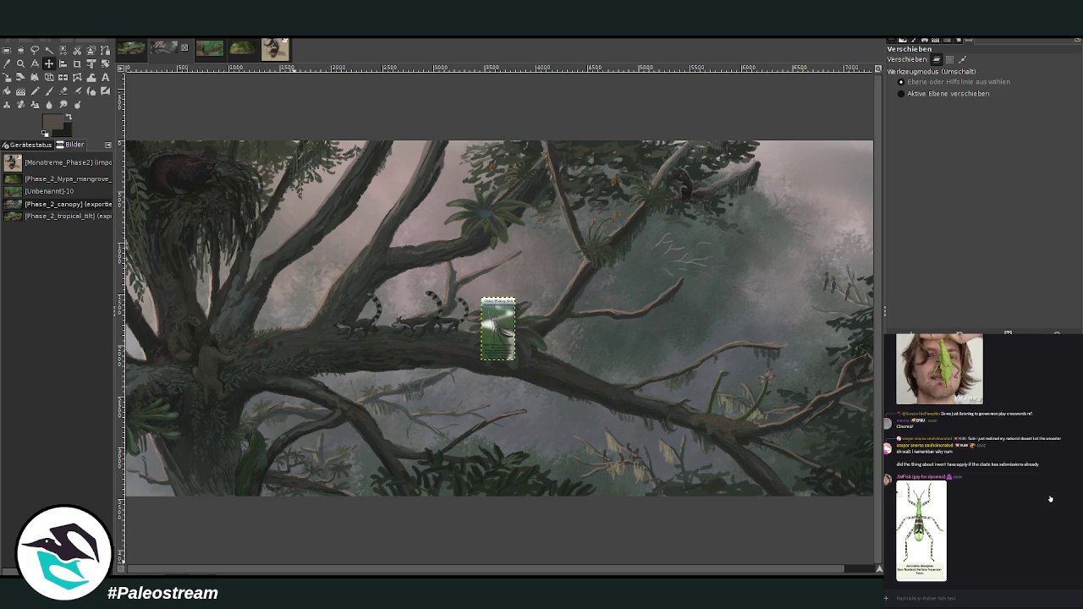
{"action": "key", "text": "alt+Down"}
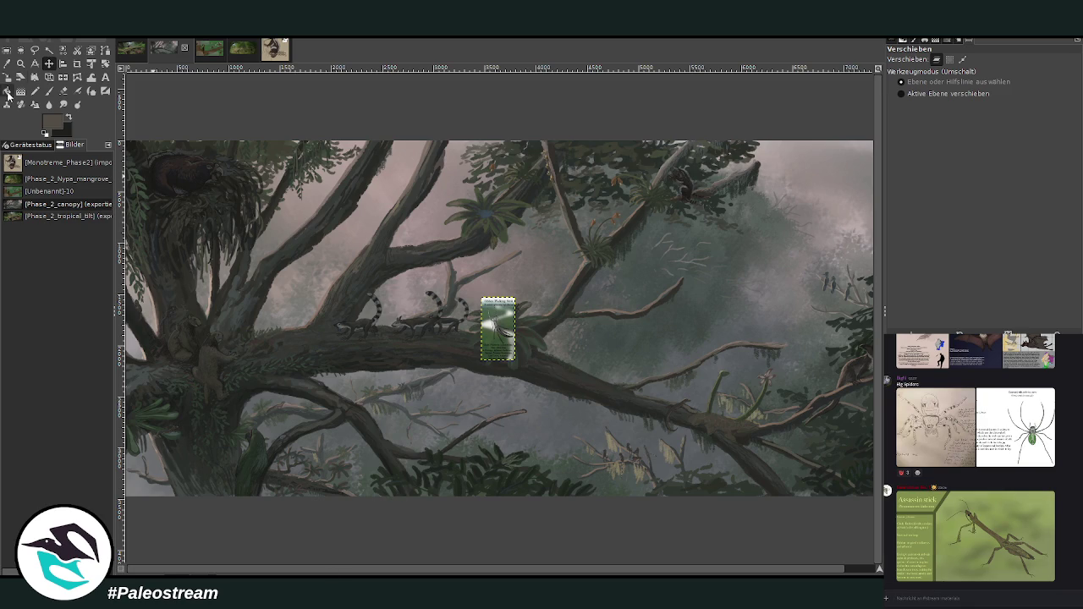
Zoom into the branches and drag the card beside the bromeliad and orange flowers
{"action": "left_click", "coordinate": [20, 63]}
{"action": "left_click", "coordinate": [902, 80]}
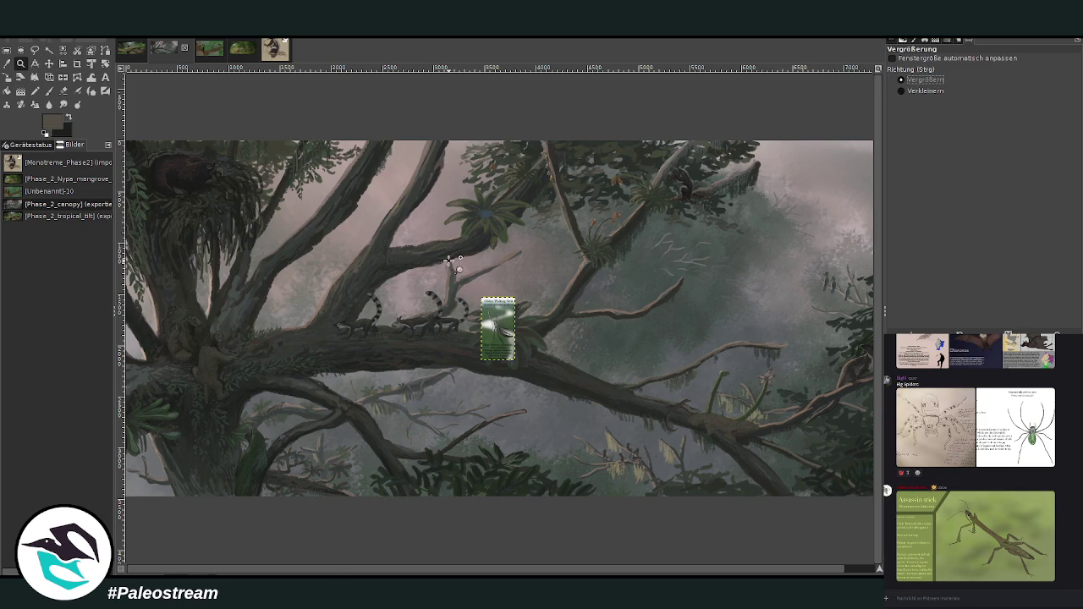
{"action": "left_click_drag", "start_coordinate": [410, 198], "coordinate": [638, 366]}
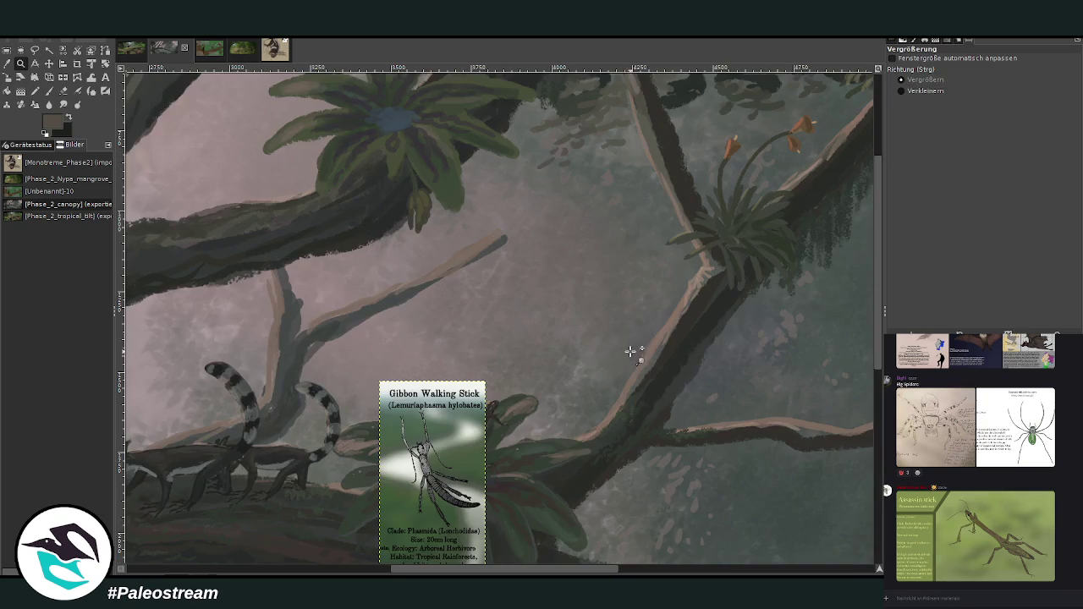
{"action": "key", "text": "m"}
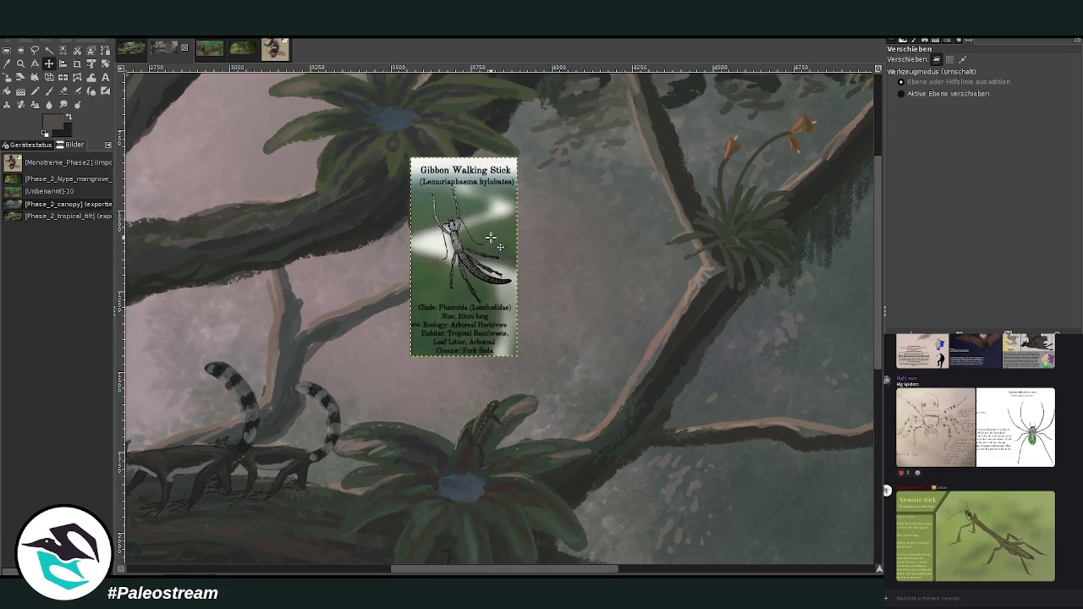
{"action": "scroll", "coordinate": [510, 418], "scroll_direction": "up", "scroll_amount": 5}
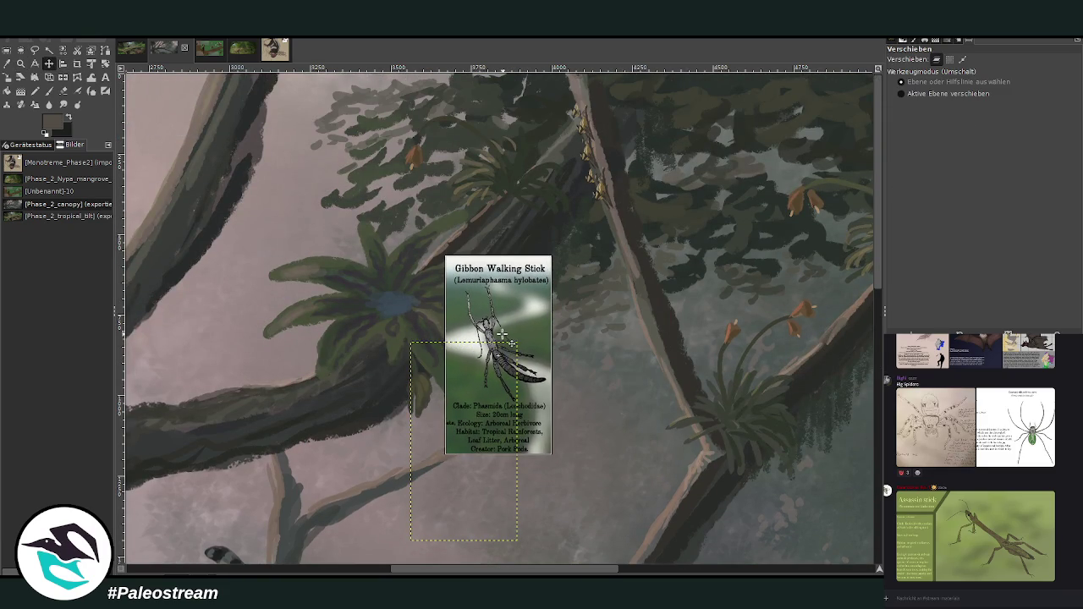
{"action": "left_click_drag", "start_coordinate": [510, 337], "coordinate": [489, 547]}
{"action": "scroll", "coordinate": [421, 561], "scroll_direction": "left", "scroll_amount": 6}
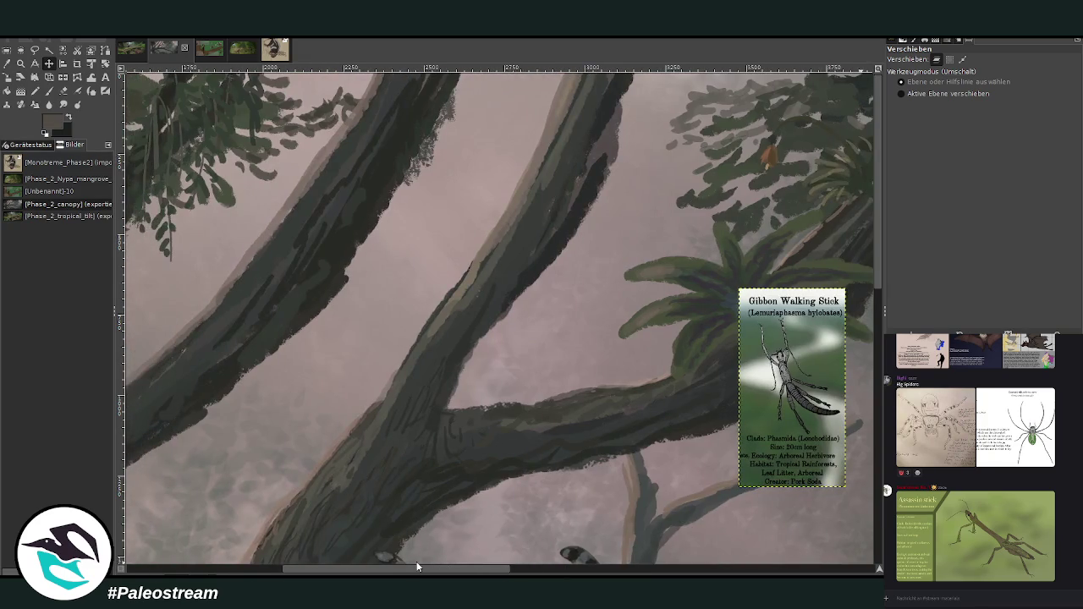
{"action": "scroll", "coordinate": [360, 554], "scroll_direction": "left", "scroll_amount": 2}
{"action": "scroll", "coordinate": [375, 557], "scroll_direction": "left", "scroll_amount": 1}
{"action": "scroll", "coordinate": [376, 556], "scroll_direction": "right", "scroll_amount": 7}
{"action": "scroll", "coordinate": [376, 557], "scroll_direction": "right", "scroll_amount": 6}
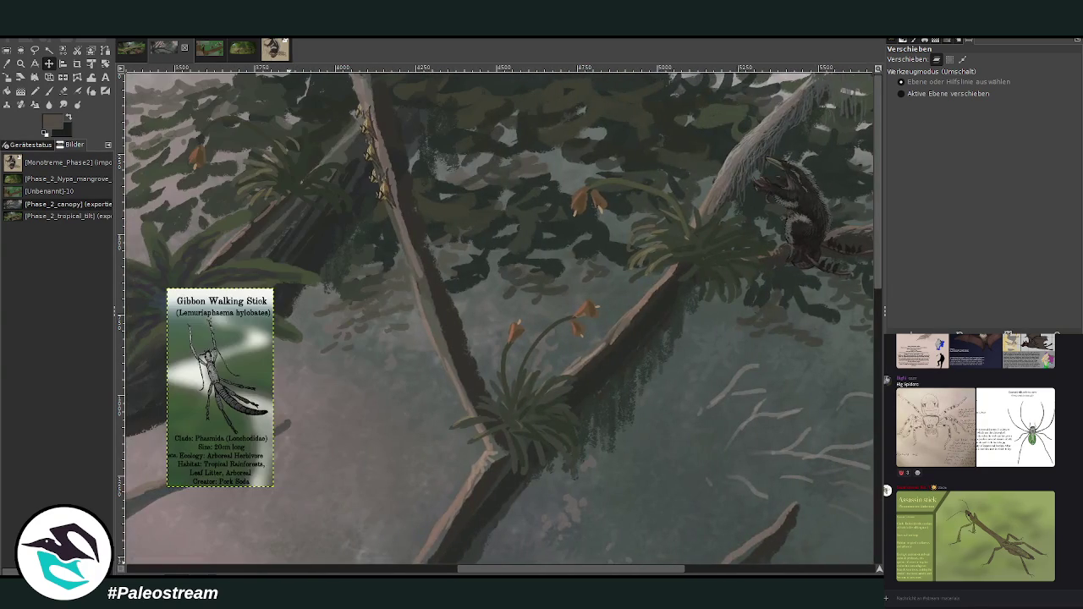
{"action": "left_click_drag", "start_coordinate": [270, 414], "coordinate": [586, 547]}
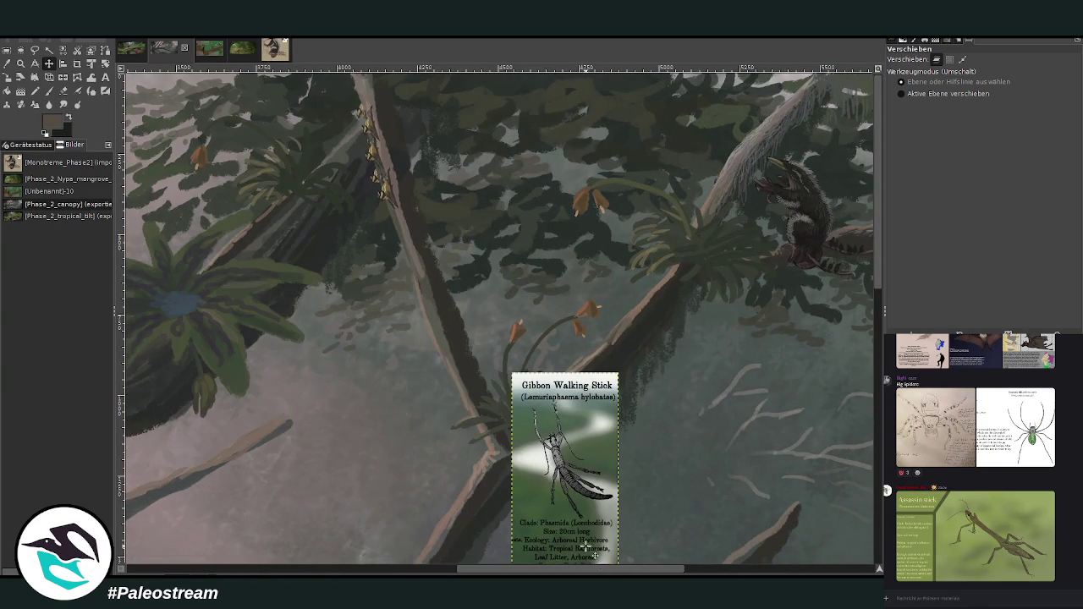
Pan toward the flowering stalks, centre the card, and zoom in on the card and stalks
{"action": "scroll", "coordinate": [586, 547], "scroll_direction": "right", "scroll_amount": 7}
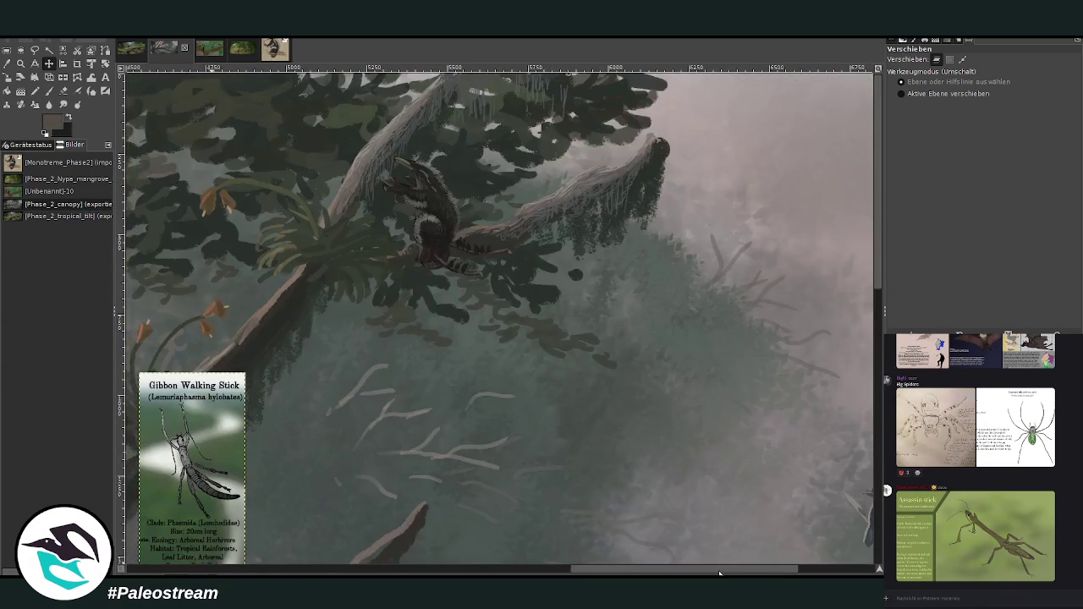
{"action": "scroll", "coordinate": [586, 546], "scroll_direction": "left", "scroll_amount": 3}
{"action": "left_click_drag", "start_coordinate": [325, 447], "coordinate": [622, 447]}
{"action": "scroll", "coordinate": [621, 447], "scroll_direction": "down", "scroll_amount": 5}
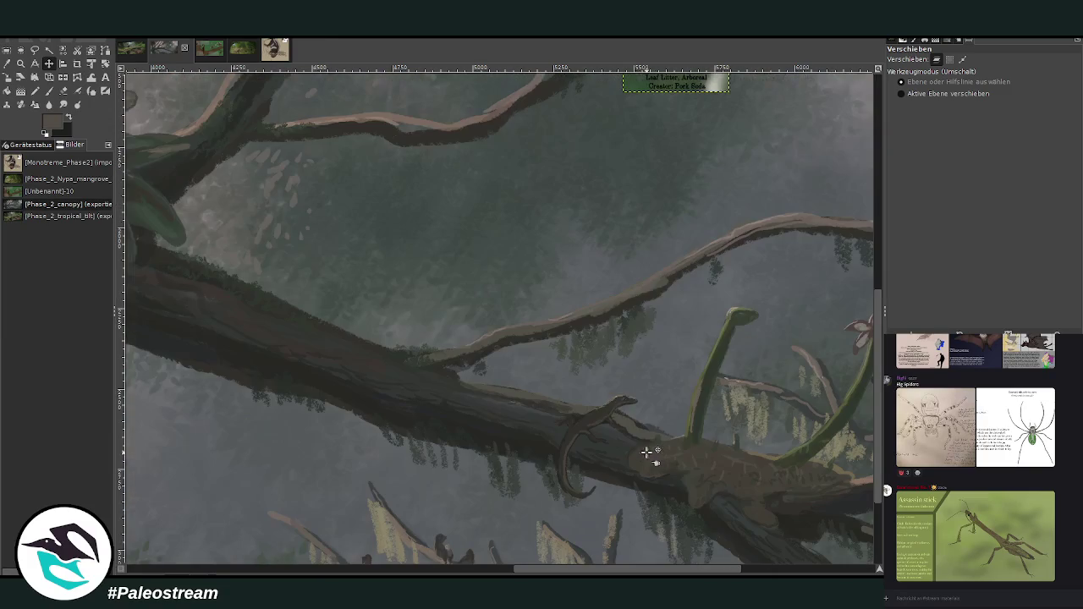
{"action": "scroll", "coordinate": [638, 569], "scroll_direction": "right", "scroll_amount": 5}
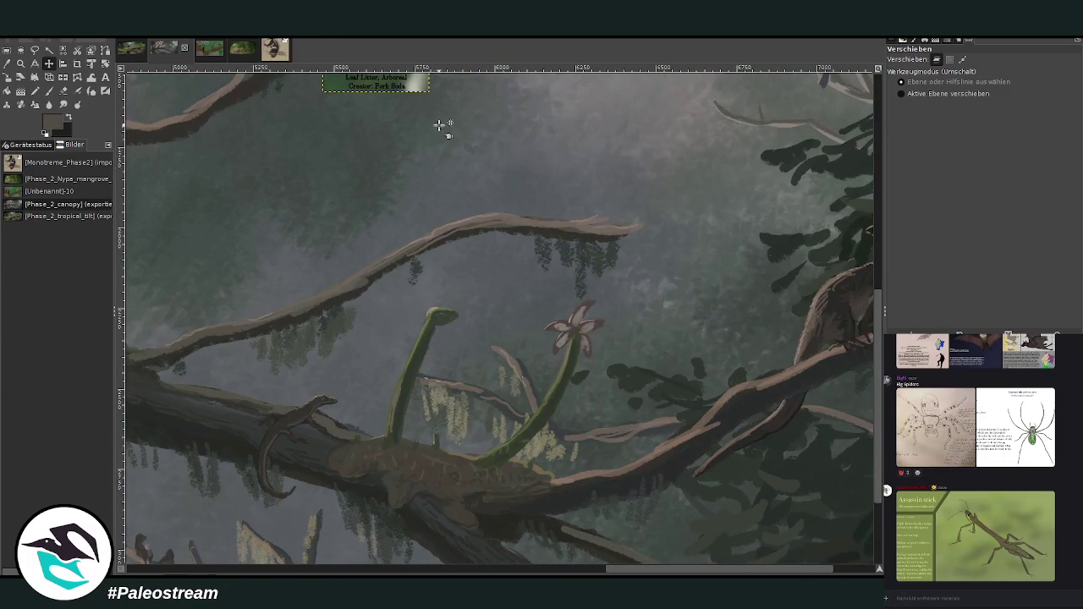
{"action": "left_click_drag", "start_coordinate": [411, 88], "coordinate": [695, 420]}
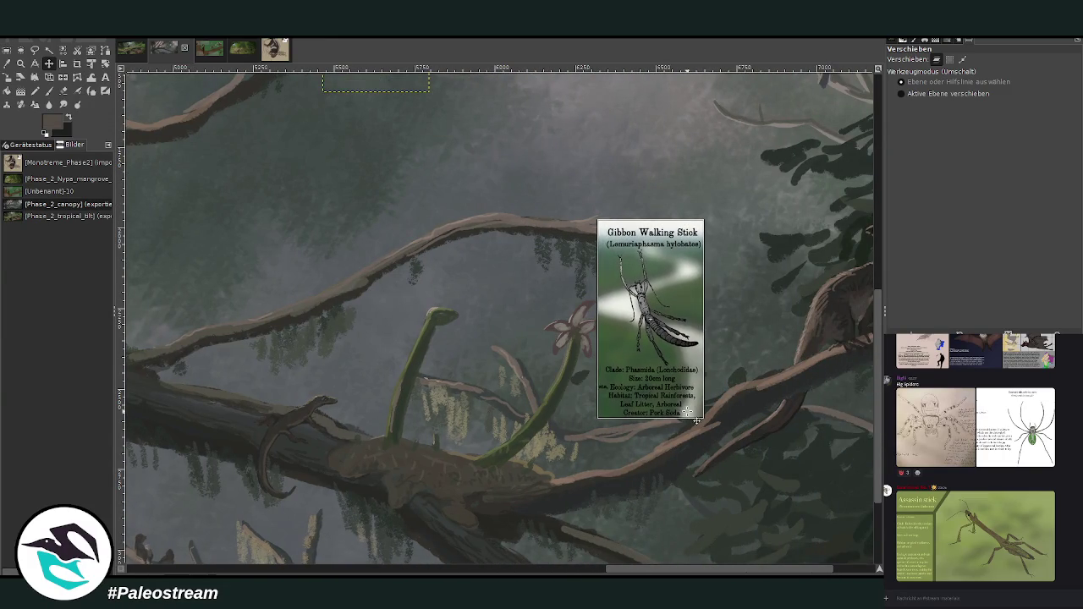
{"action": "left_click", "coordinate": [20, 64]}
{"action": "left_click_drag", "start_coordinate": [328, 206], "coordinate": [729, 510]}
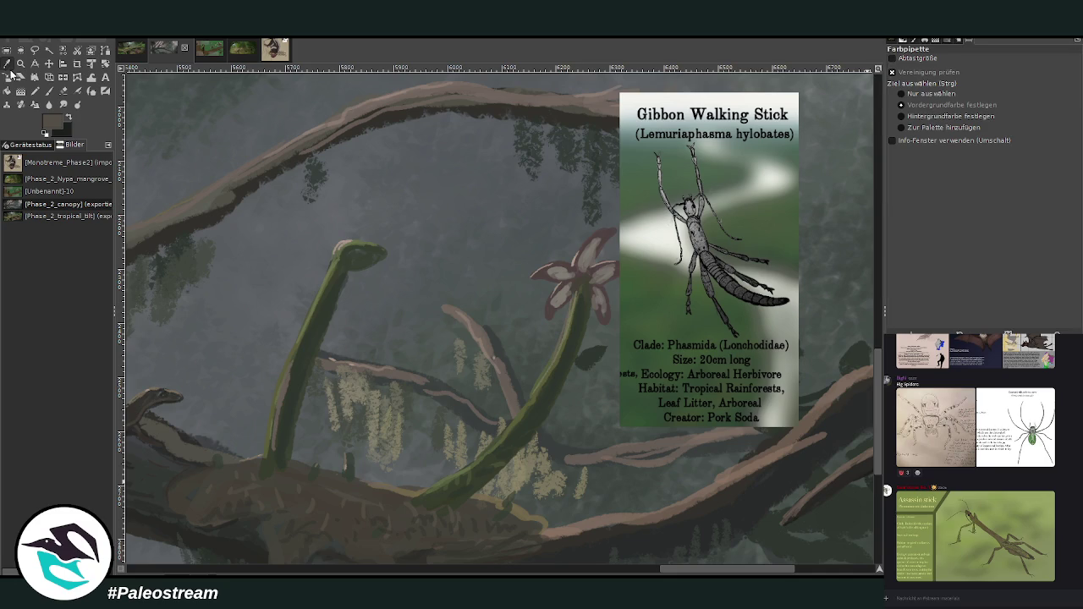
Sample a dark stalk colour and raise the brush opacity to 88.3
{"action": "left_click", "coordinate": [11, 74]}
{"action": "left_click", "coordinate": [7, 64]}
{"action": "left_click", "coordinate": [561, 364]}
{"action": "key", "text": "p"}
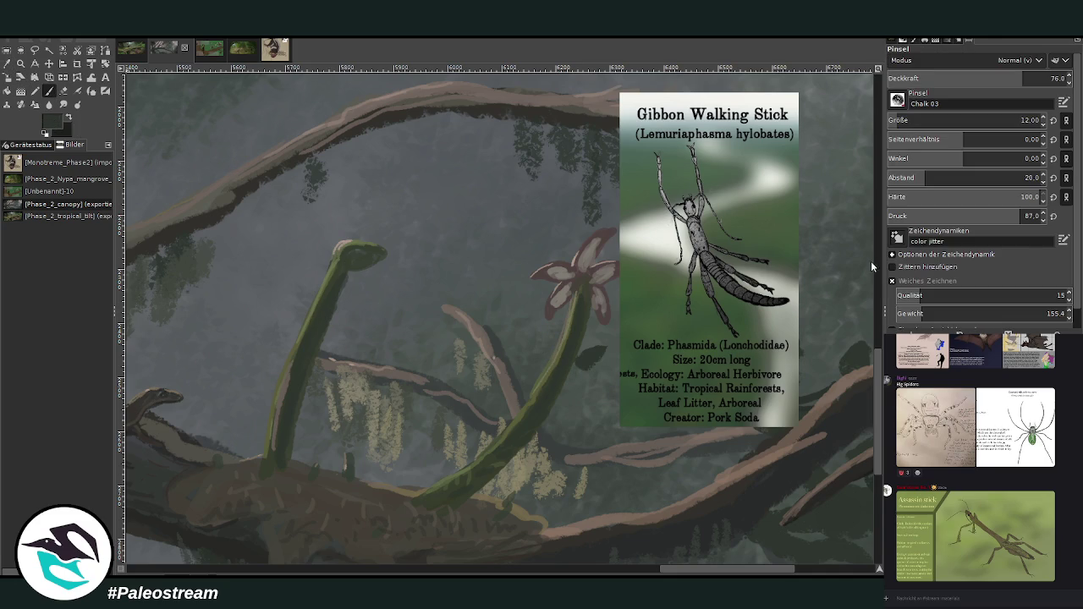
{"action": "scroll", "coordinate": [973, 120], "scroll_direction": "up", "scroll_amount": 4}
{"action": "left_click_drag", "start_coordinate": [931, 83], "coordinate": [961, 84]}
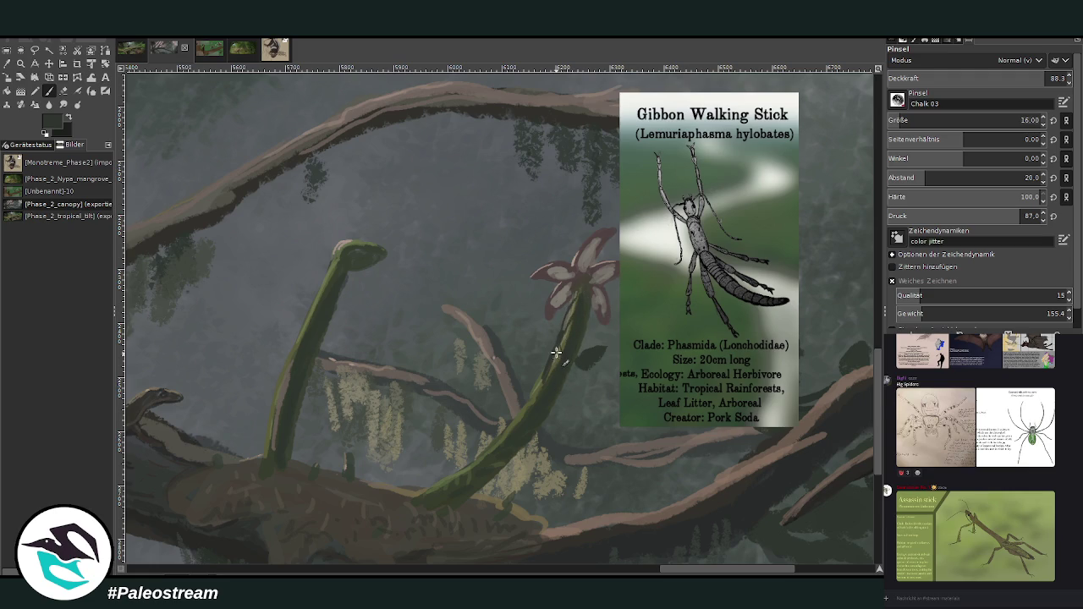
Zoom in on the flower stalk, sample its bright green, and hide the reference card
{"action": "key", "text": "z"}
{"action": "left_click_drag", "start_coordinate": [406, 87], "coordinate": [797, 495]}
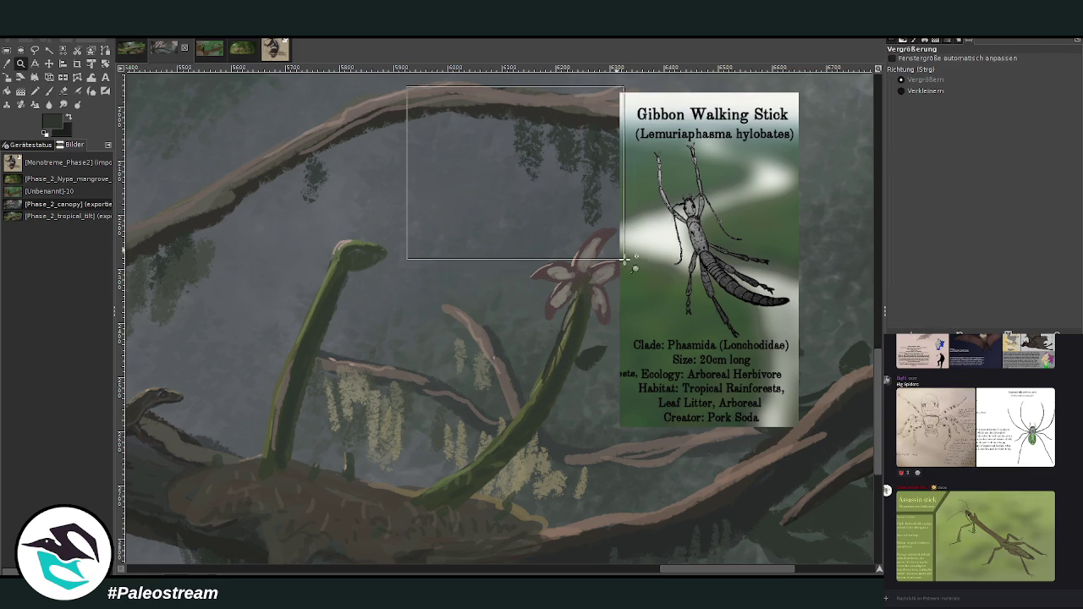
{"action": "left_click", "coordinate": [49, 92]}
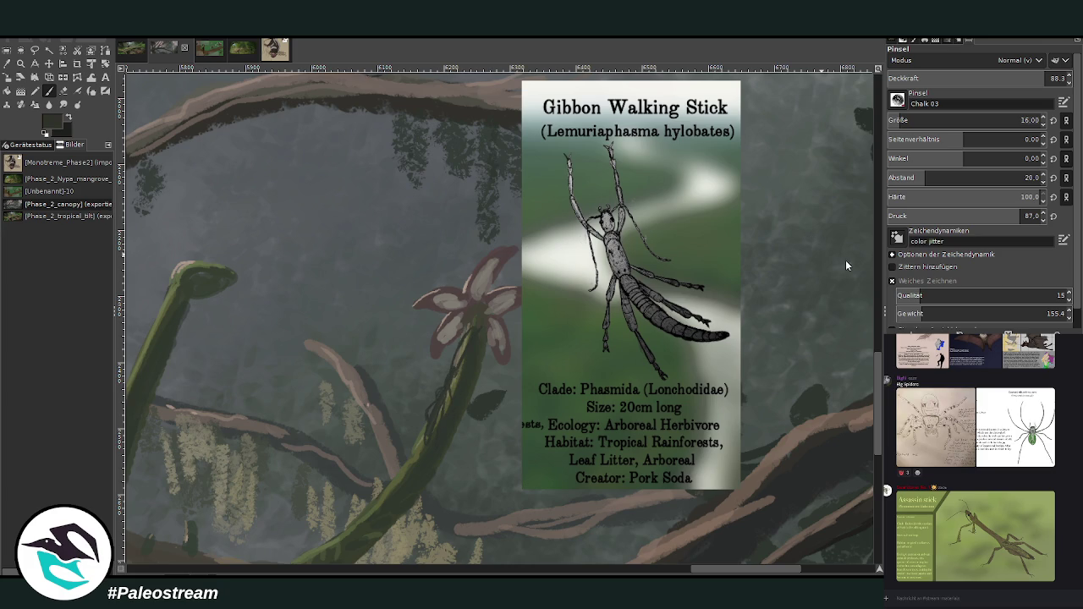
{"action": "scroll", "coordinate": [947, 120], "scroll_direction": "down", "scroll_amount": 4}
{"action": "left_click", "coordinate": [429, 411], "text": "ctrl"}
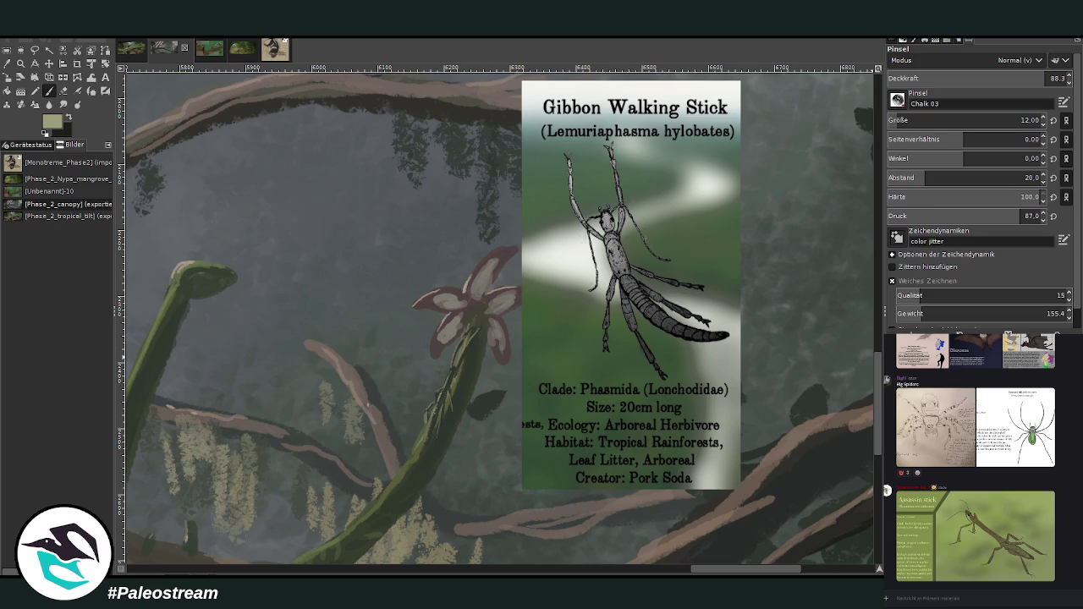
{"action": "key", "text": "Delete"}
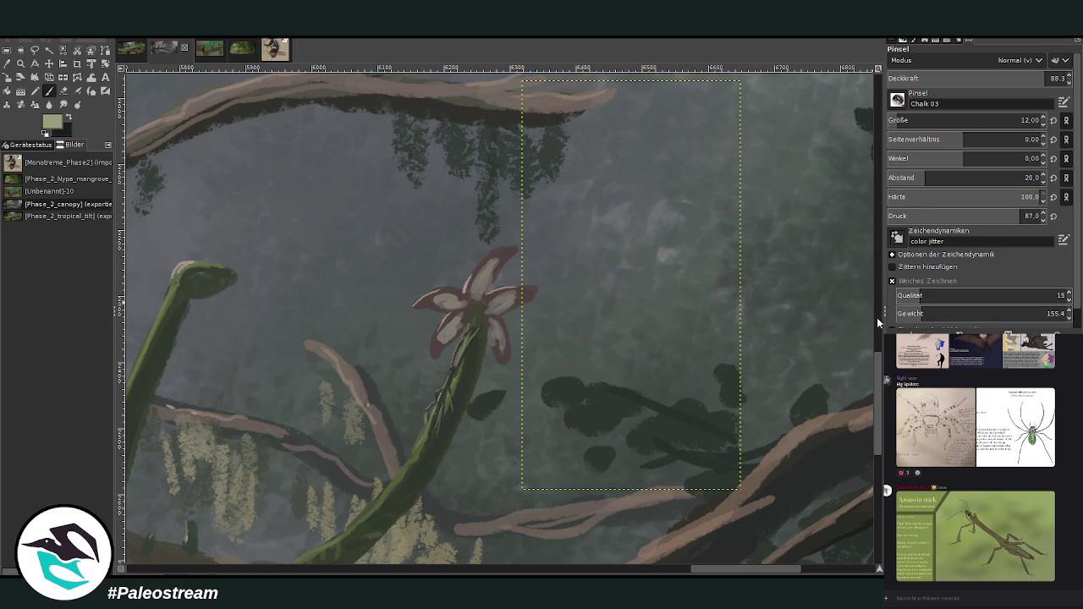
Zoom in with the Zoom tool on the furry animal on the branch
{"action": "left_click_drag", "start_coordinate": [876, 317], "coordinate": [865, 91]}
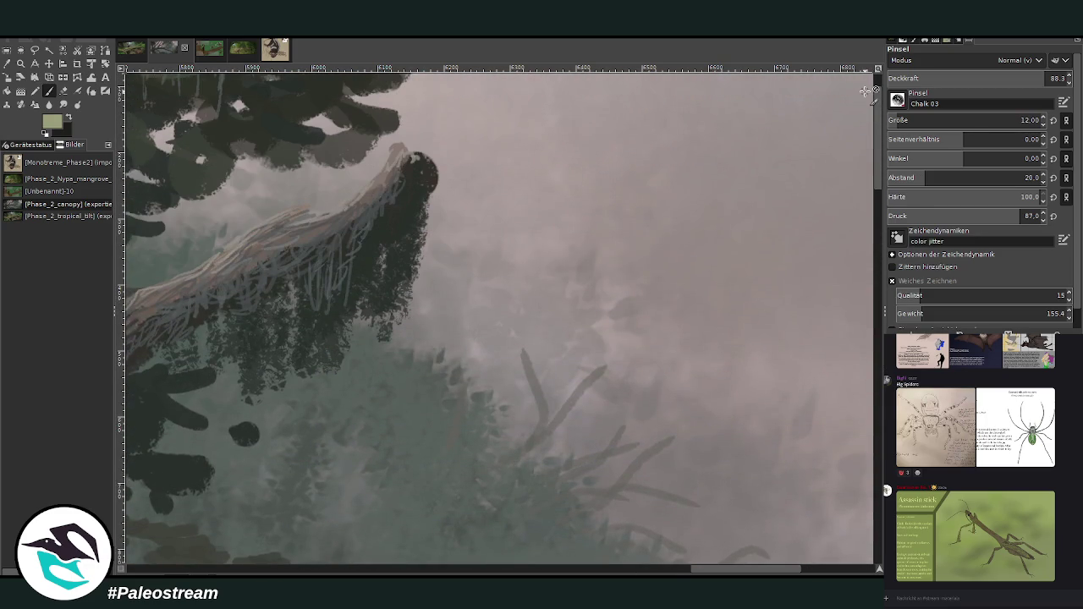
{"action": "scroll", "coordinate": [865, 91], "scroll_direction": "down", "scroll_amount": 3}
{"action": "scroll", "coordinate": [878, 239], "scroll_direction": "up", "scroll_amount": 1}
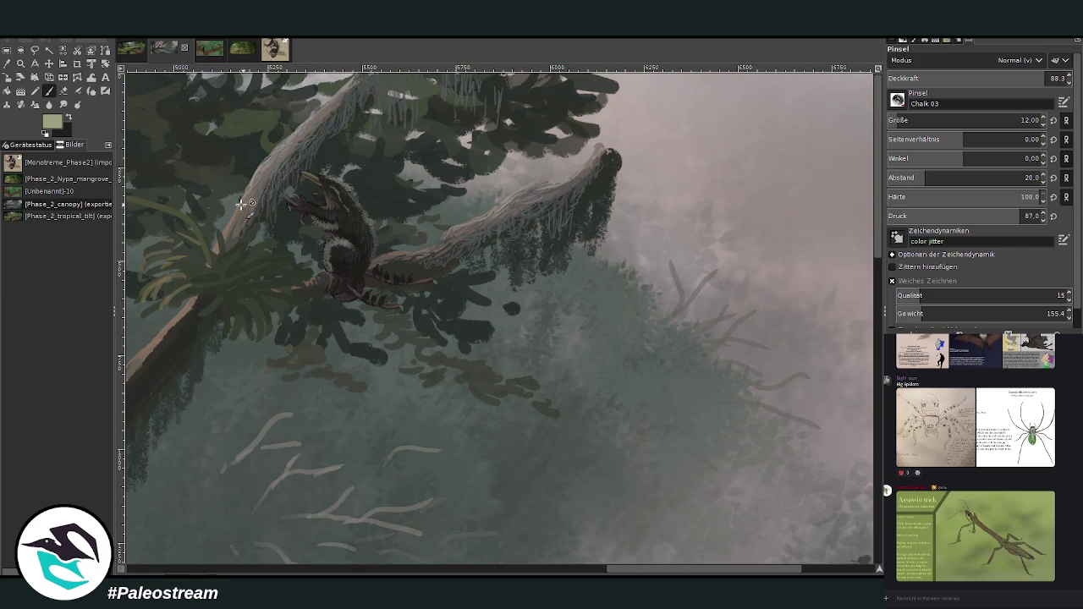
{"action": "left_click", "coordinate": [20, 63]}
{"action": "left_click_drag", "start_coordinate": [212, 95], "coordinate": [607, 372]}
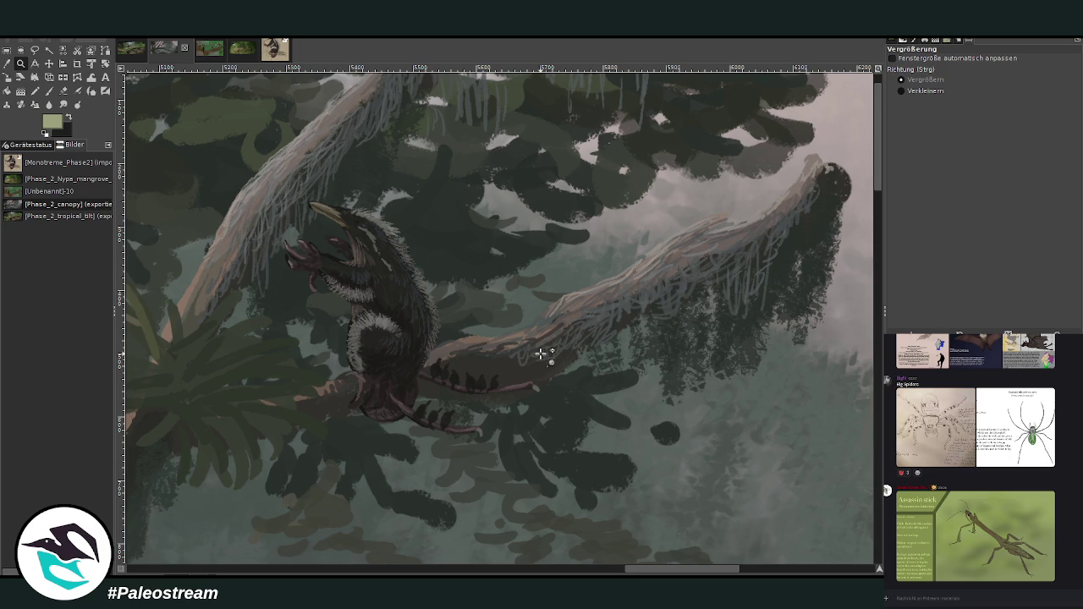
{"action": "scroll", "coordinate": [539, 353], "scroll_direction": "down", "scroll_amount": 1}
{"action": "scroll", "coordinate": [539, 354], "scroll_direction": "down", "scroll_amount": 2}
{"action": "scroll", "coordinate": [539, 353], "scroll_direction": "down", "scroll_amount": 1}
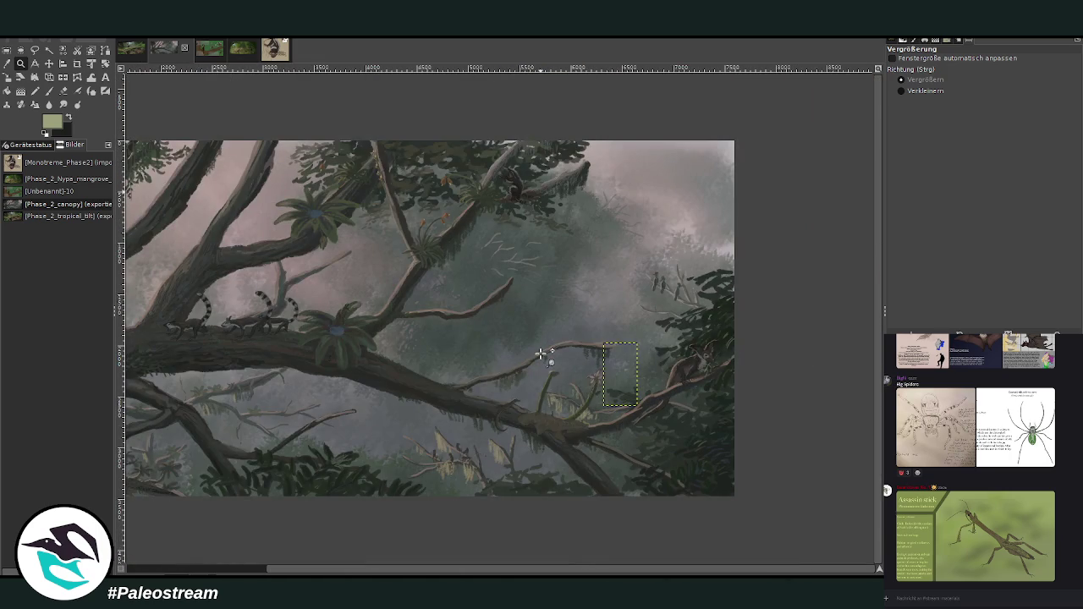
{"action": "left_click_drag", "start_coordinate": [447, 565], "coordinate": [359, 566]}
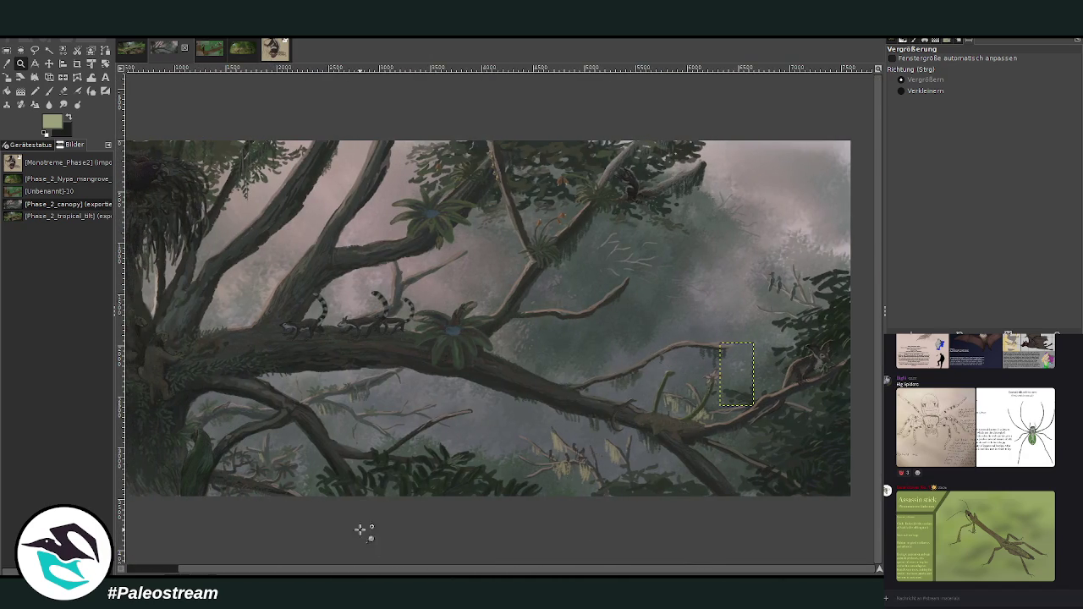
Remove the hidden reference card layer, then zoom closer on the upper-branch animal
{"action": "key", "text": "ctrl+z"}
{"action": "key", "text": "minus"}
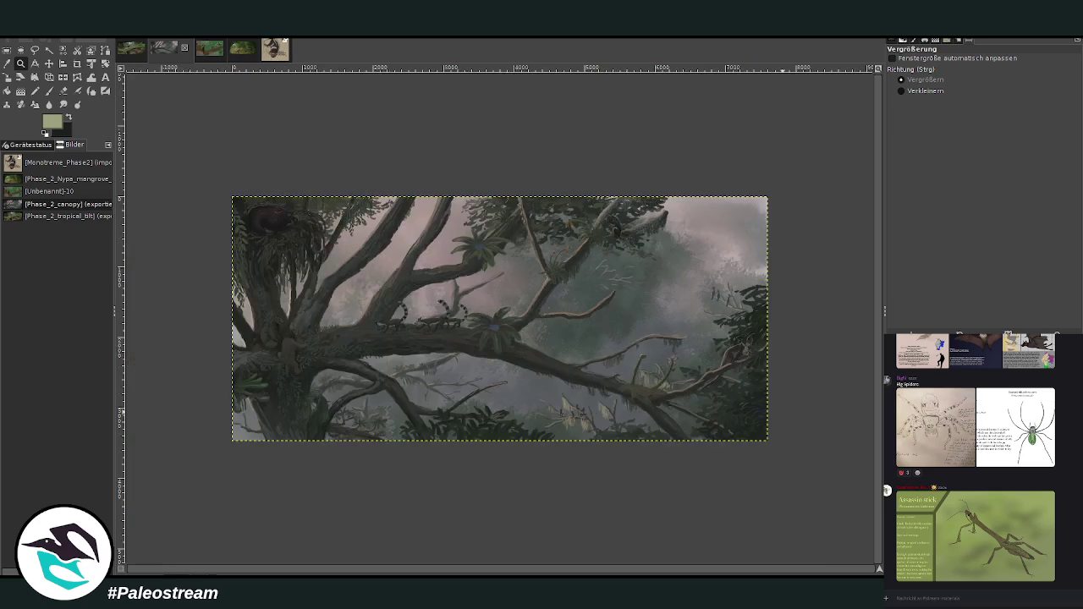
{"action": "mouse_move", "coordinate": [229, 187]}
{"action": "left_mouse_down"}
{"action": "mouse_move", "coordinate": [729, 457]}
{"action": "mouse_move", "coordinate": [780, 457]}
{"action": "left_mouse_up"}
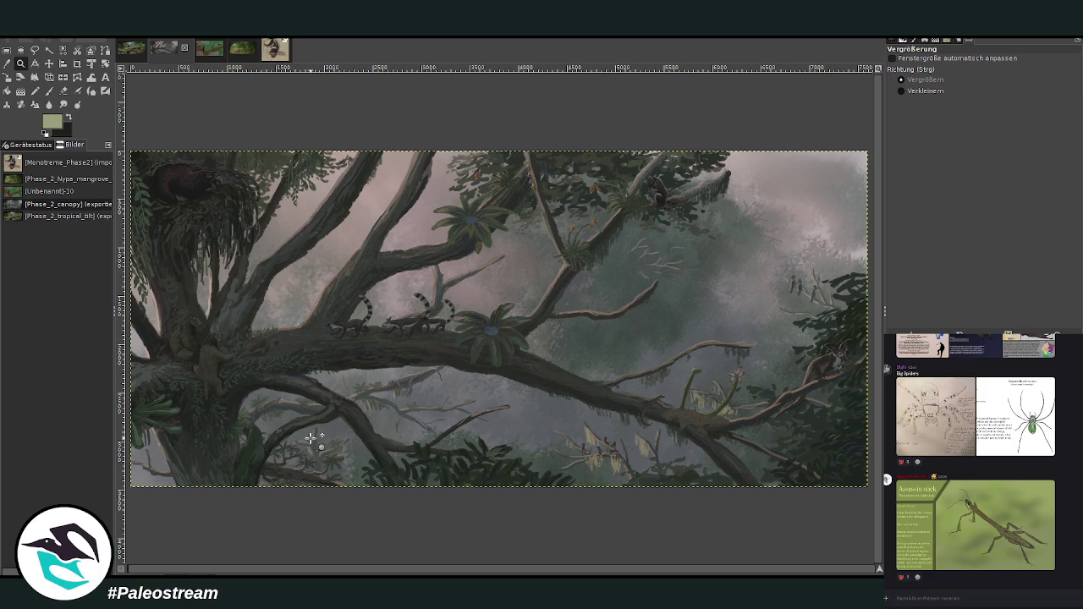
{"action": "left_click_drag", "start_coordinate": [604, 146], "coordinate": [677, 228]}
{"action": "left_click_drag", "start_coordinate": [375, 123], "coordinate": [716, 437]}
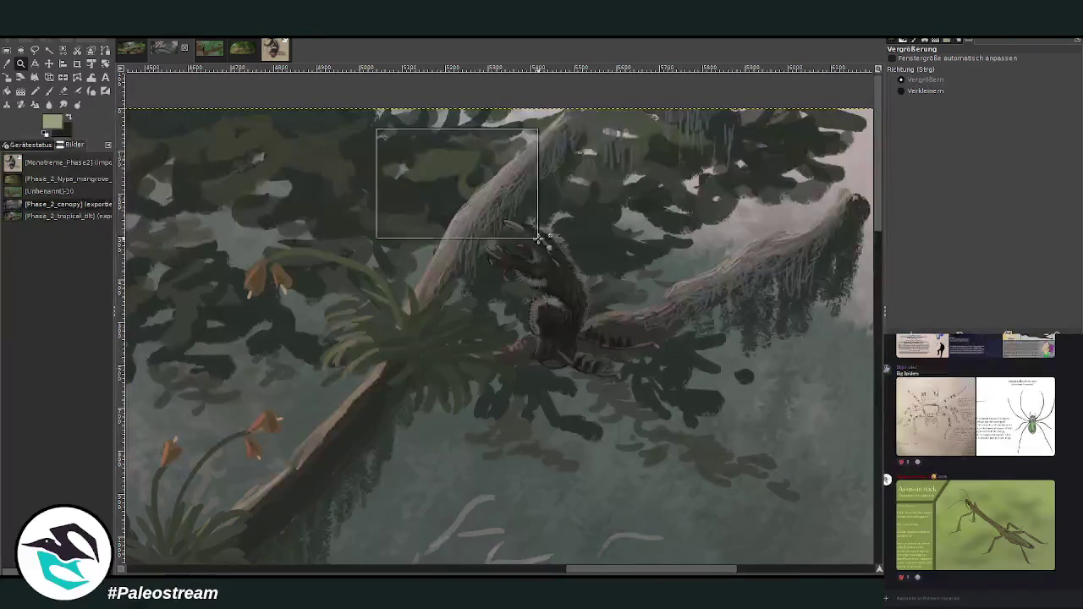
{"action": "left_click_drag", "start_coordinate": [308, 142], "coordinate": [602, 396]}
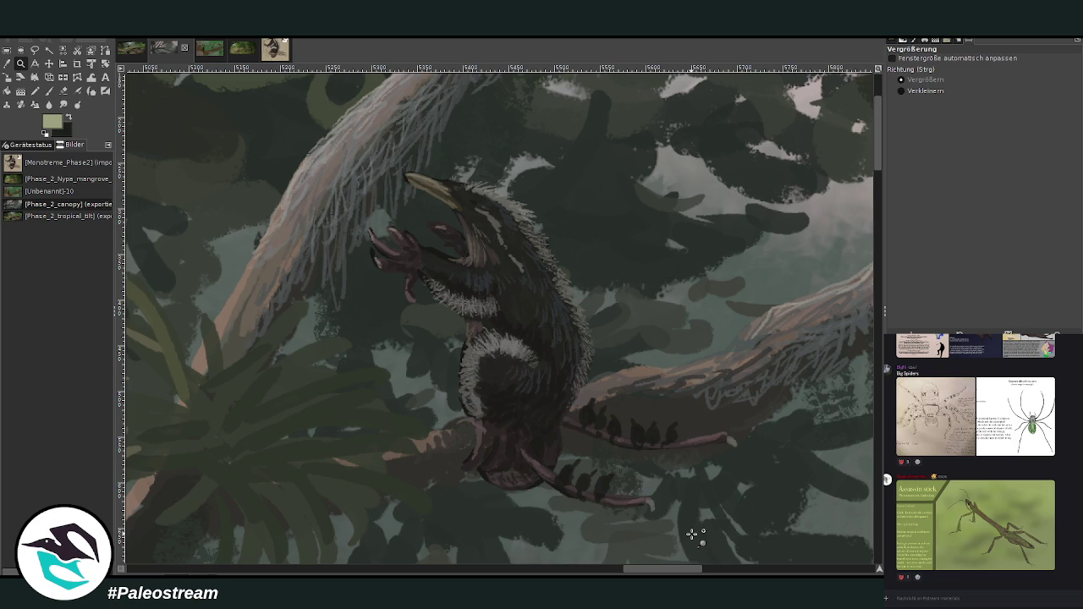
Fit the whole canopy painting in the window and enlarge the orb-weaver spider reference in chat
{"action": "scroll", "coordinate": [692, 534], "scroll_direction": "down", "scroll_amount": 2}
{"action": "scroll", "coordinate": [692, 534], "scroll_direction": "down", "scroll_amount": 2}
{"action": "scroll", "coordinate": [692, 534], "scroll_direction": "down", "scroll_amount": 2}
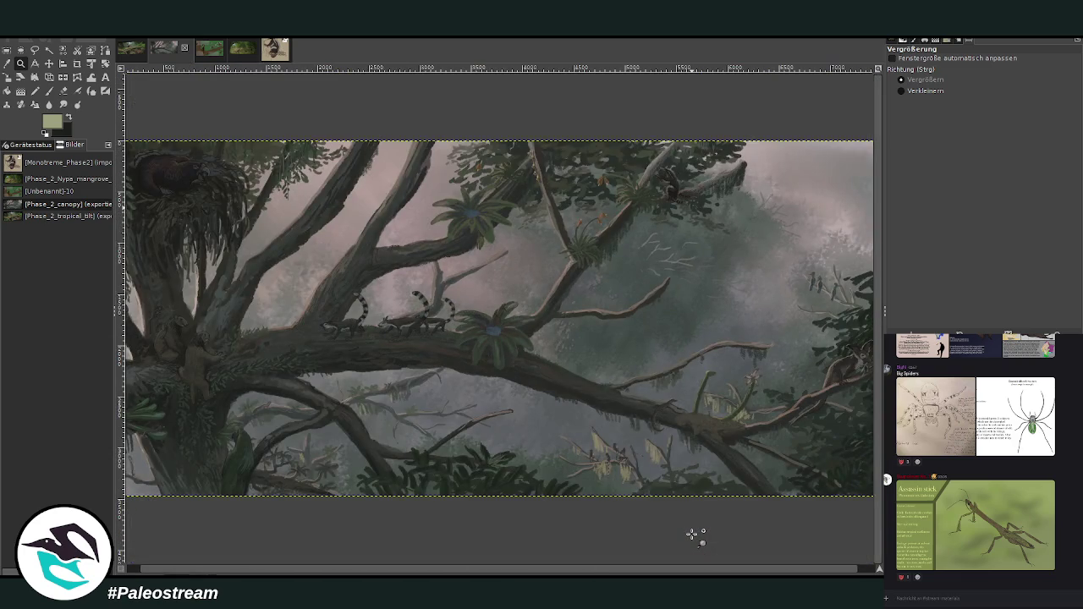
{"action": "scroll", "coordinate": [692, 533], "scroll_direction": "down", "scroll_amount": 1}
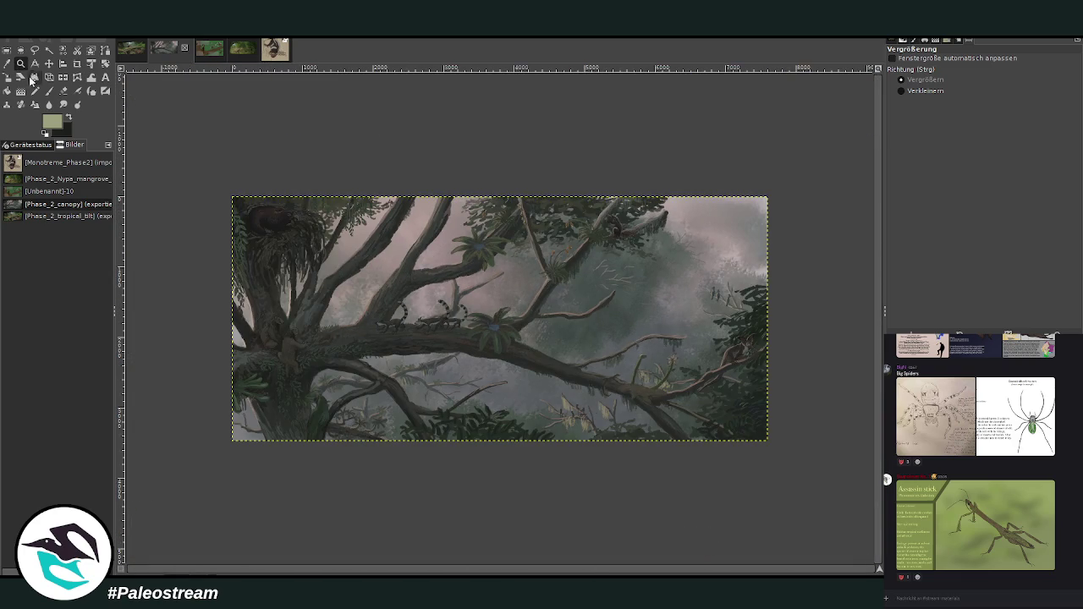
{"action": "left_click_drag", "start_coordinate": [225, 186], "coordinate": [765, 461]}
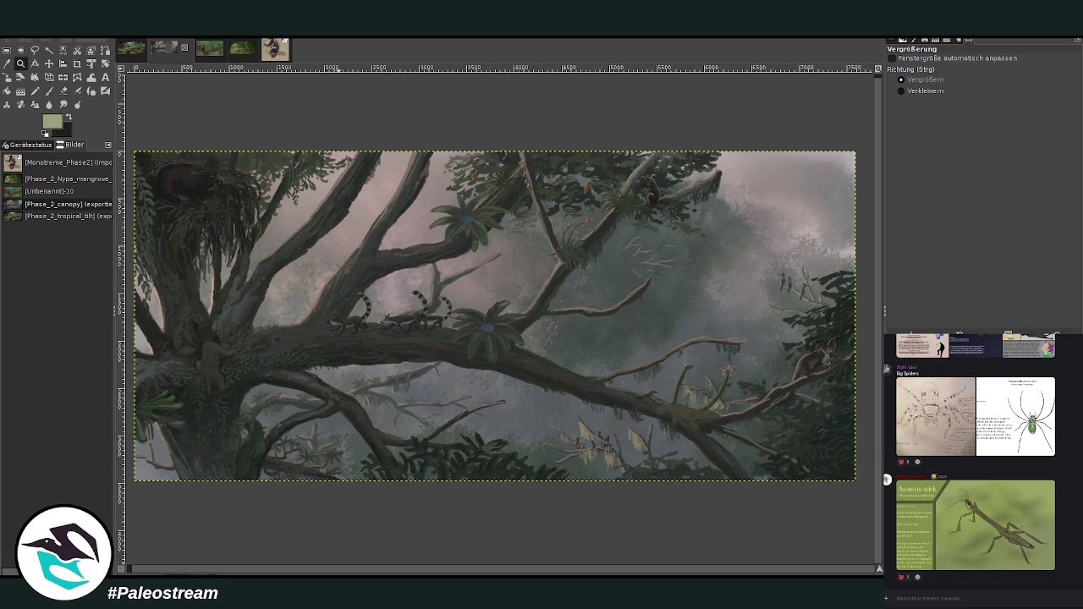
{"action": "mouse_move", "coordinate": [975, 525]}
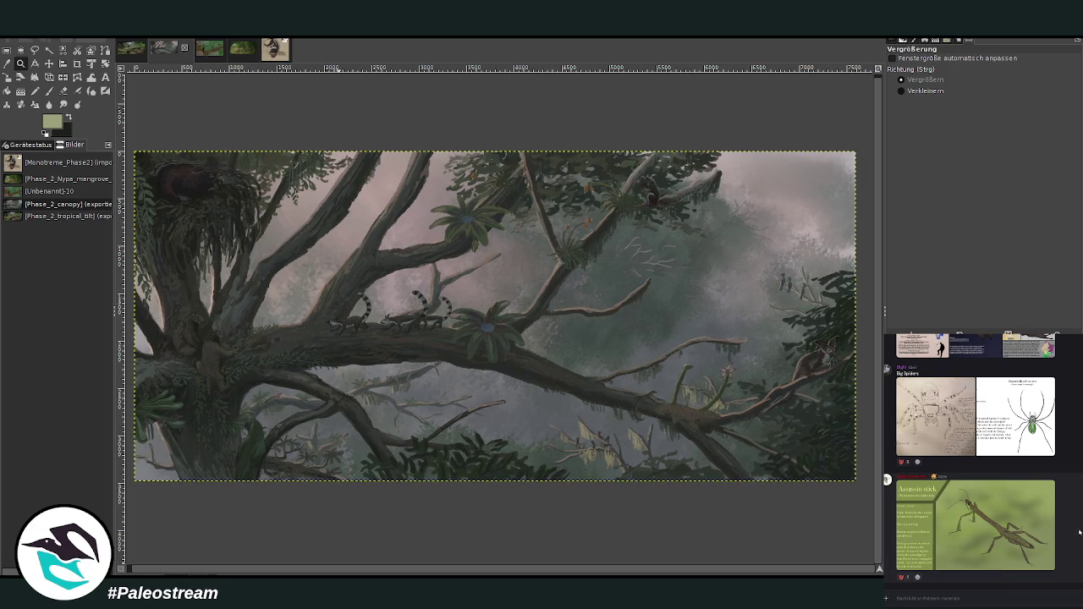
{"action": "scroll", "coordinate": [975, 456], "scroll_direction": "up", "scroll_amount": 1}
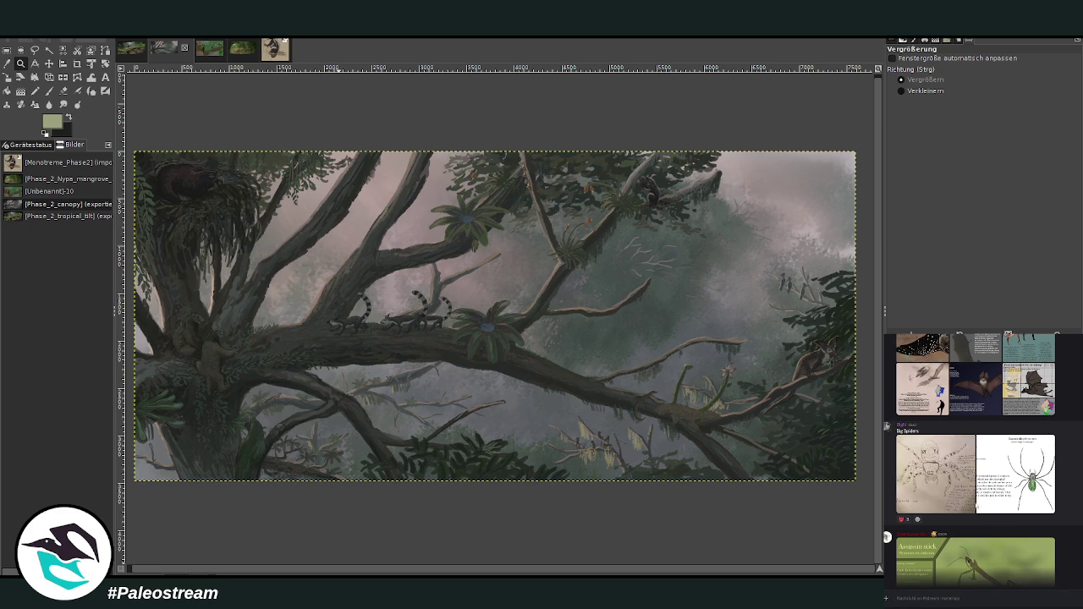
{"action": "left_click", "coordinate": [1015, 474]}
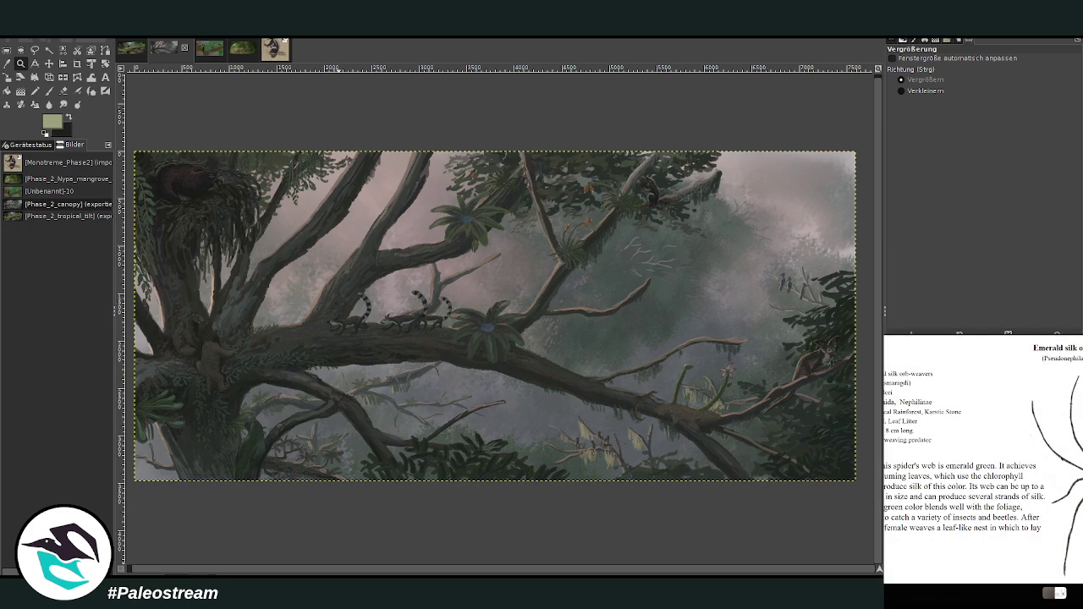
Close the enlarged spider image and scroll through the chat's reference posts
{"action": "key", "text": "Escape"}
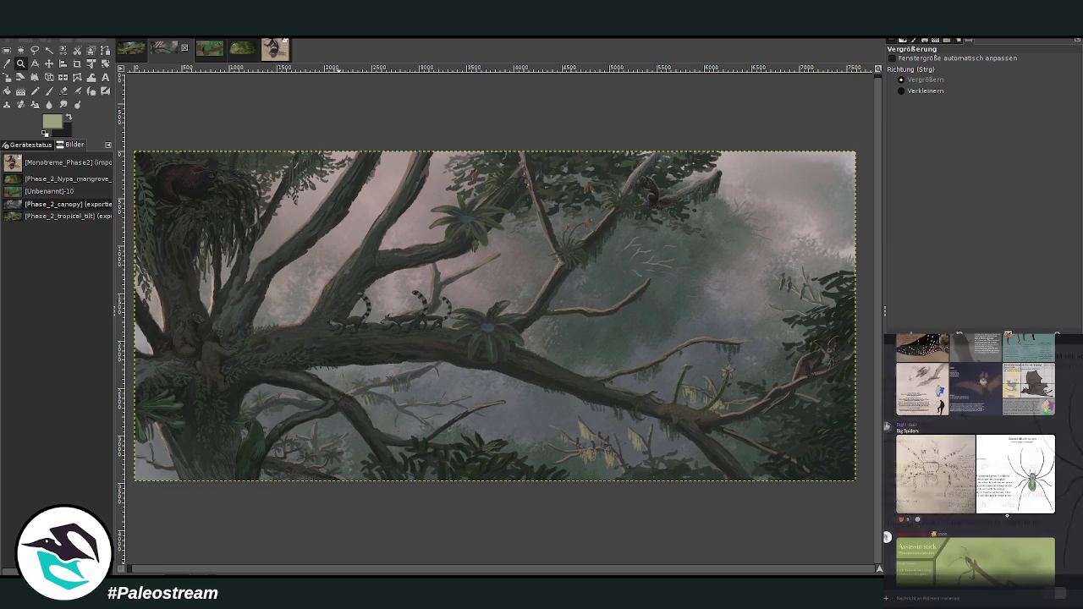
{"action": "scroll", "coordinate": [976, 461], "scroll_direction": "down", "scroll_amount": 5}
{"action": "scroll", "coordinate": [975, 461], "scroll_direction": "down", "scroll_amount": 2}
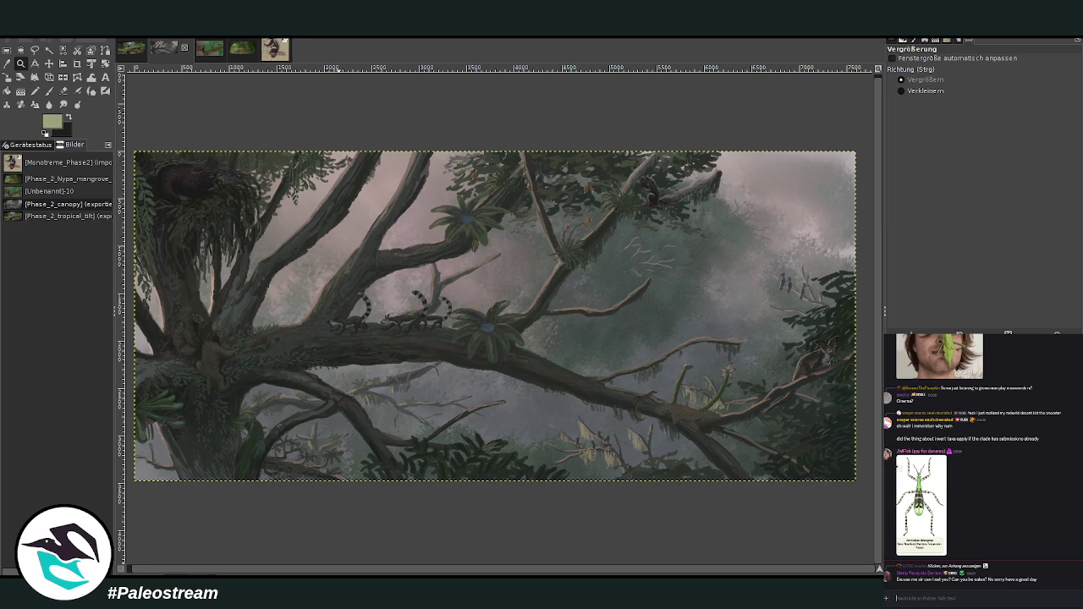
{"action": "scroll", "coordinate": [886, 537], "scroll_direction": "up", "scroll_amount": 5}
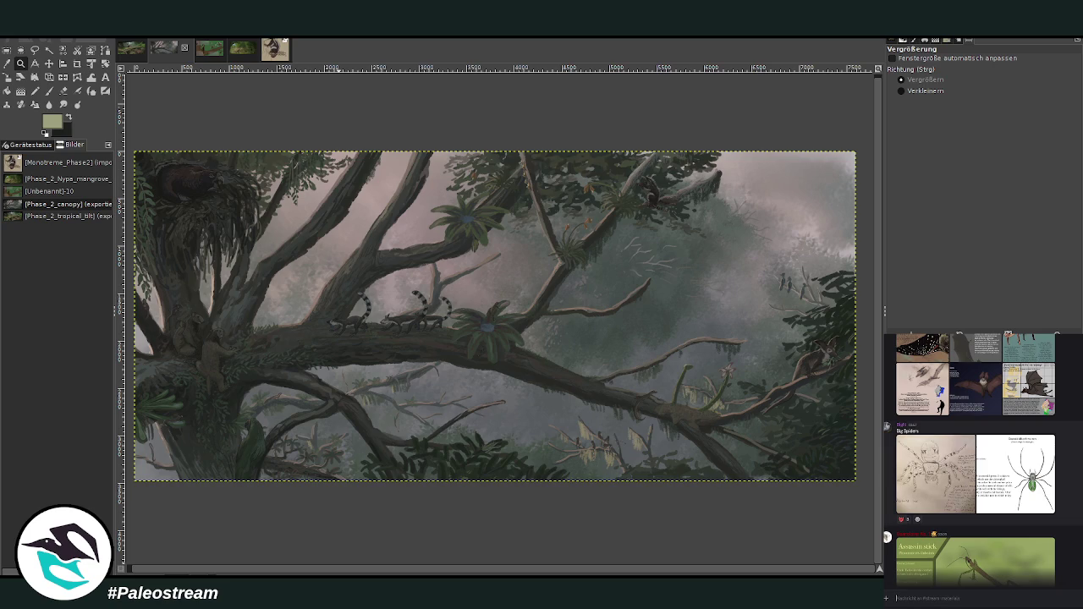
{"action": "scroll", "coordinate": [972, 461], "scroll_direction": "up", "scroll_amount": 1}
{"action": "scroll", "coordinate": [973, 462], "scroll_direction": "up", "scroll_amount": 1}
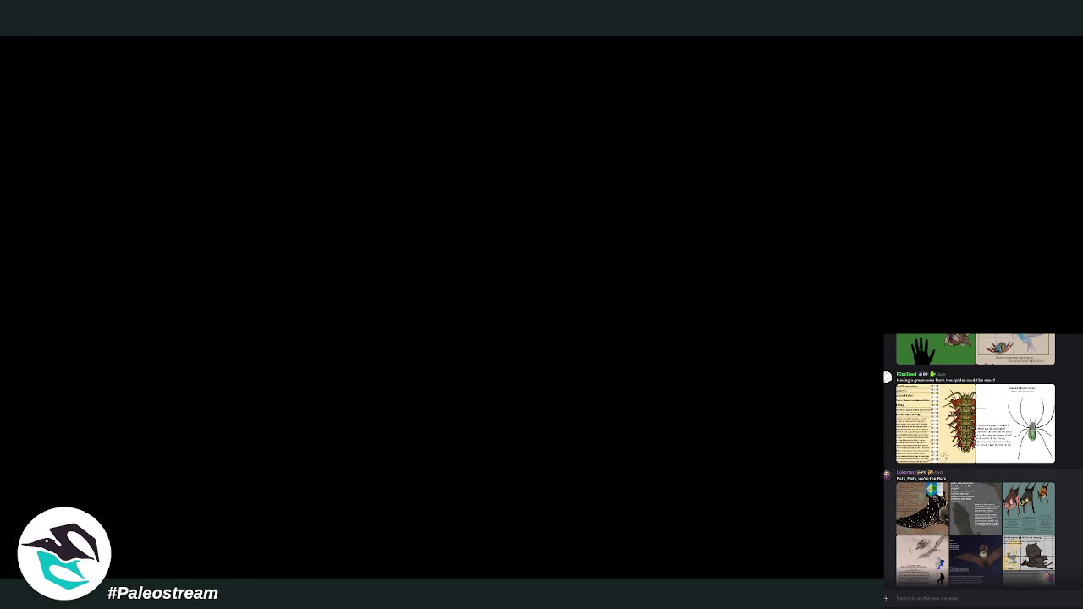
Scroll up through the chat and enlarge the gecko reference card
{"action": "scroll", "coordinate": [973, 461], "scroll_direction": "up", "scroll_amount": 1}
{"action": "scroll", "coordinate": [973, 461], "scroll_direction": "up", "scroll_amount": 1}
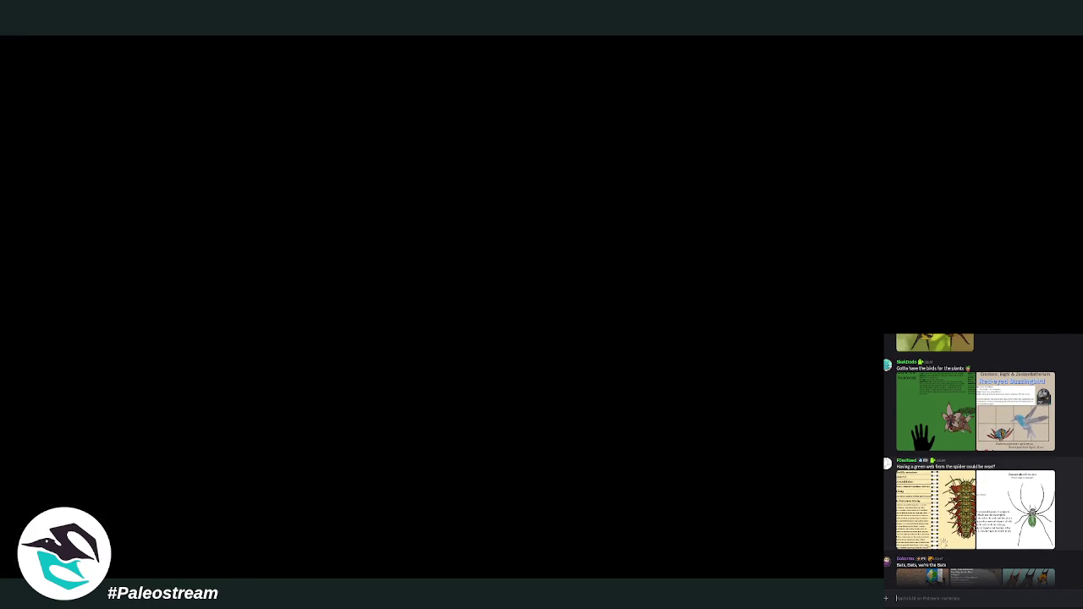
{"action": "scroll", "coordinate": [982, 461], "scroll_direction": "down", "scroll_amount": 1}
{"action": "scroll", "coordinate": [981, 461], "scroll_direction": "down", "scroll_amount": 1}
{"action": "scroll", "coordinate": [981, 461], "scroll_direction": "down", "scroll_amount": 1}
{"action": "scroll", "coordinate": [982, 461], "scroll_direction": "down", "scroll_amount": 1}
{"action": "scroll", "coordinate": [973, 461], "scroll_direction": "up", "scroll_amount": 1}
{"action": "scroll", "coordinate": [973, 461], "scroll_direction": "up", "scroll_amount": 3}
{"action": "scroll", "coordinate": [972, 461], "scroll_direction": "up", "scroll_amount": 3}
{"action": "scroll", "coordinate": [973, 461], "scroll_direction": "up", "scroll_amount": 3}
{"action": "scroll", "coordinate": [973, 461], "scroll_direction": "up", "scroll_amount": 3}
{"action": "scroll", "coordinate": [973, 461], "scroll_direction": "up", "scroll_amount": 3}
{"action": "scroll", "coordinate": [973, 461], "scroll_direction": "up", "scroll_amount": 3}
{"action": "scroll", "coordinate": [973, 461], "scroll_direction": "up", "scroll_amount": 3}
{"action": "scroll", "coordinate": [982, 461], "scroll_direction": "up", "scroll_amount": 3}
{"action": "scroll", "coordinate": [981, 461], "scroll_direction": "up", "scroll_amount": 3}
{"action": "scroll", "coordinate": [982, 461], "scroll_direction": "up", "scroll_amount": 3}
{"action": "scroll", "coordinate": [981, 461], "scroll_direction": "up", "scroll_amount": 3}
{"action": "scroll", "coordinate": [973, 461], "scroll_direction": "up", "scroll_amount": 3}
{"action": "scroll", "coordinate": [973, 461], "scroll_direction": "up", "scroll_amount": 3}
{"action": "scroll", "coordinate": [973, 461], "scroll_direction": "up", "scroll_amount": 3}
{"action": "scroll", "coordinate": [973, 461], "scroll_direction": "up", "scroll_amount": 3}
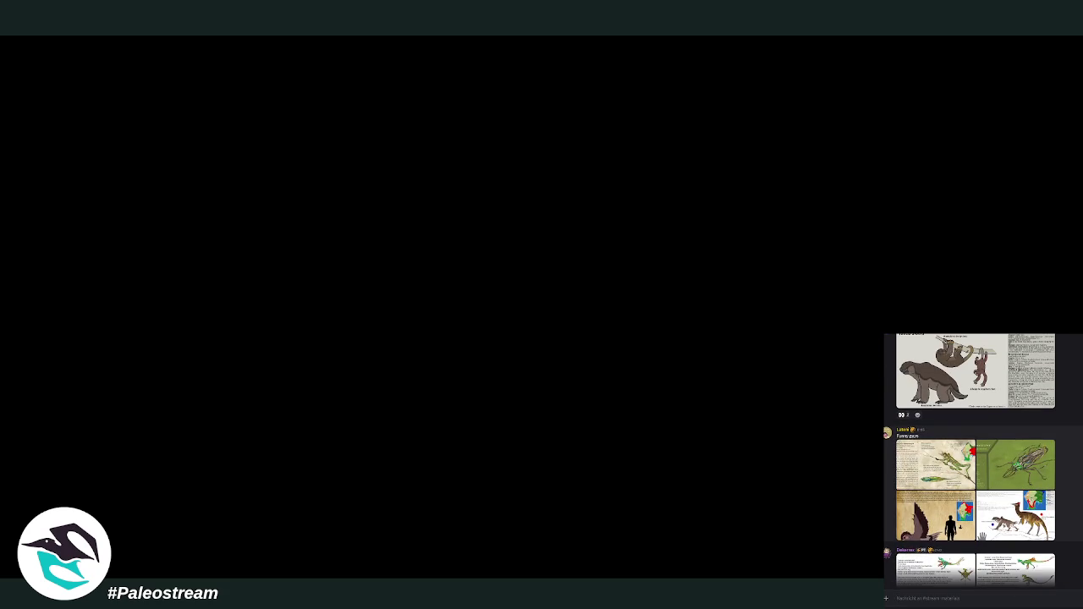
{"action": "scroll", "coordinate": [973, 461], "scroll_direction": "up", "scroll_amount": 3}
{"action": "scroll", "coordinate": [973, 461], "scroll_direction": "up", "scroll_amount": 3}
{"action": "scroll", "coordinate": [973, 461], "scroll_direction": "up", "scroll_amount": 3}
{"action": "scroll", "coordinate": [972, 461], "scroll_direction": "up", "scroll_amount": 3}
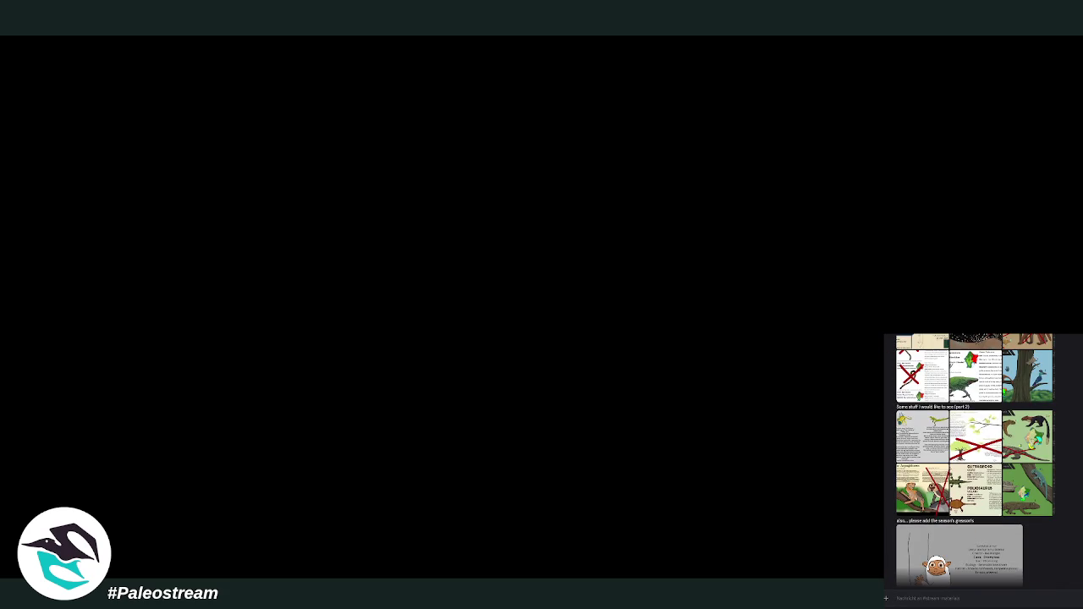
{"action": "scroll", "coordinate": [981, 461], "scroll_direction": "up", "scroll_amount": 2}
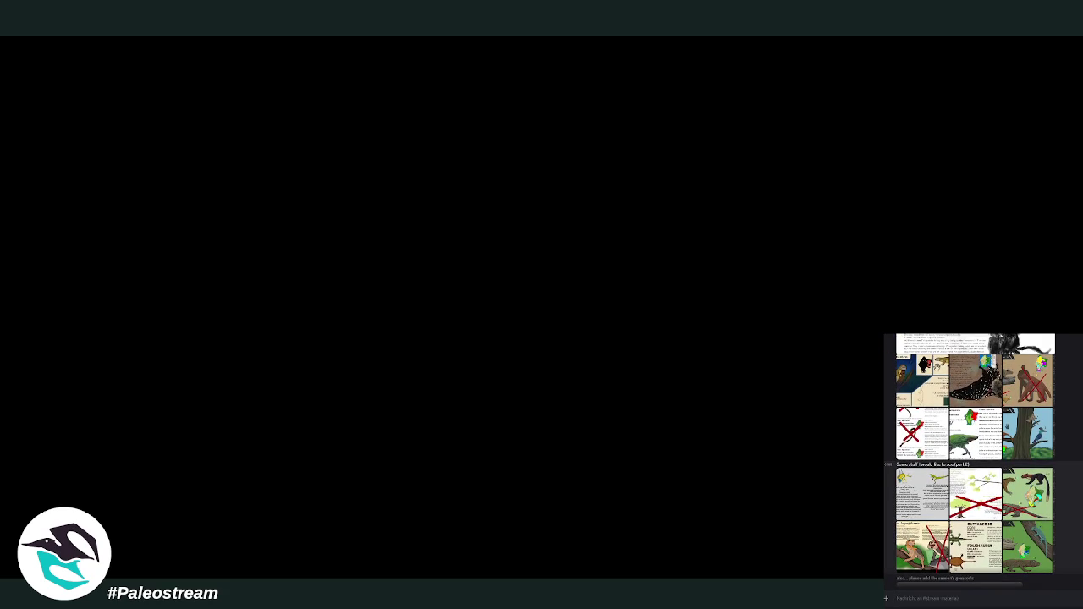
{"action": "left_click", "coordinate": [1033, 545]}
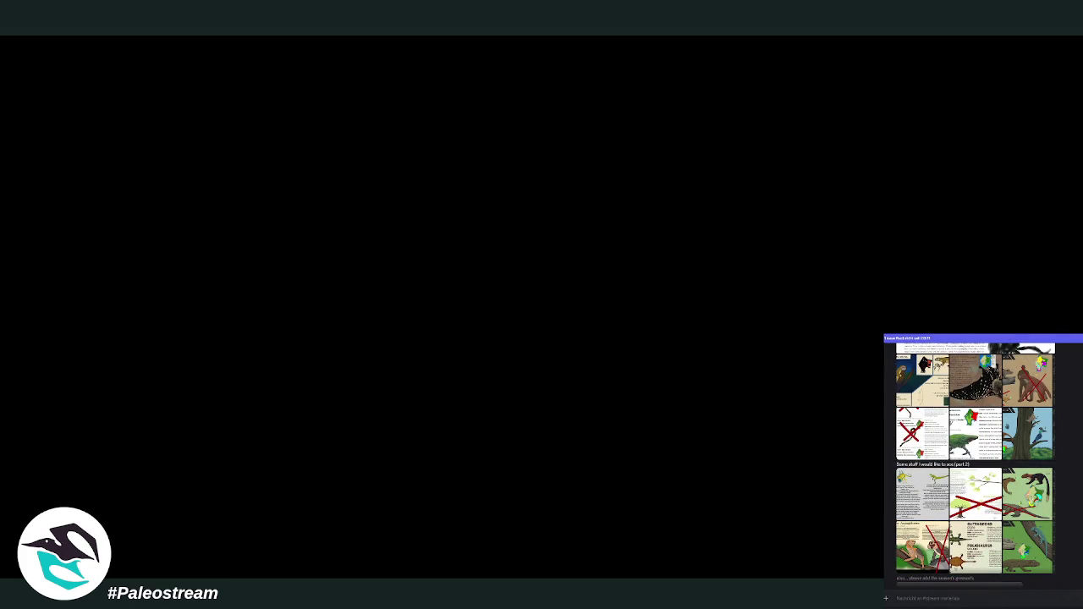
View the rat and lizard sketch previews up close, closing each afterwards
{"action": "scroll", "coordinate": [965, 525], "scroll_direction": "down", "scroll_amount": 10}
{"action": "left_click", "coordinate": [964, 560]}
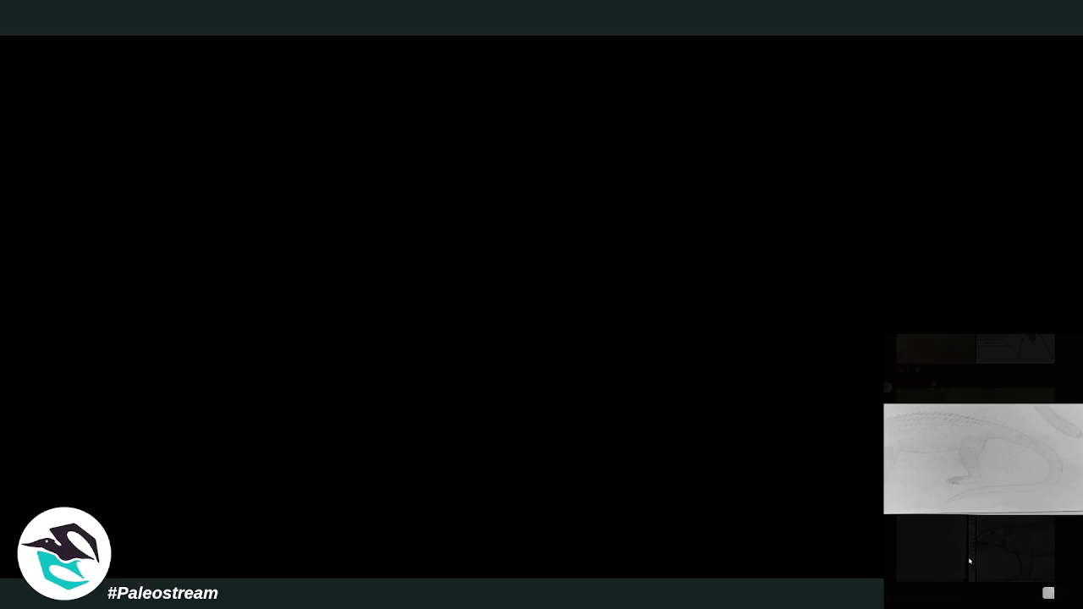
{"action": "key", "text": "Escape"}
{"action": "left_click", "coordinate": [922, 553]}
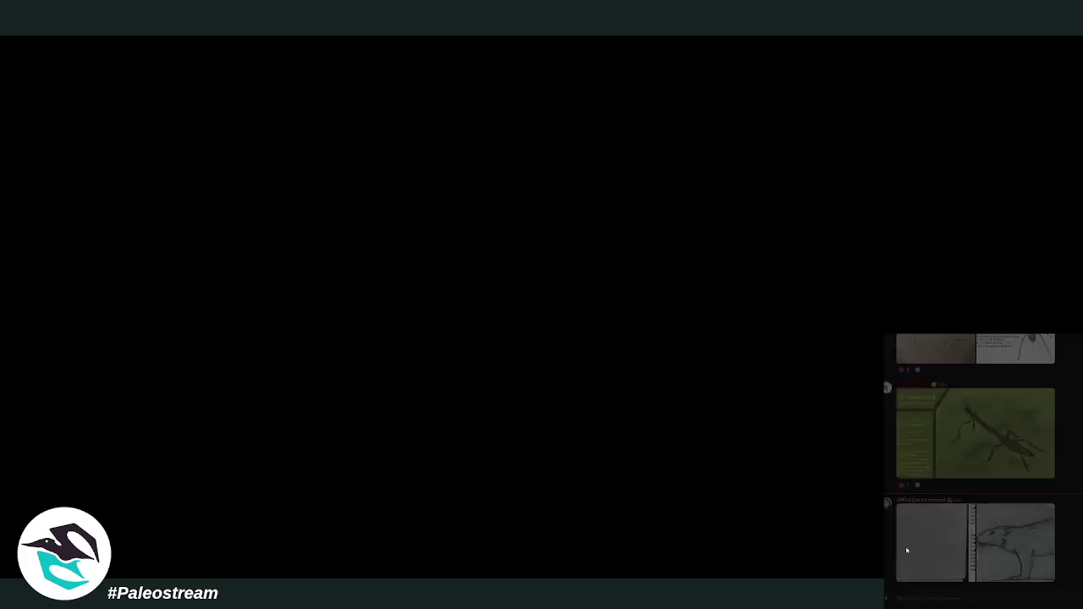
{"action": "left_click", "coordinate": [920, 594]}
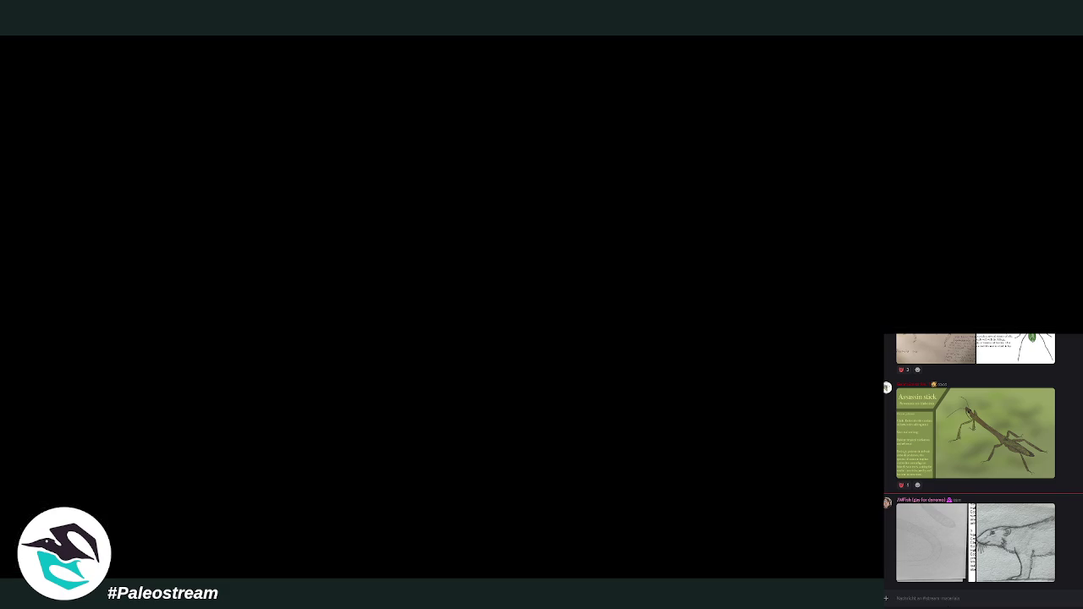
{"action": "left_click", "coordinate": [1011, 542]}
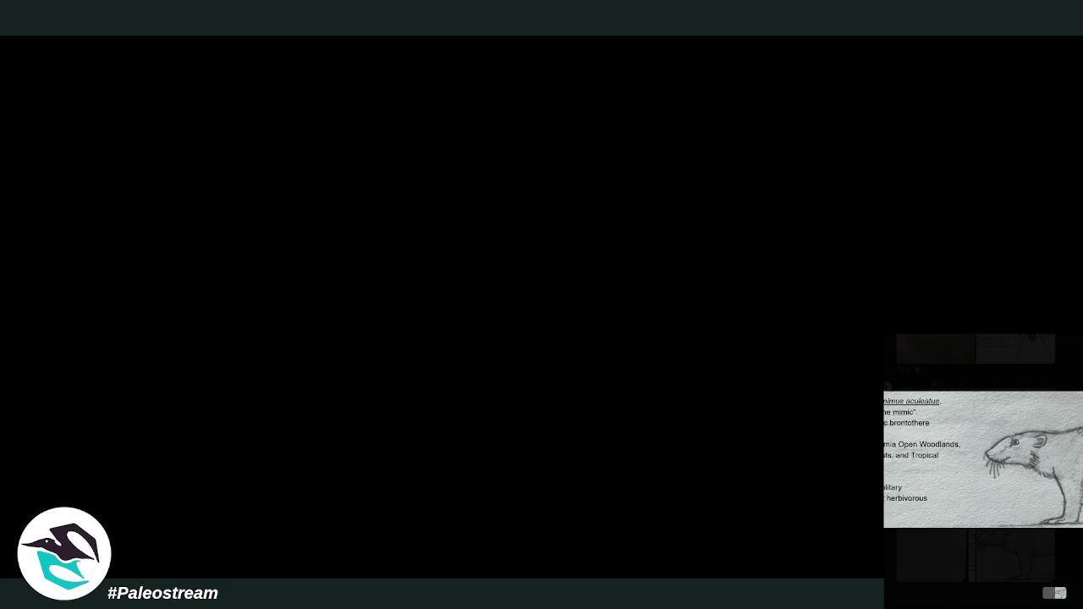
{"action": "left_click", "coordinate": [921, 555]}
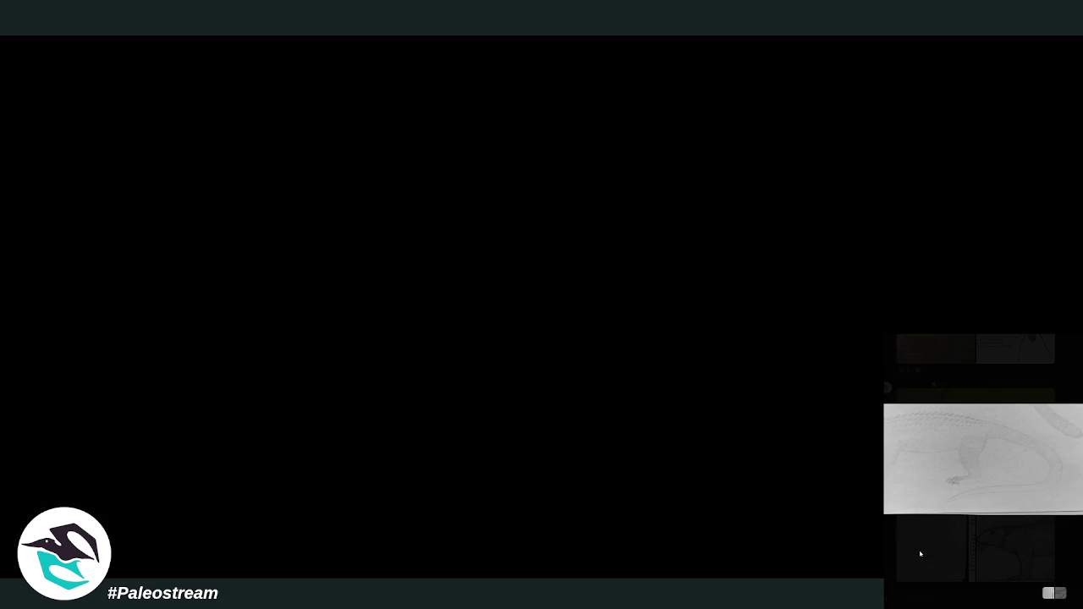
{"action": "left_click", "coordinate": [1080, 552]}
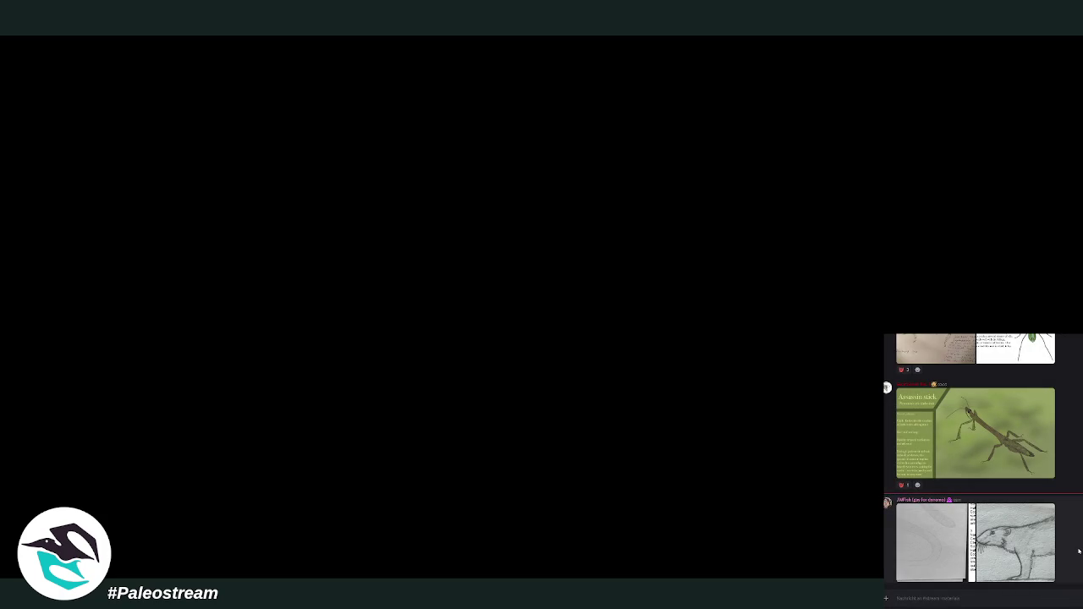
{"action": "left_click", "coordinate": [1035, 565]}
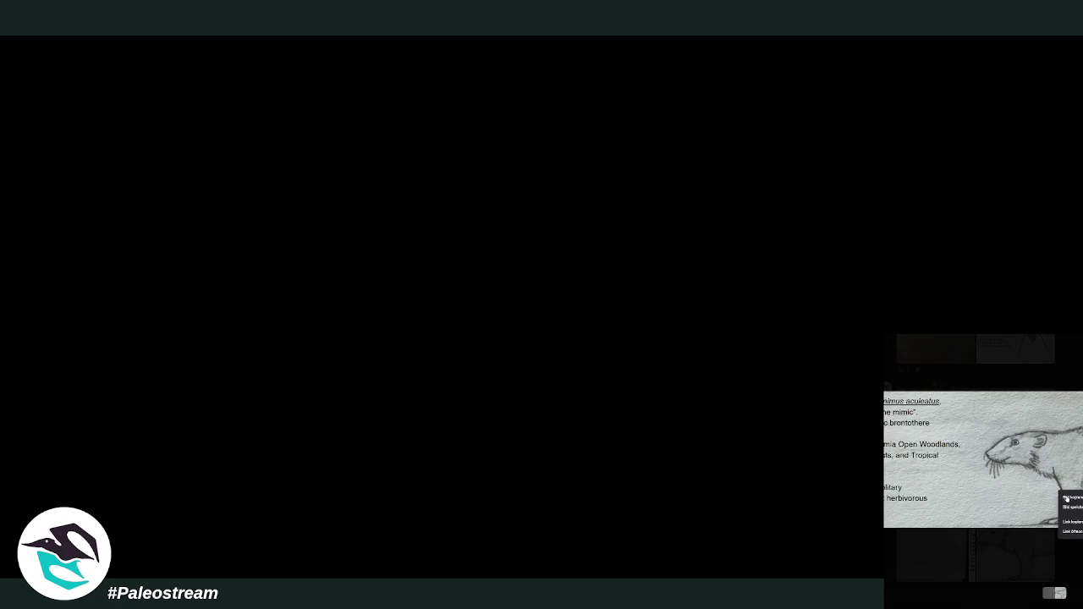
{"action": "left_click", "coordinate": [1070, 516]}
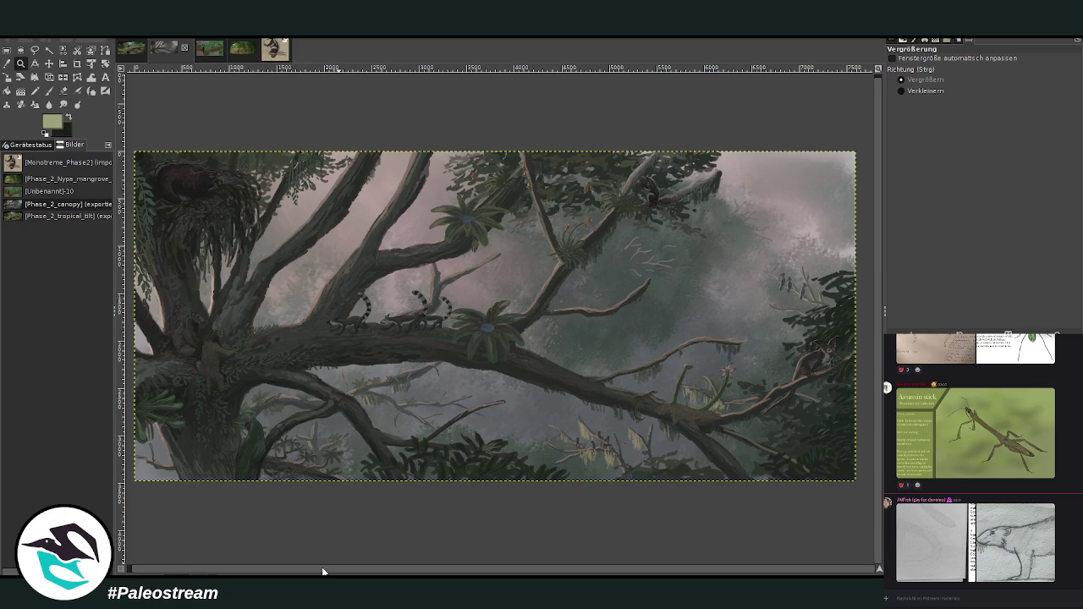
Sample a dark brown-grey from the painting, switch to the Paintbrush, and paste the rat reference card
{"action": "key", "text": "o"}
{"action": "left_click", "coordinate": [418, 352]}
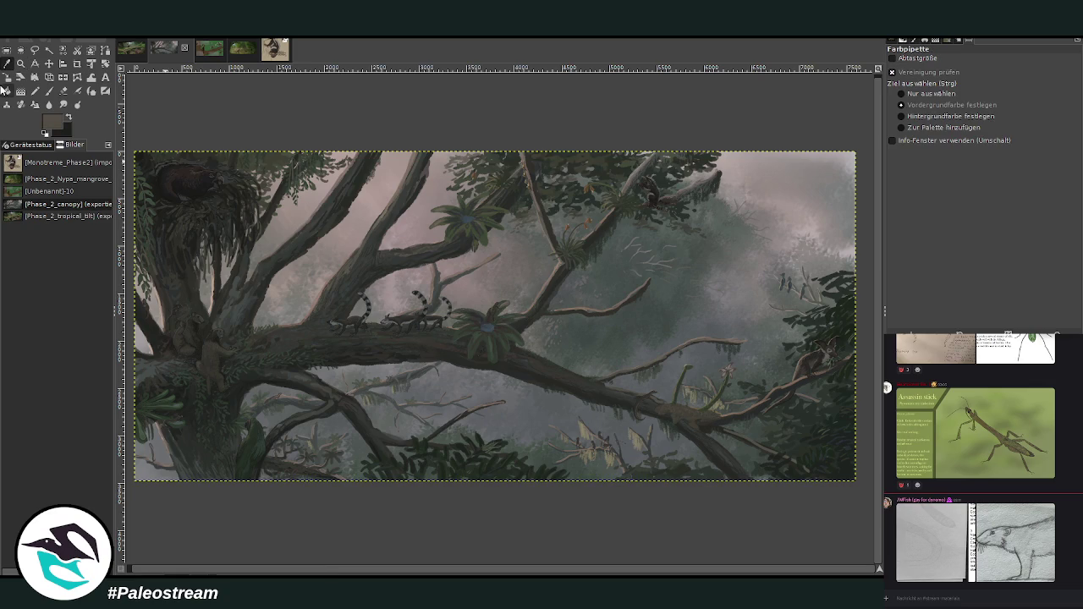
{"action": "left_click", "coordinate": [49, 91]}
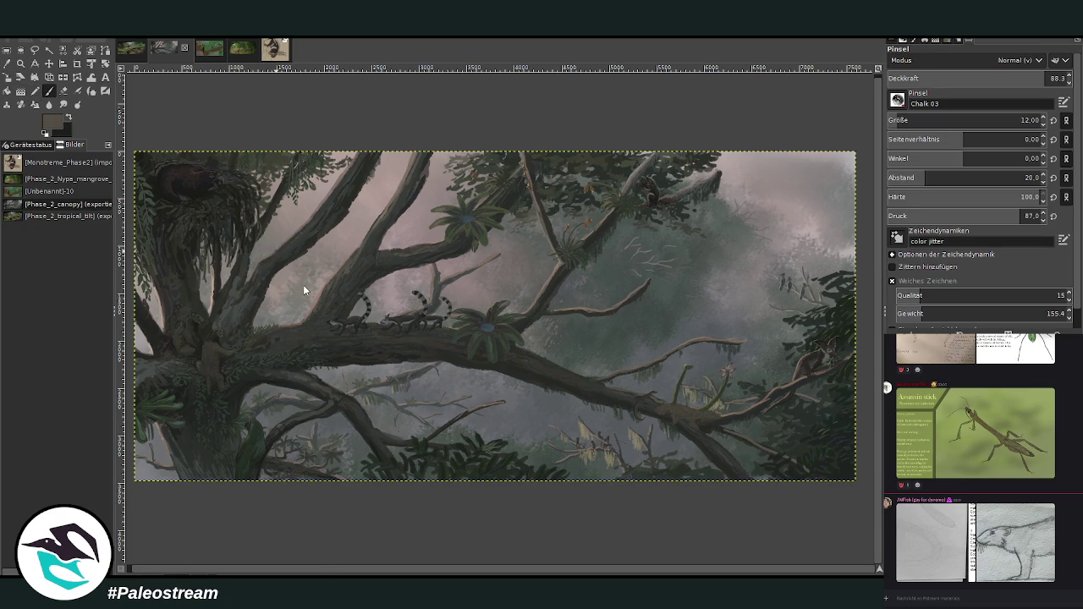
{"action": "key", "text": "ctrl+v"}
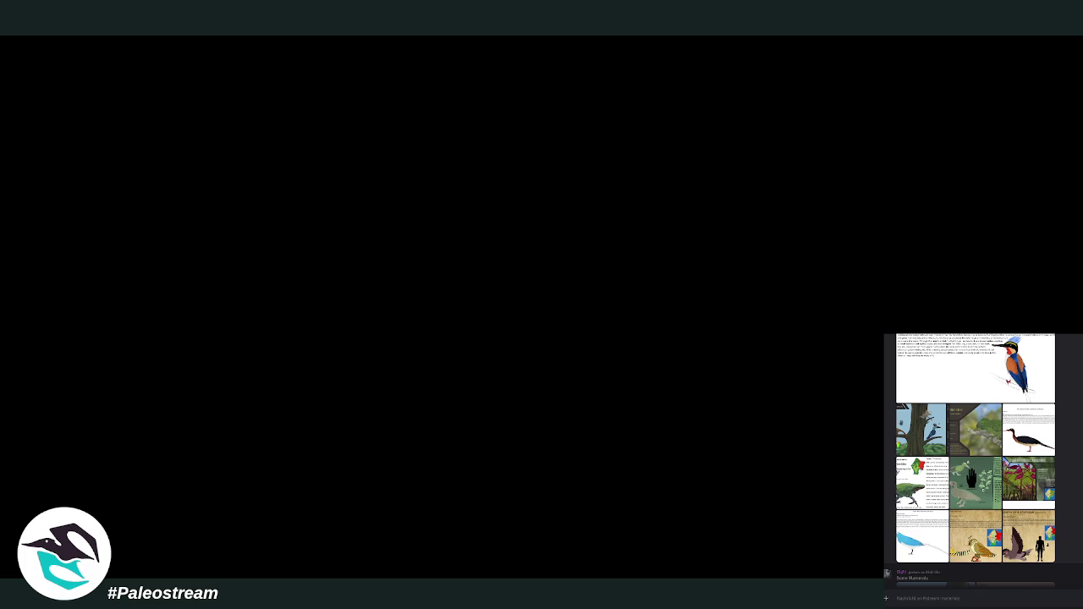
Look over the blue bird and the lizard-and-mammal reference cards in the chat
{"action": "left_click", "coordinate": [908, 538]}
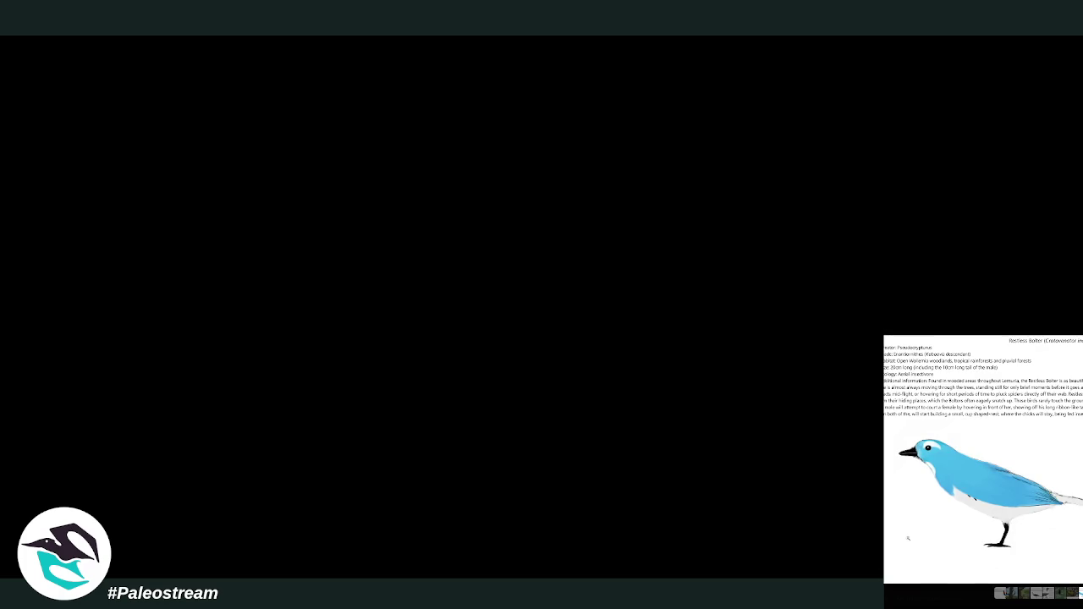
{"action": "key", "text": "Escape"}
{"action": "scroll", "coordinate": [973, 457], "scroll_direction": "up", "scroll_amount": 2}
{"action": "scroll", "coordinate": [973, 457], "scroll_direction": "up", "scroll_amount": 2}
{"action": "scroll", "coordinate": [973, 457], "scroll_direction": "up", "scroll_amount": 2}
{"action": "scroll", "coordinate": [973, 457], "scroll_direction": "up", "scroll_amount": 2}
{"action": "scroll", "coordinate": [973, 457], "scroll_direction": "up", "scroll_amount": 2}
{"action": "scroll", "coordinate": [973, 456], "scroll_direction": "up", "scroll_amount": 2}
{"action": "scroll", "coordinate": [973, 457], "scroll_direction": "up", "scroll_amount": 2}
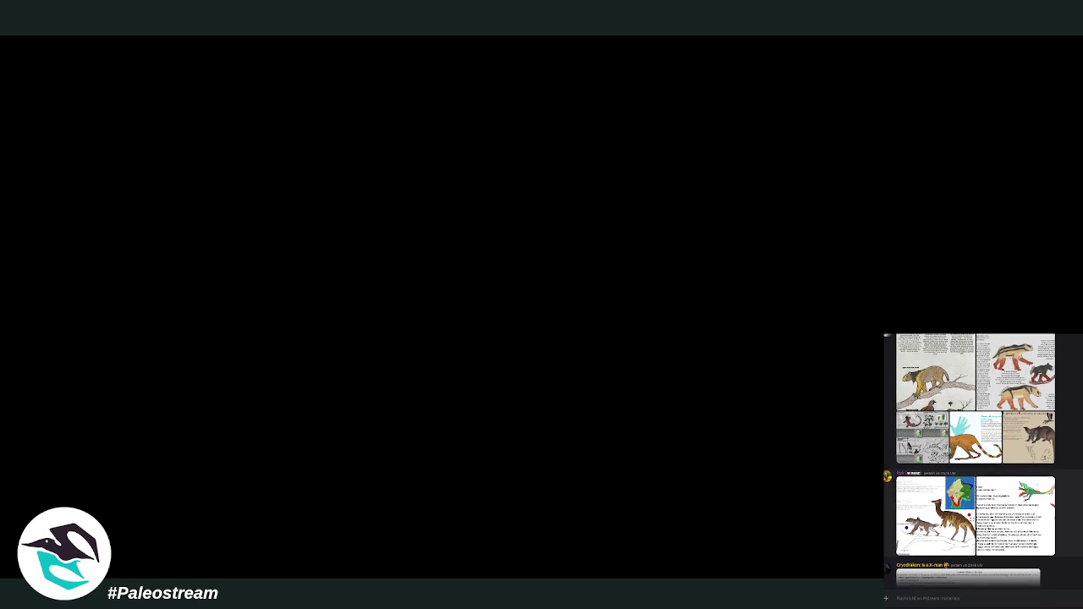
{"action": "scroll", "coordinate": [973, 456], "scroll_direction": "up", "scroll_amount": 2}
{"action": "scroll", "coordinate": [973, 457], "scroll_direction": "up", "scroll_amount": 2}
{"action": "scroll", "coordinate": [972, 457], "scroll_direction": "up", "scroll_amount": 2}
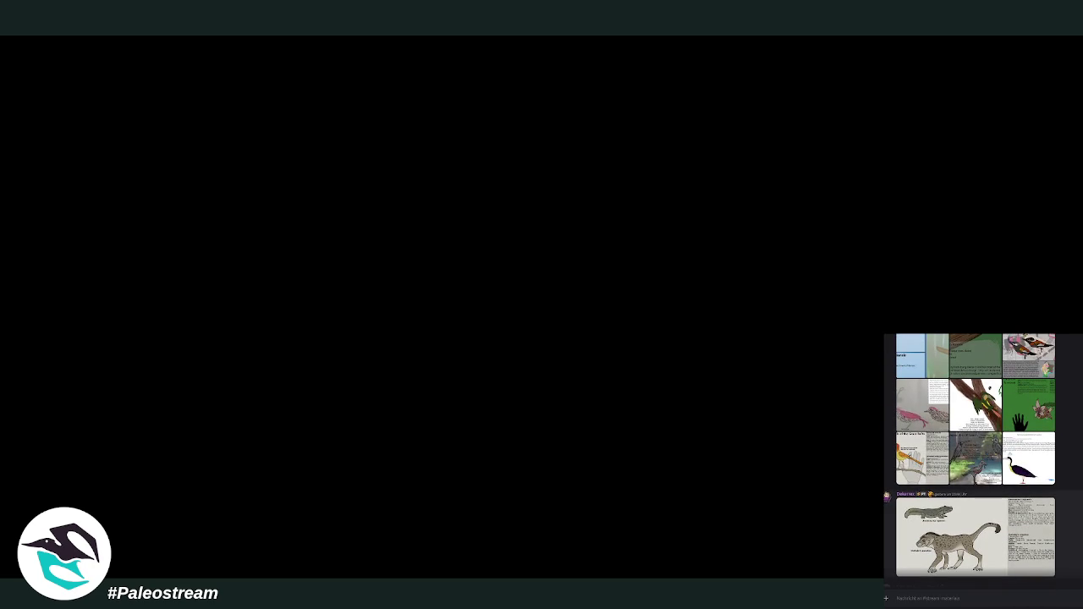
{"action": "left_click", "coordinate": [975, 537]}
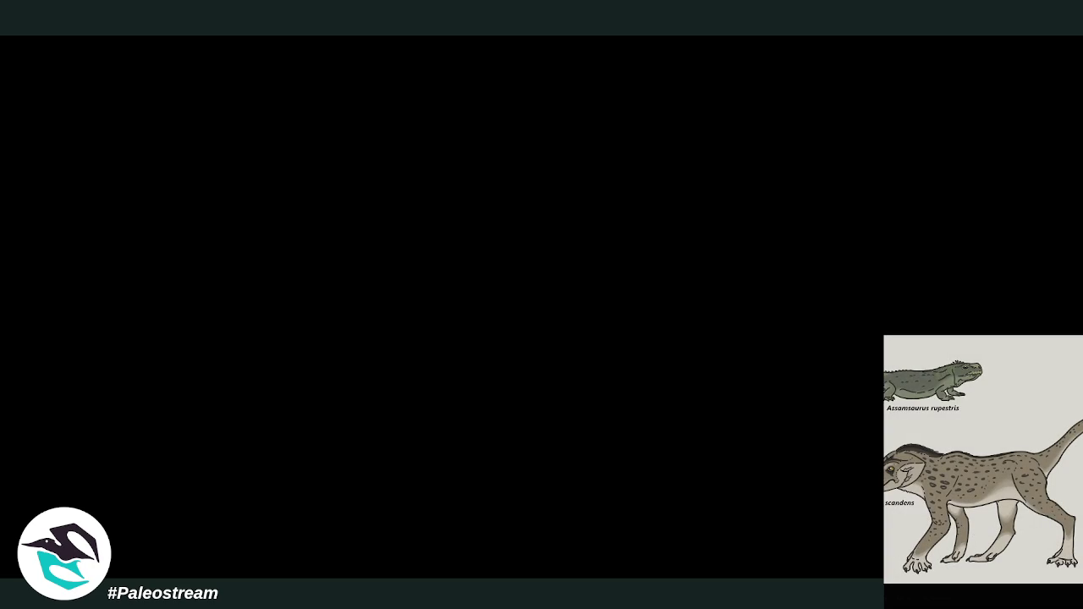
{"action": "key", "text": "Escape"}
Copy the Microparvo brevi bird card image and return to GIMP
{"action": "scroll", "coordinate": [973, 457], "scroll_direction": "up", "scroll_amount": 2}
{"action": "scroll", "coordinate": [973, 457], "scroll_direction": "up", "scroll_amount": 2}
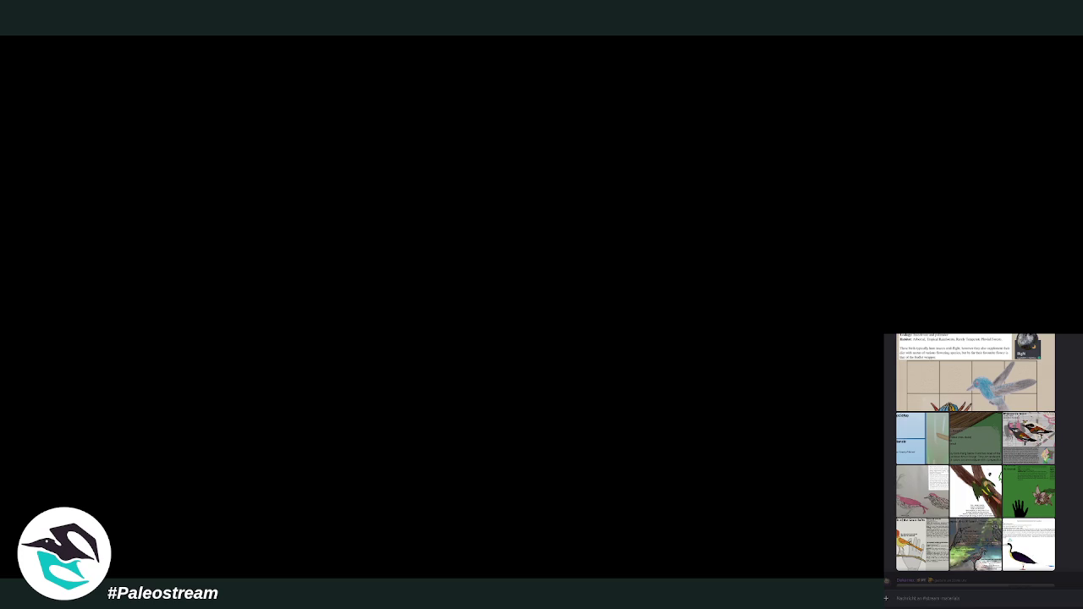
{"action": "scroll", "coordinate": [1019, 508], "scroll_direction": "up", "scroll_amount": 2}
{"action": "left_click", "coordinate": [1018, 525]}
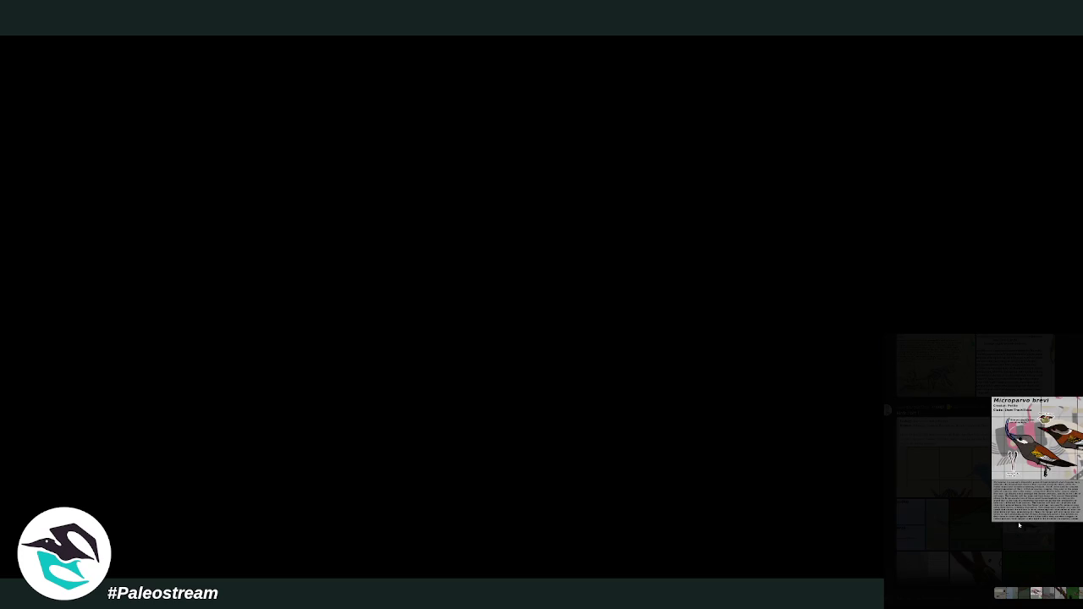
{"action": "right_click", "coordinate": [1061, 499]}
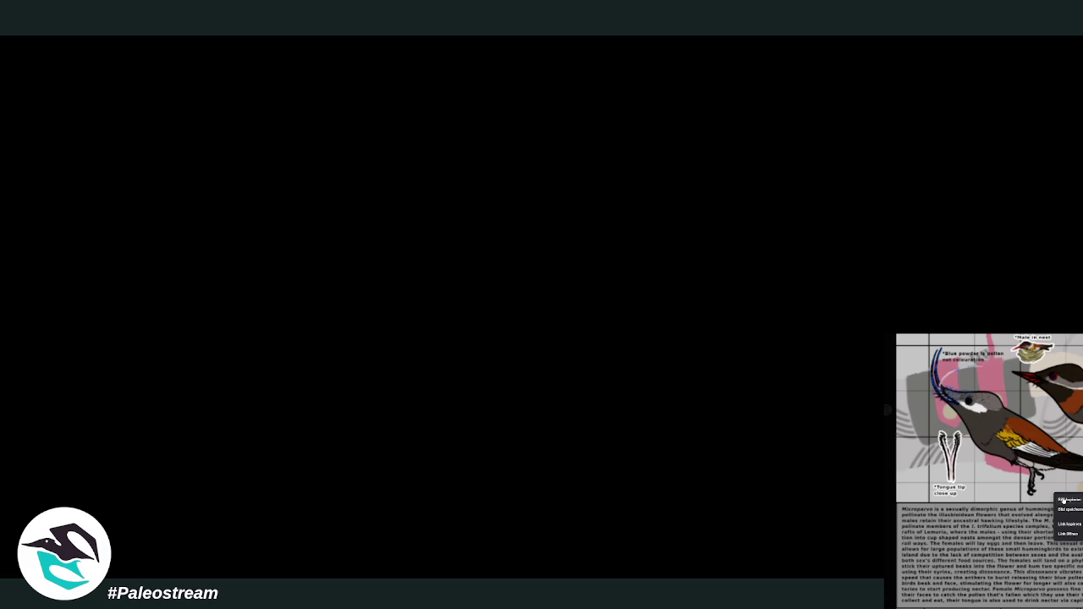
{"action": "left_click", "coordinate": [1066, 500]}
{"action": "left_click", "coordinate": [929, 606]}
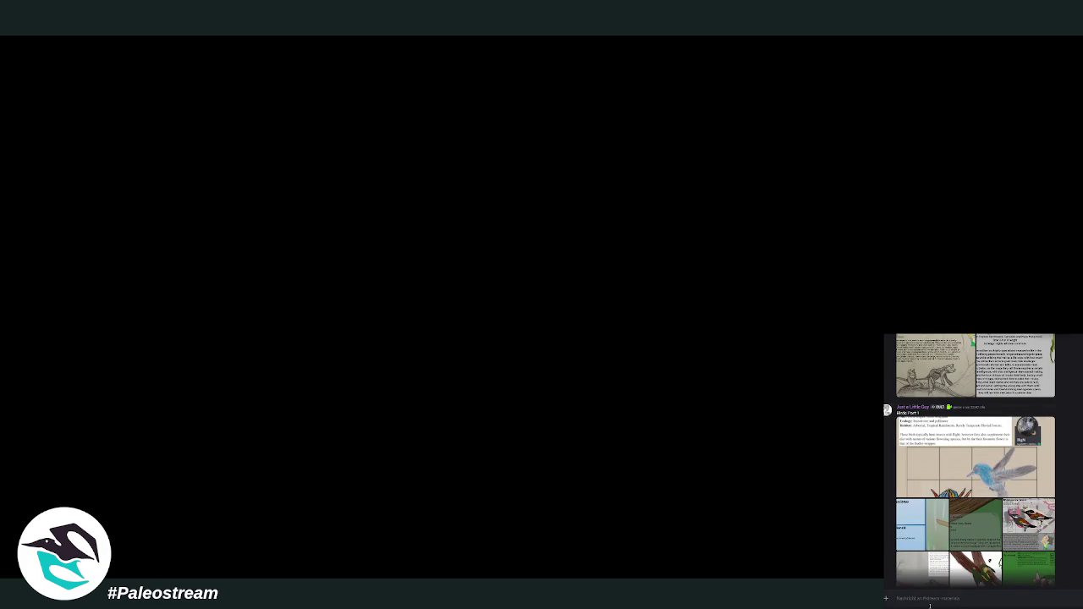
{"action": "key", "text": "alt+Tab"}
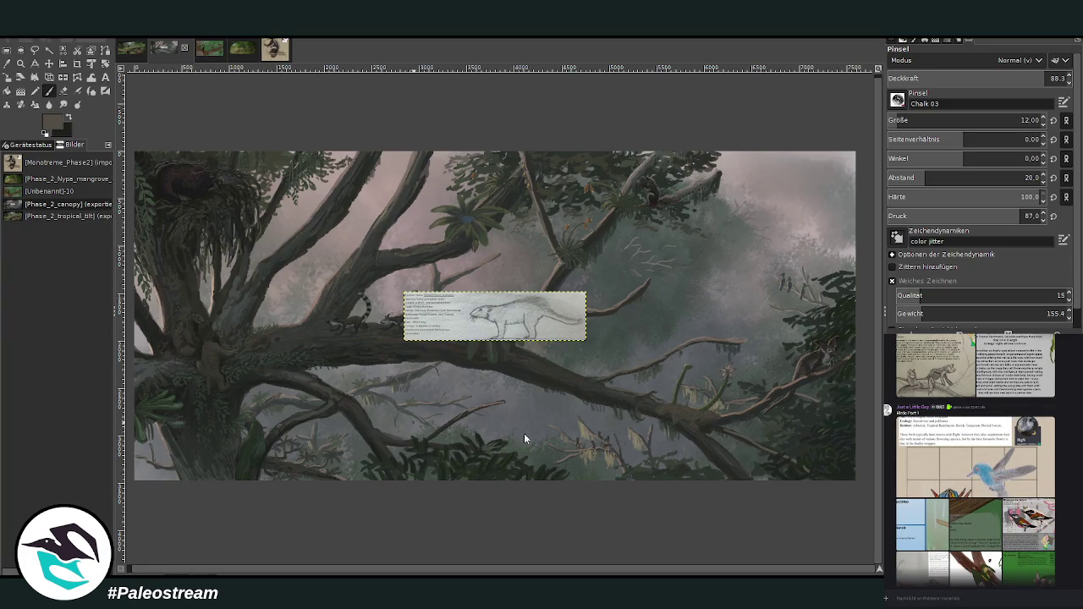
Paste the bird card into the painting and move it toward the right of the canvas
{"action": "key", "text": "ctrl+v"}
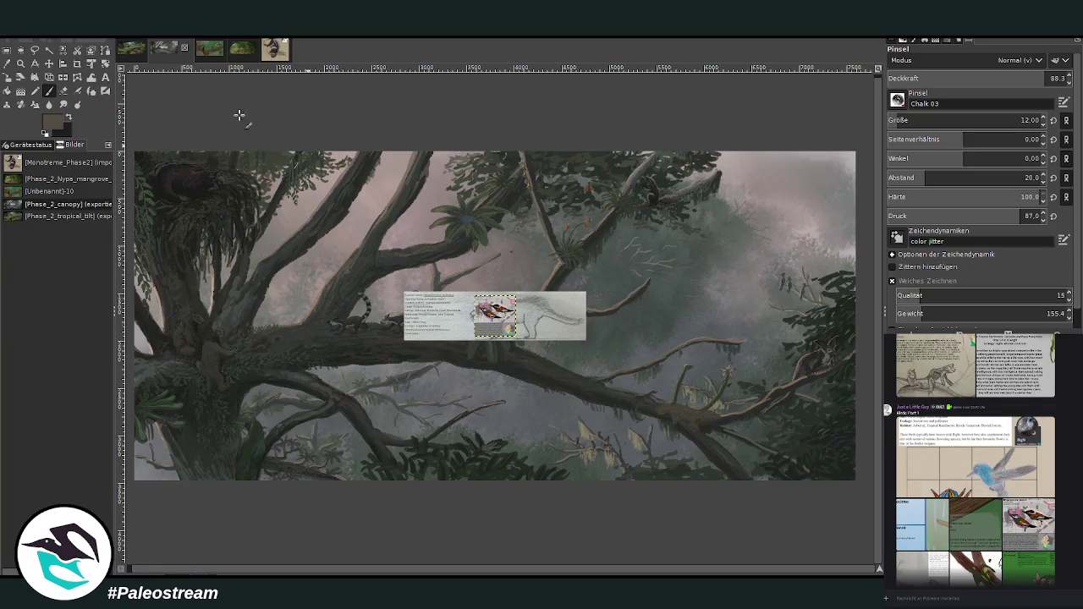
{"action": "left_click", "coordinate": [48, 63]}
{"action": "left_click_drag", "start_coordinate": [500, 322], "coordinate": [742, 347]}
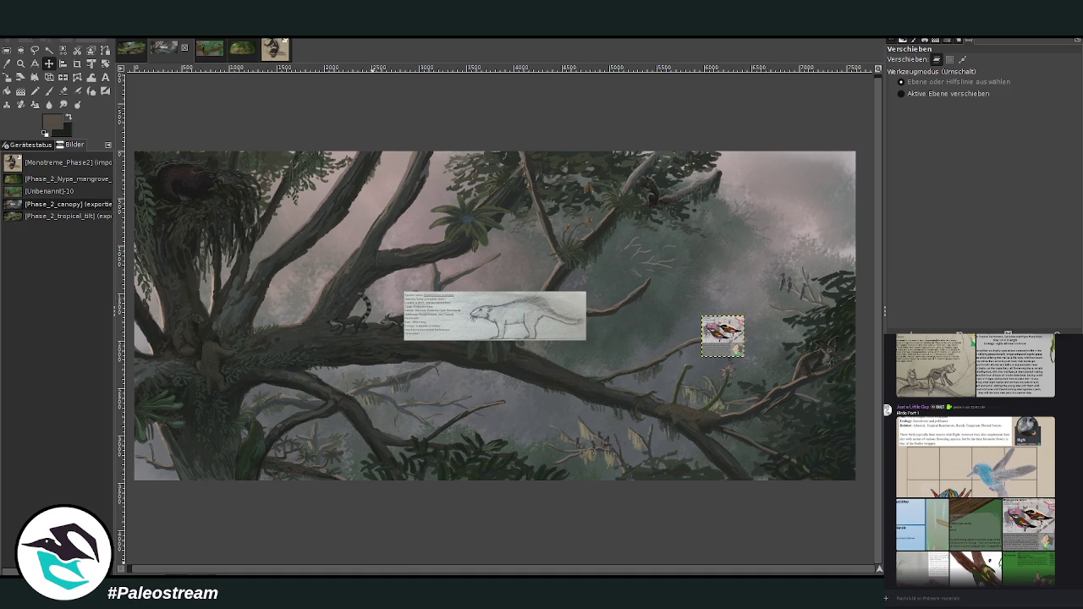
{"action": "scroll", "coordinate": [981, 461], "scroll_direction": "up", "scroll_amount": 2}
{"action": "scroll", "coordinate": [981, 460], "scroll_direction": "up", "scroll_amount": 1}
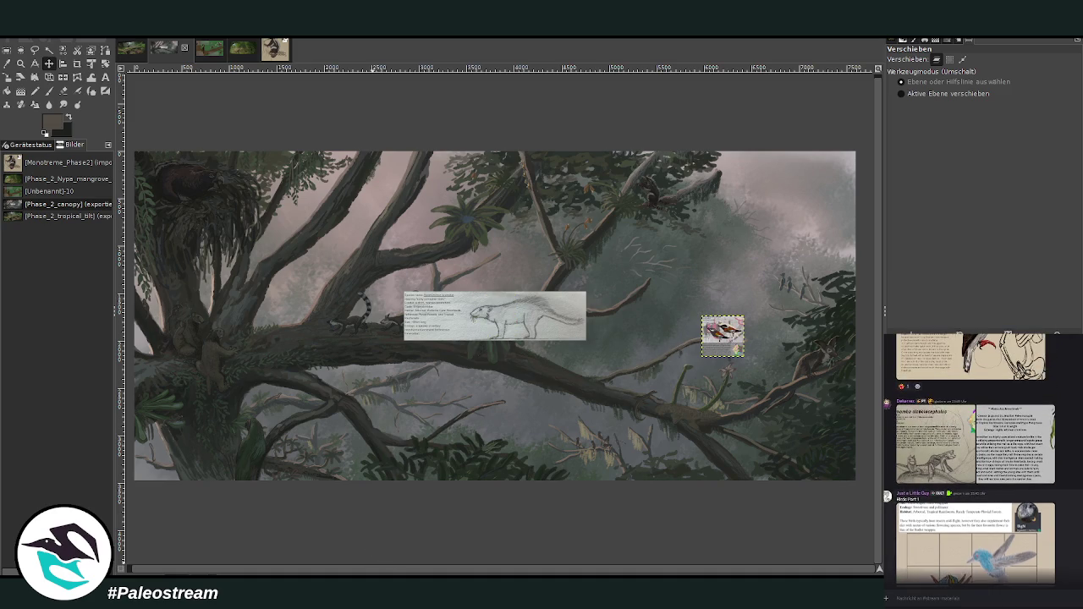
{"action": "scroll", "coordinate": [981, 460], "scroll_direction": "up", "scroll_amount": 2}
{"action": "scroll", "coordinate": [981, 460], "scroll_direction": "up", "scroll_amount": 1}
{"action": "scroll", "coordinate": [982, 460], "scroll_direction": "up", "scroll_amount": 2}
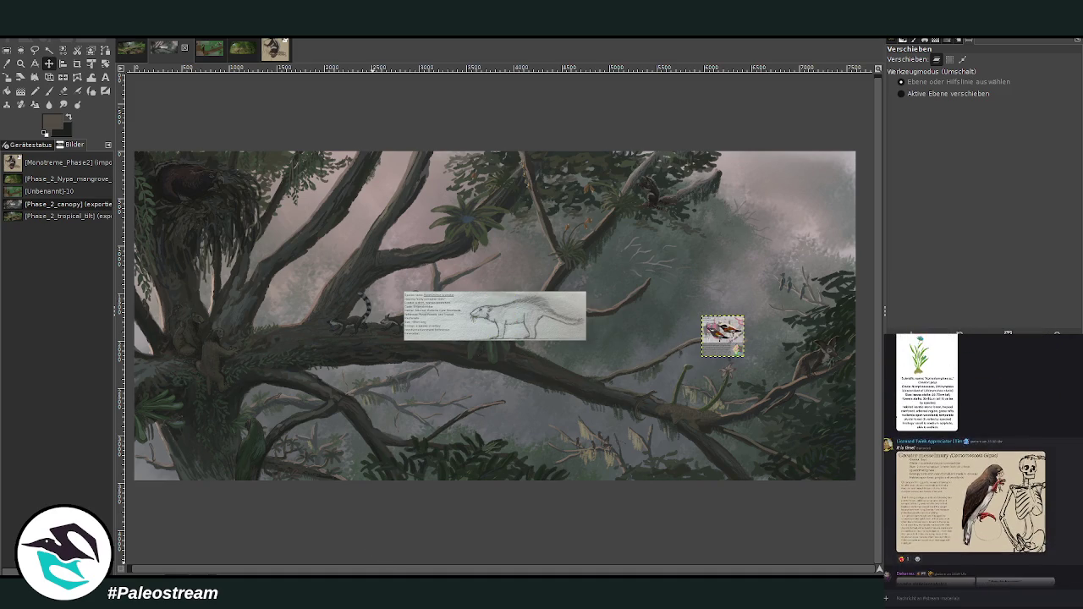
{"action": "scroll", "coordinate": [981, 461], "scroll_direction": "up", "scroll_amount": 2}
{"action": "scroll", "coordinate": [973, 461], "scroll_direction": "up", "scroll_amount": 2}
{"action": "scroll", "coordinate": [973, 460], "scroll_direction": "up", "scroll_amount": 2}
{"action": "scroll", "coordinate": [973, 460], "scroll_direction": "up", "scroll_amount": 2}
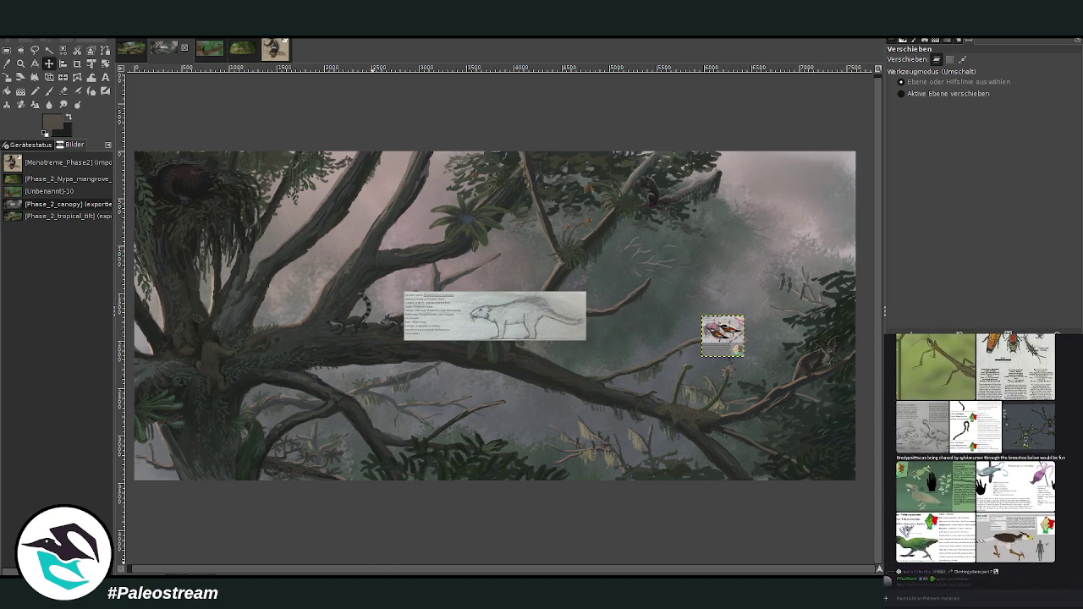
{"action": "scroll", "coordinate": [931, 490], "scroll_direction": "up", "scroll_amount": 2}
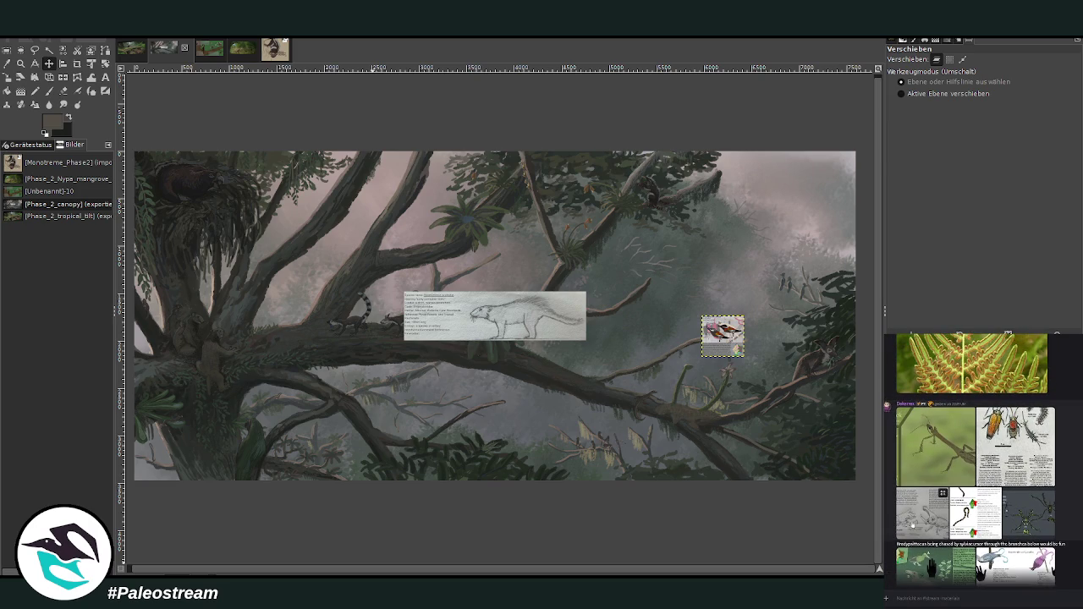
Look over the Herculean jarm and beetle reference cards in the chat
{"action": "left_click", "coordinate": [915, 523]}
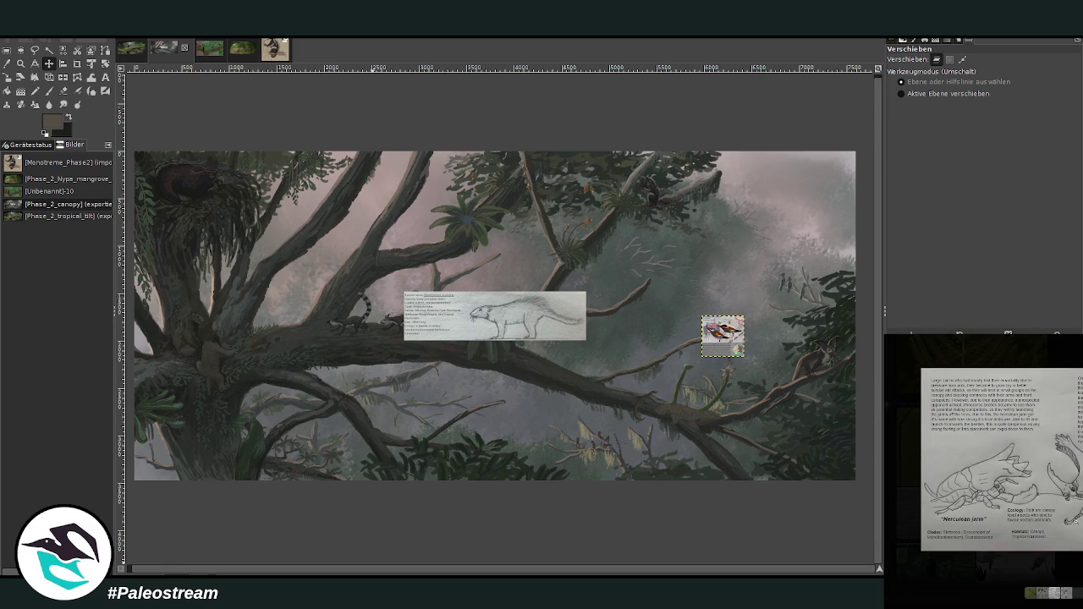
{"action": "key", "text": "Escape"}
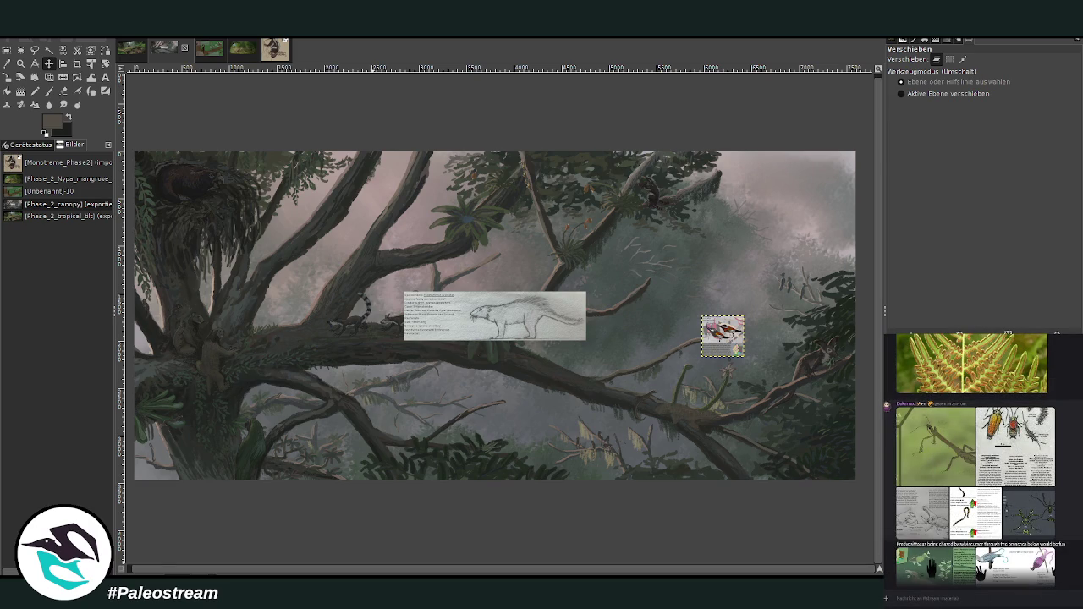
{"action": "scroll", "coordinate": [981, 461], "scroll_direction": "up", "scroll_amount": 1}
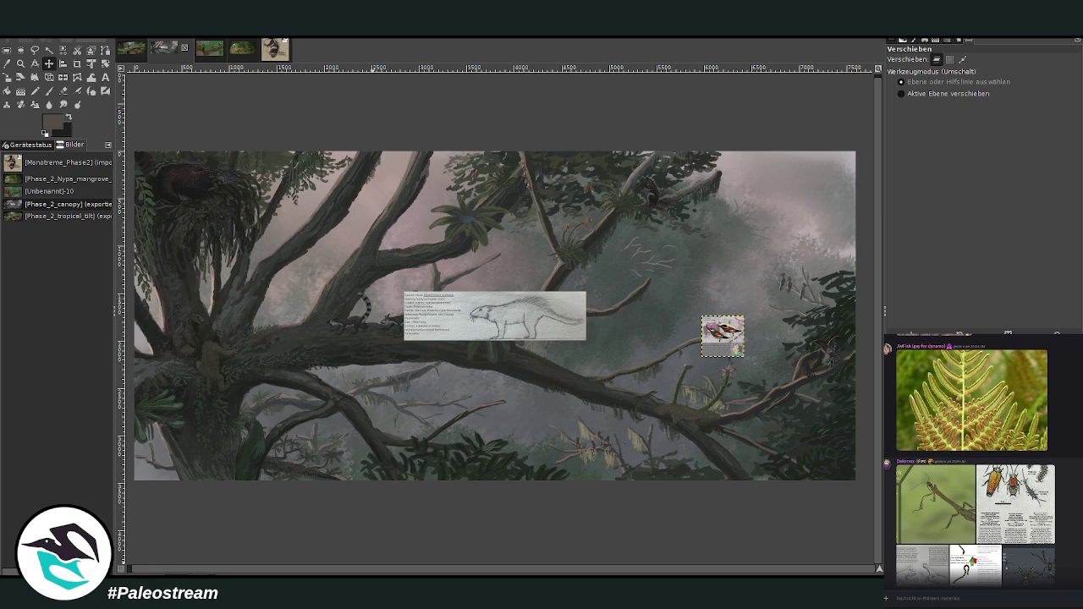
{"action": "left_click", "coordinate": [1015, 504]}
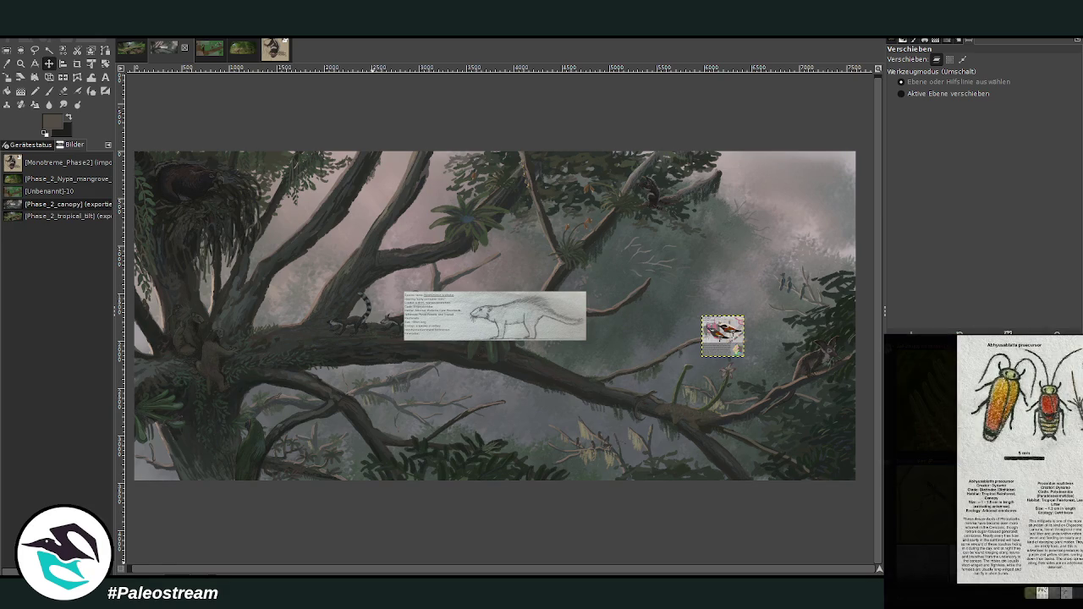
{"action": "key", "text": "Escape"}
{"action": "scroll", "coordinate": [973, 461], "scroll_direction": "up", "scroll_amount": 3}
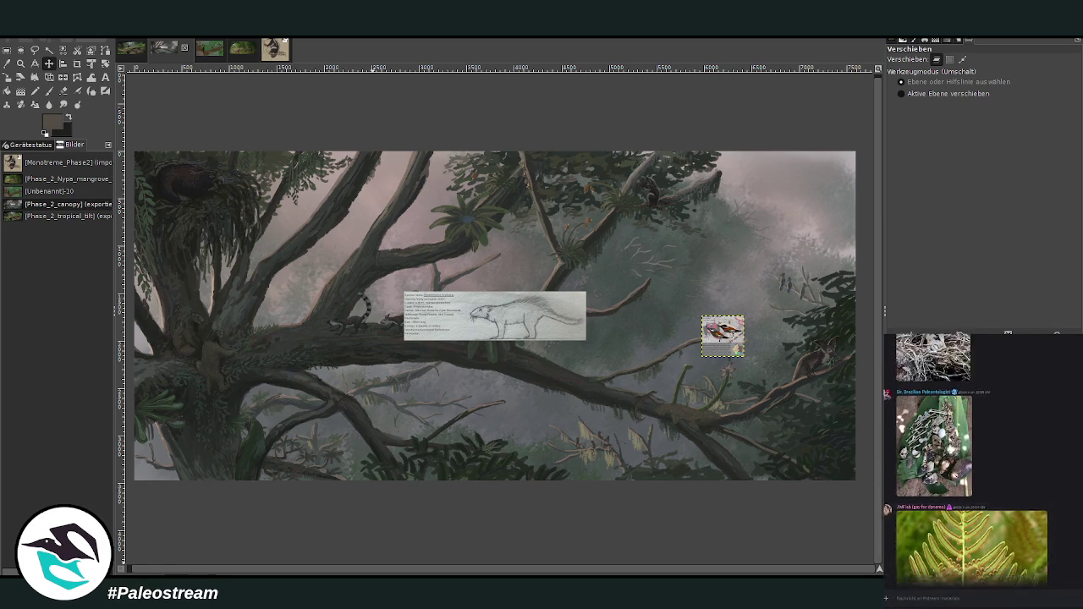
{"action": "scroll", "coordinate": [973, 462], "scroll_direction": "down", "scroll_amount": 3}
{"action": "scroll", "coordinate": [973, 461], "scroll_direction": "down", "scroll_amount": 3}
{"action": "scroll", "coordinate": [973, 461], "scroll_direction": "down", "scroll_amount": 3}
{"action": "scroll", "coordinate": [973, 462], "scroll_direction": "down", "scroll_amount": 3}
{"action": "scroll", "coordinate": [973, 461], "scroll_direction": "down", "scroll_amount": 3}
{"action": "scroll", "coordinate": [973, 461], "scroll_direction": "down", "scroll_amount": 2}
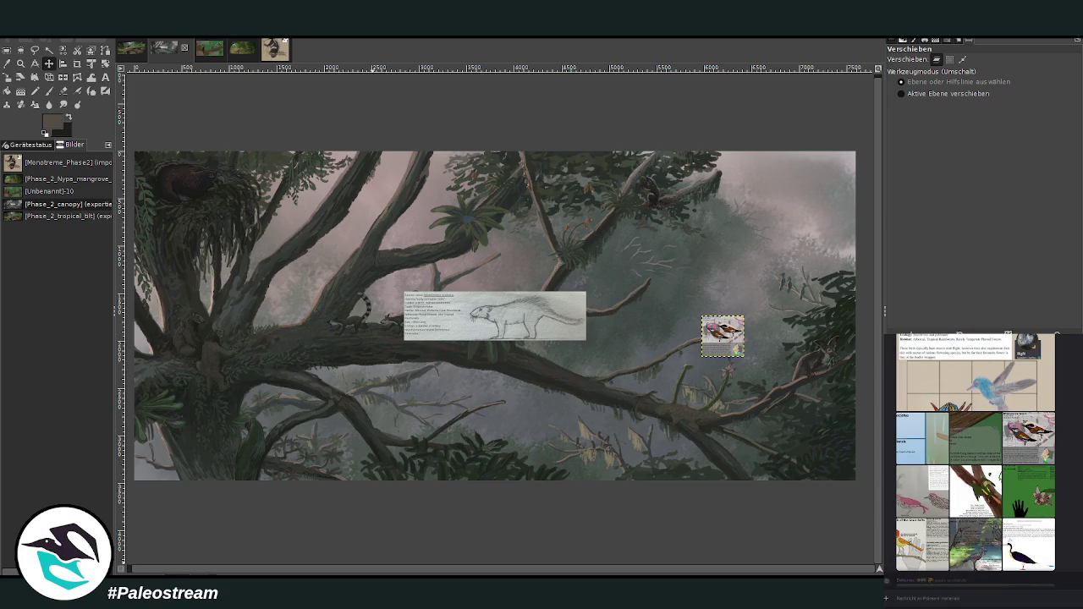
{"action": "scroll", "coordinate": [973, 461], "scroll_direction": "up", "scroll_amount": 1}
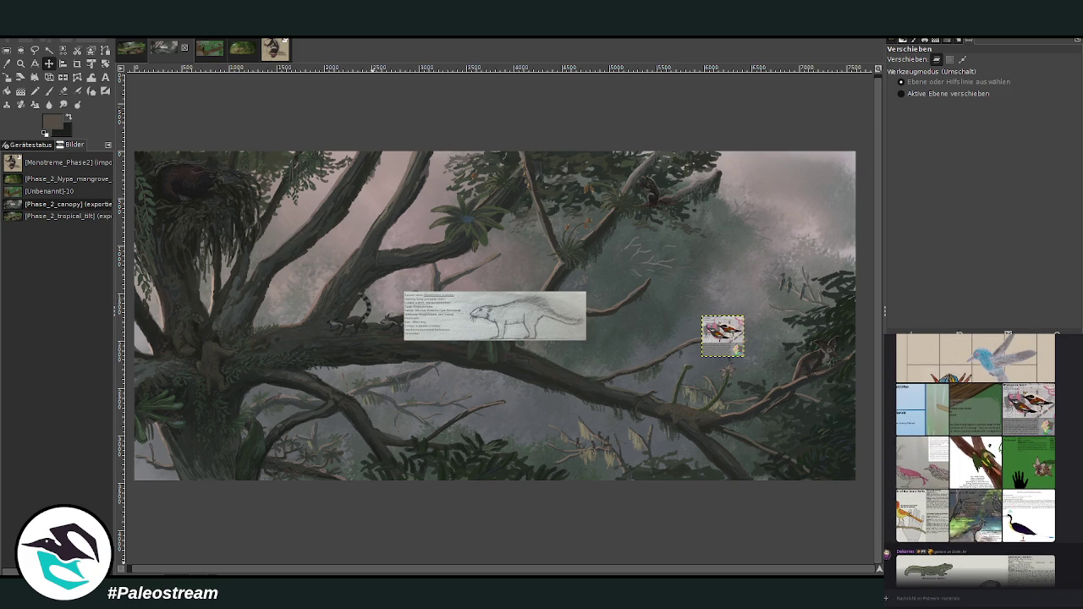
Paste the Fireneck Slothbird card and move it onto the left branch
{"action": "left_click", "coordinate": [996, 391]}
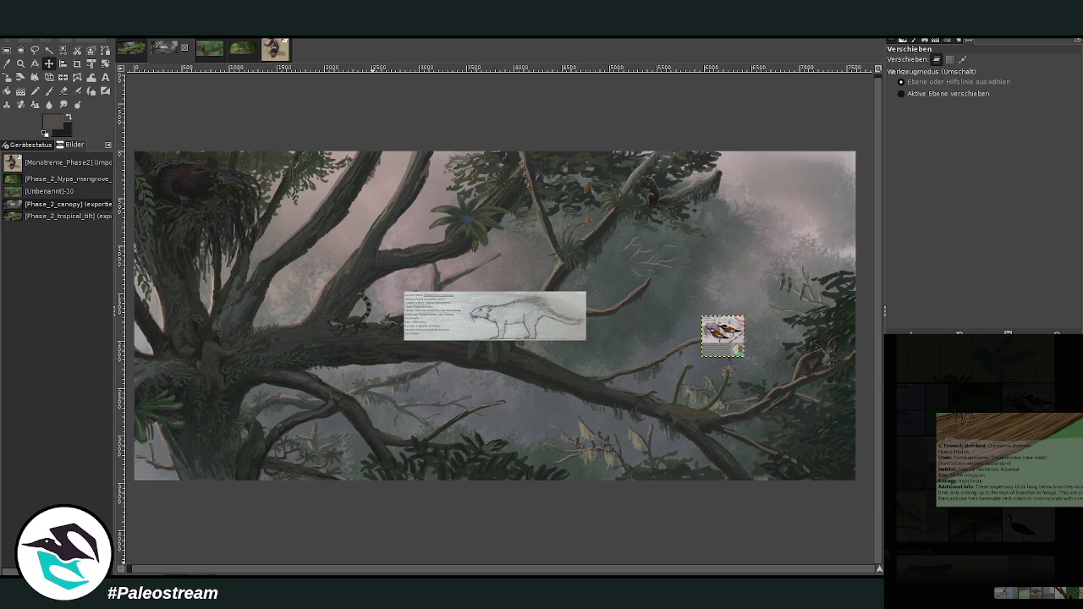
{"action": "left_click", "coordinate": [912, 596]}
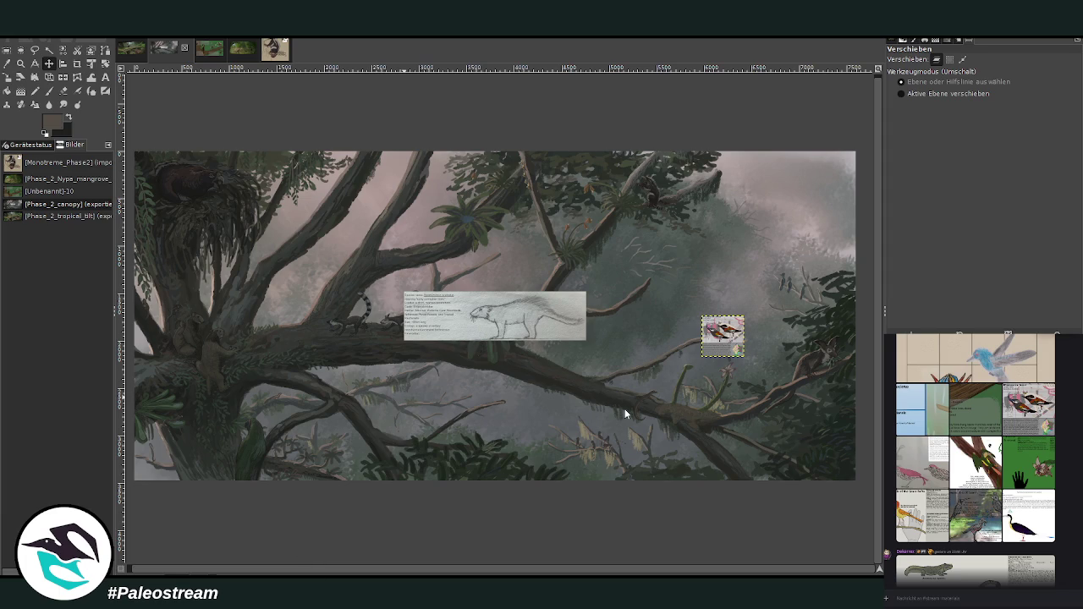
{"action": "key", "text": "ctrl+v"}
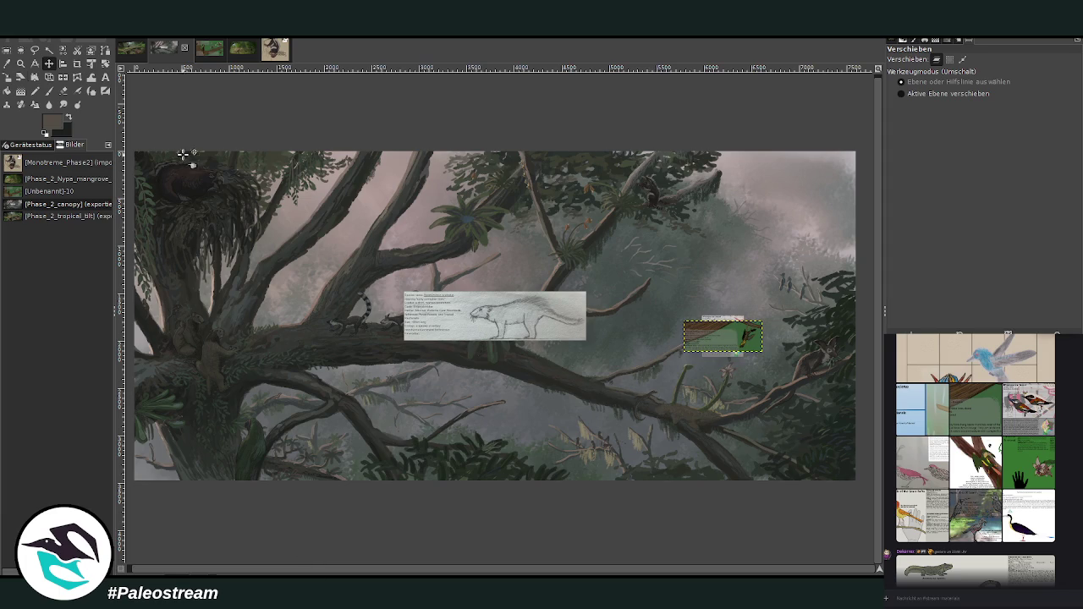
{"action": "left_click_drag", "start_coordinate": [710, 335], "coordinate": [336, 315]}
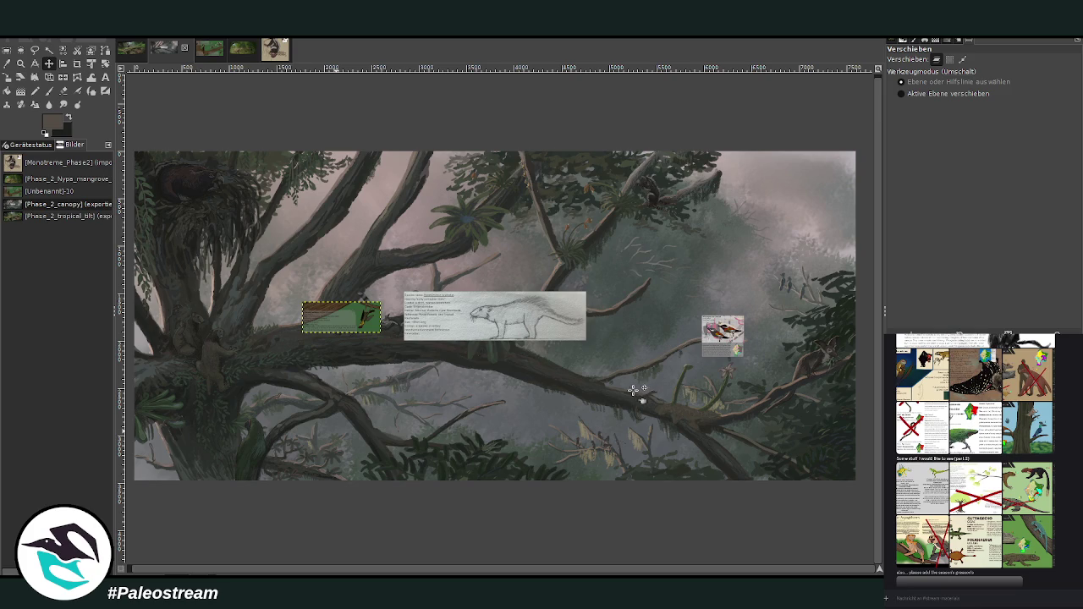
Copy the Geckos of Lemuria card from the chat and paste it over the left branch
{"action": "key", "text": "Page_Down"}
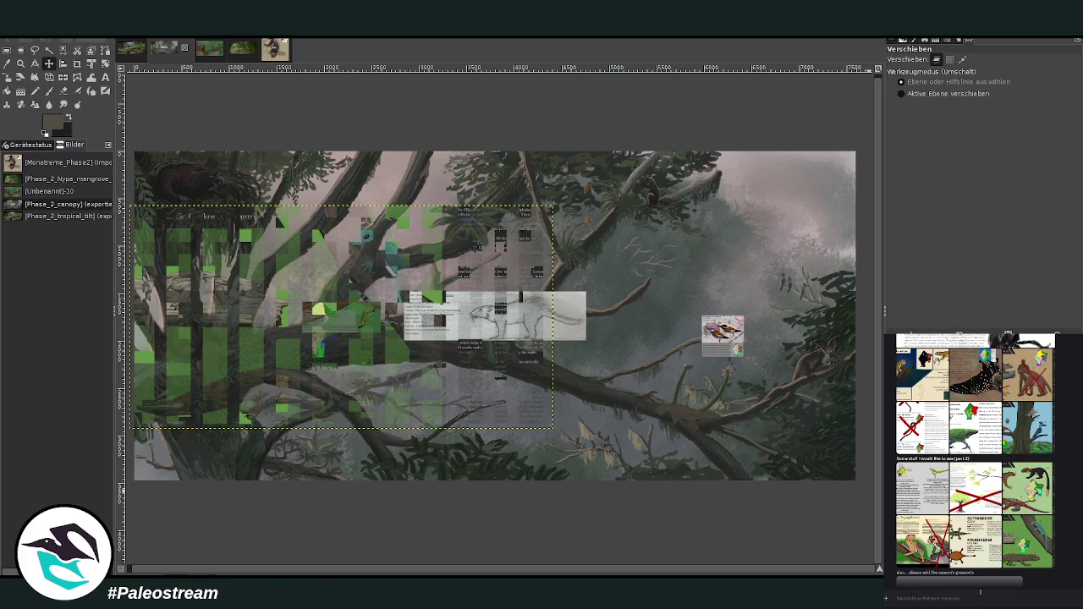
{"action": "left_click", "coordinate": [1028, 542]}
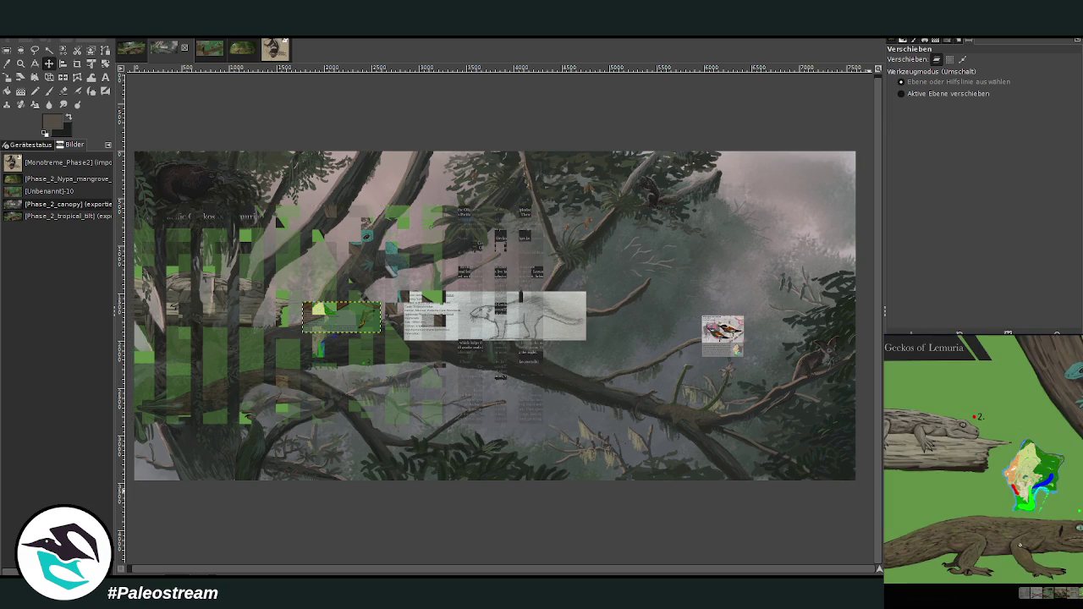
{"action": "right_click", "coordinate": [1021, 535]}
{"action": "left_click", "coordinate": [1031, 560]}
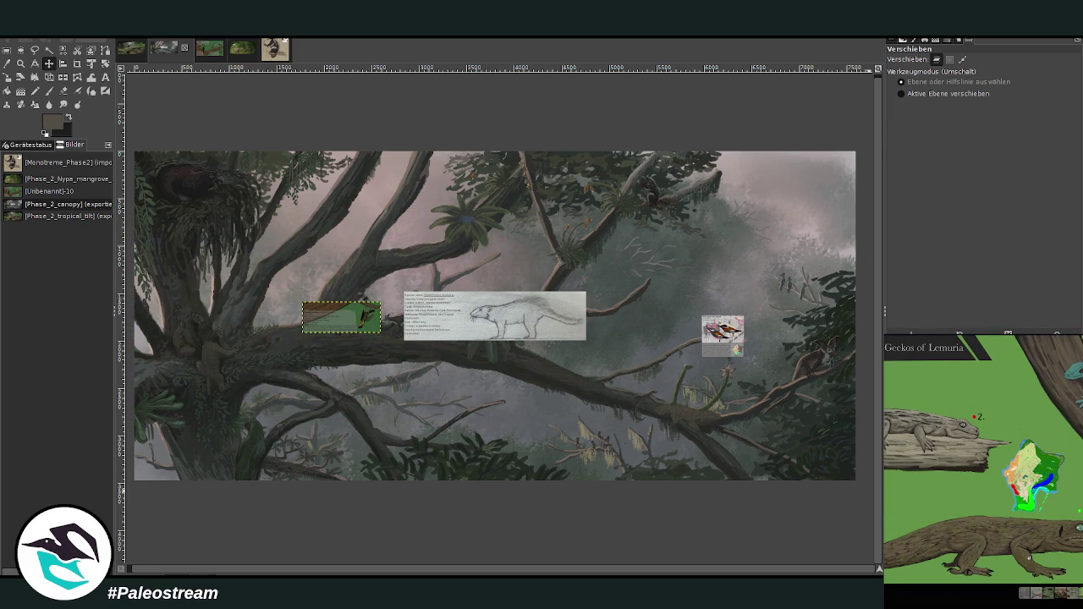
{"action": "key", "text": "Escape"}
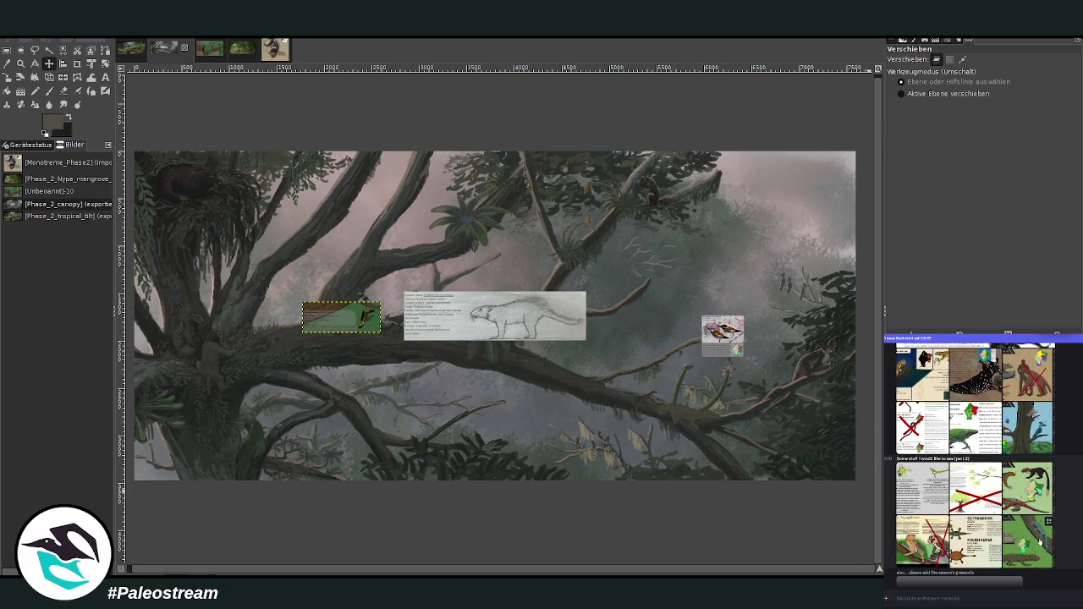
{"action": "left_click", "coordinate": [1039, 542]}
{"action": "right_click", "coordinate": [1030, 536]}
{"action": "left_click", "coordinate": [1041, 576]}
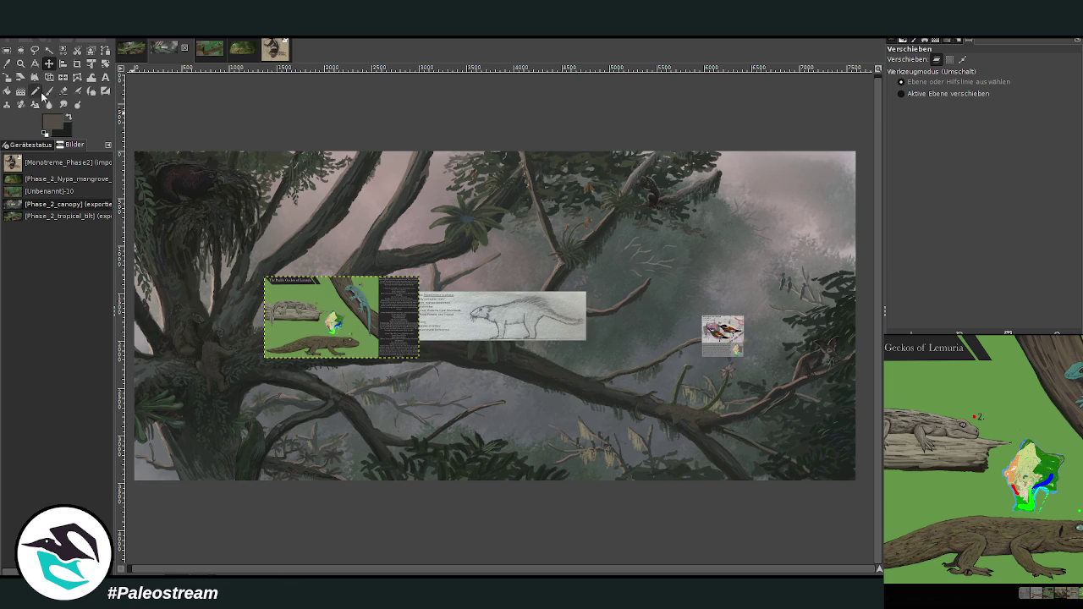
{"action": "left_click", "coordinate": [78, 64]}
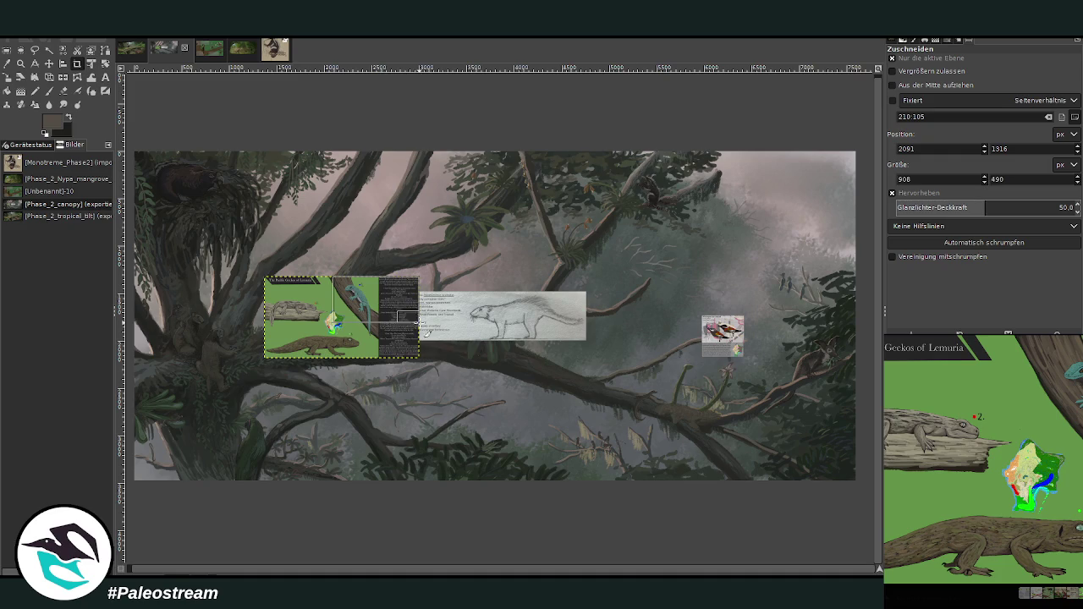
Crop the gecko card to its lizard illustration and description text, then close the chat preview
{"action": "left_click_drag", "start_coordinate": [334, 276], "coordinate": [378, 336]}
{"action": "key", "text": "Return"}
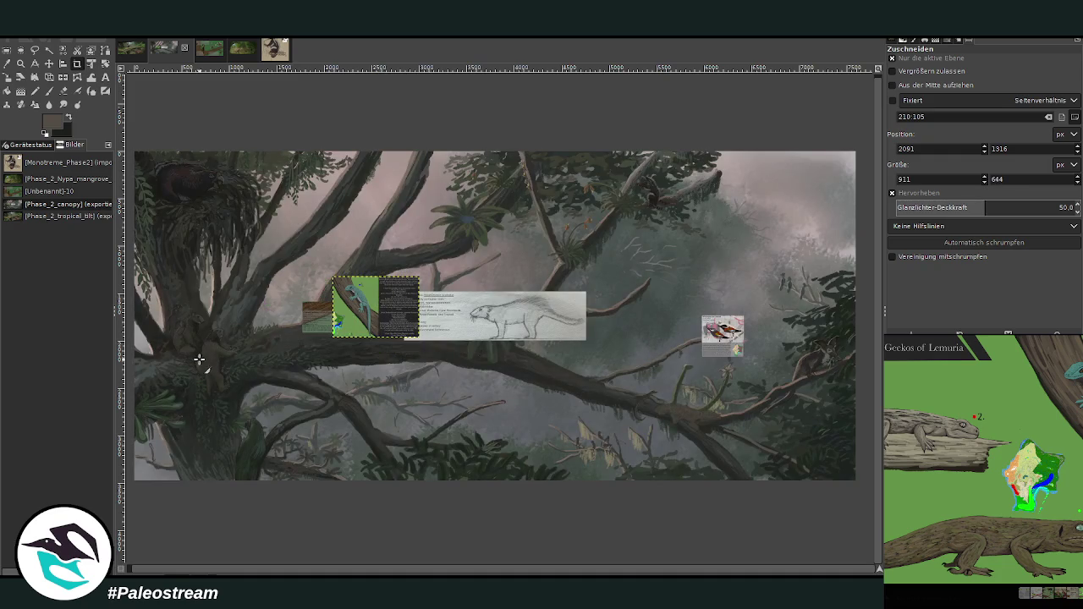
{"action": "left_click", "coordinate": [977, 591]}
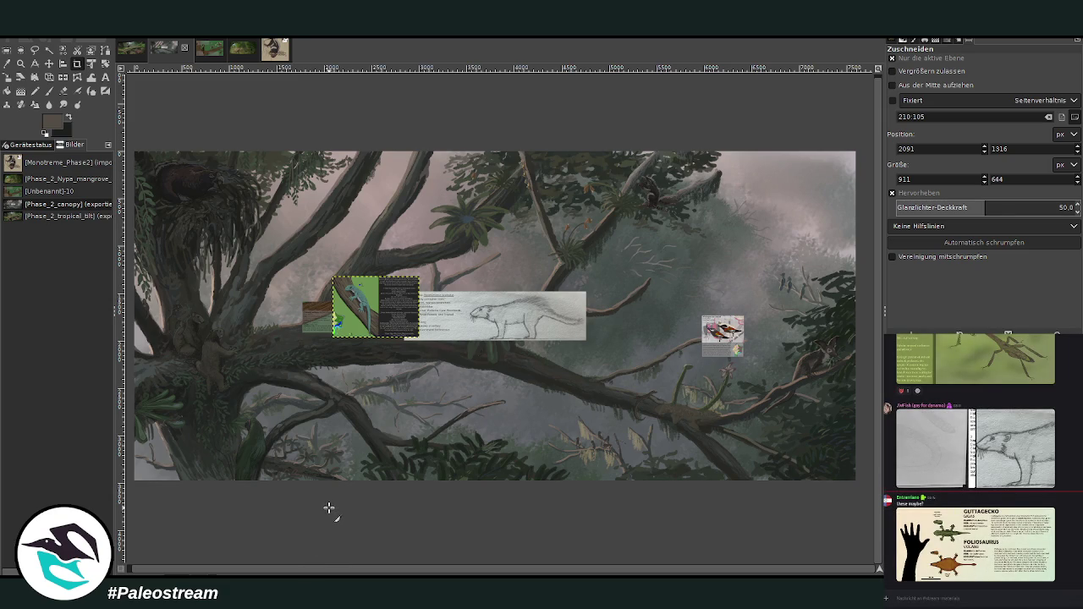
Zoom in on the gecko reference card and scale it down to 807×570 pixels
{"action": "left_click", "coordinate": [20, 63]}
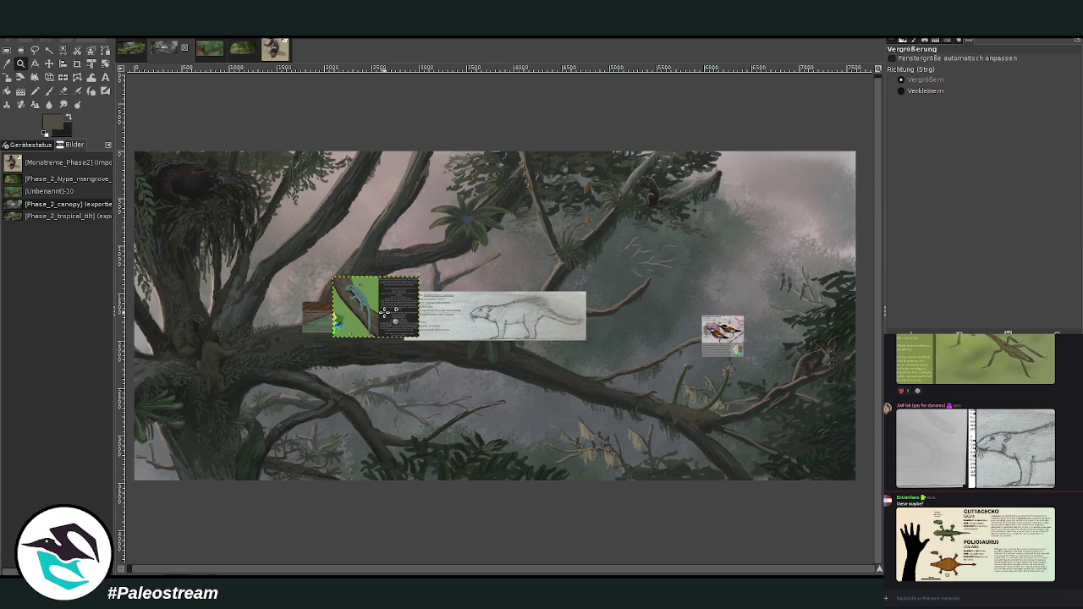
{"action": "left_click_drag", "start_coordinate": [254, 222], "coordinate": [560, 479]}
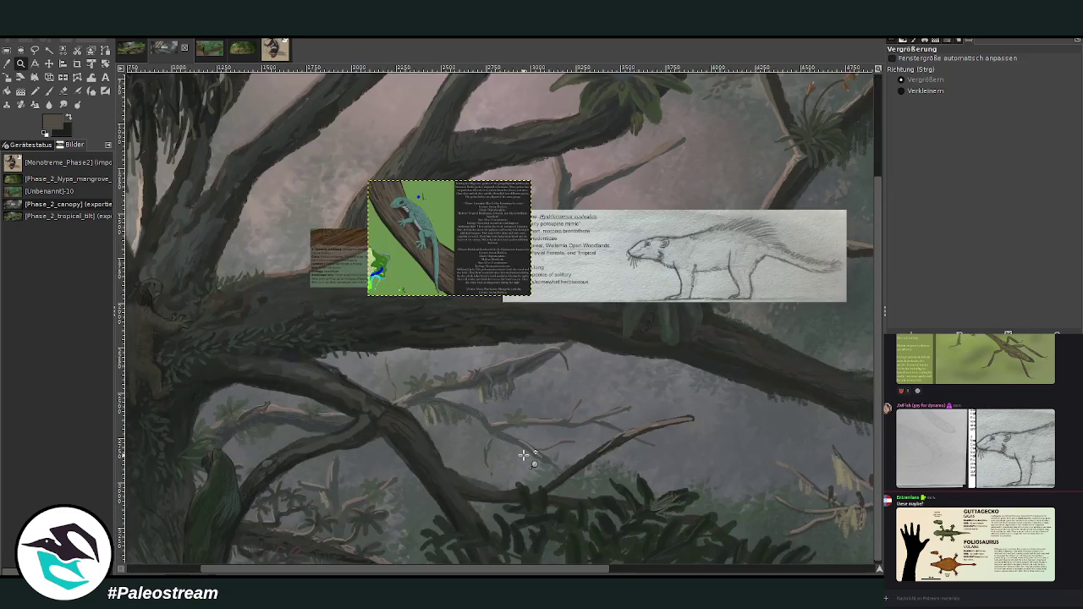
{"action": "left_click_drag", "start_coordinate": [318, 288], "coordinate": [574, 457]}
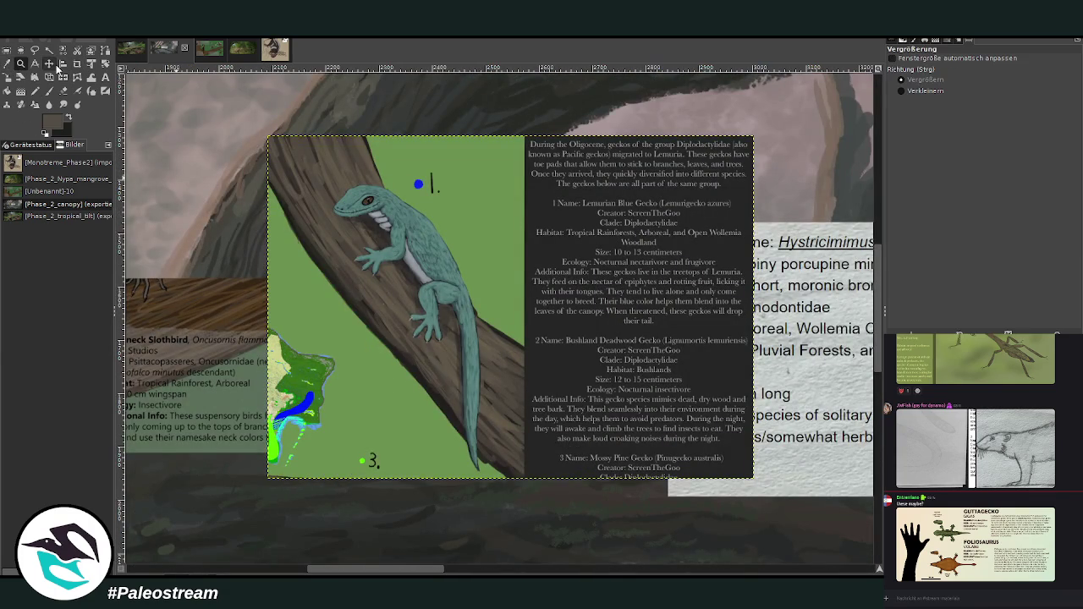
{"action": "left_click", "coordinate": [18, 78]}
{"action": "left_click_drag", "start_coordinate": [611, 369], "coordinate": [552, 325]}
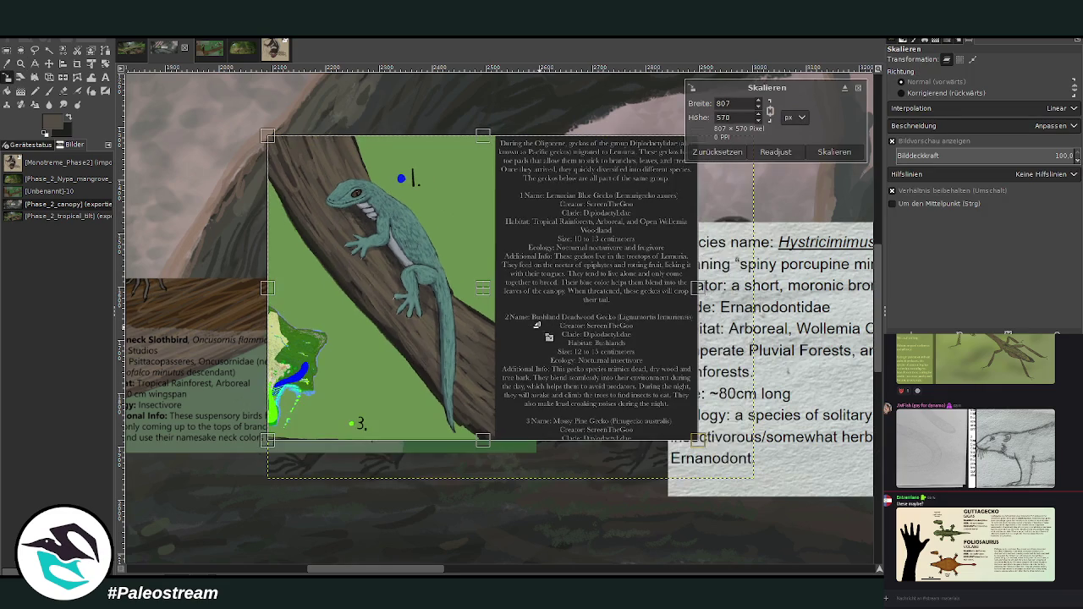
{"action": "left_click", "coordinate": [833, 152]}
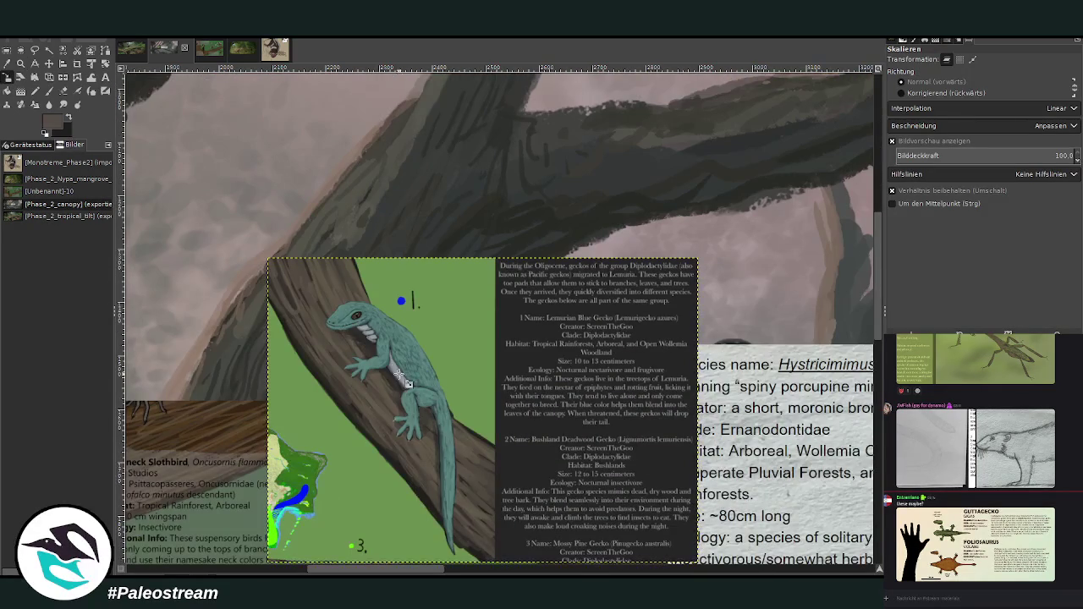
Zoom back out around the resized gecko card to view it on the branch
{"action": "left_click_drag", "start_coordinate": [377, 567], "coordinate": [376, 571]}
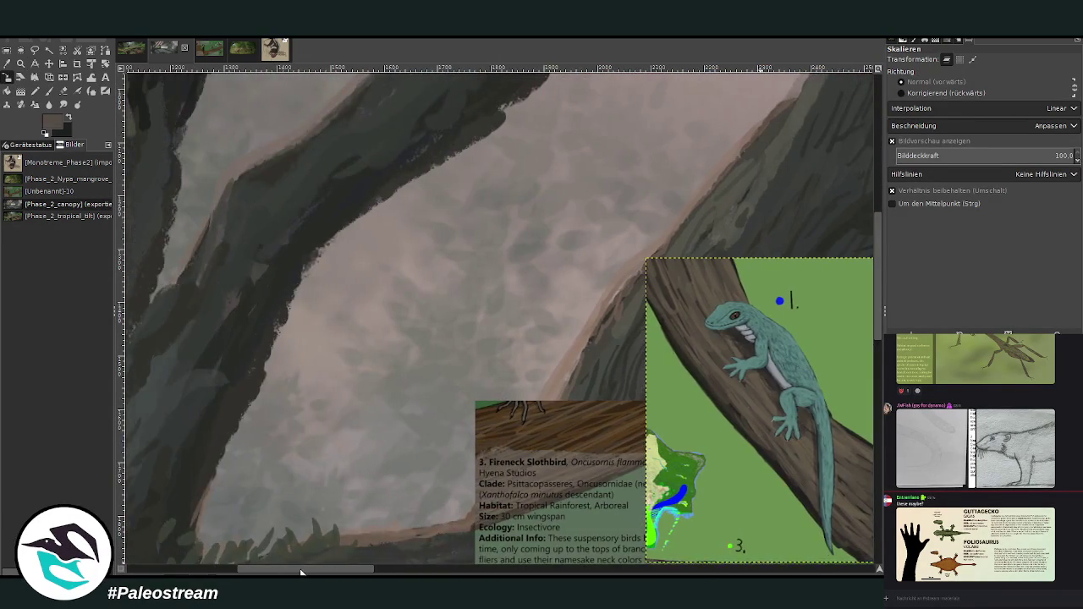
{"action": "scroll", "coordinate": [381, 517], "scroll_direction": "down", "scroll_amount": 10}
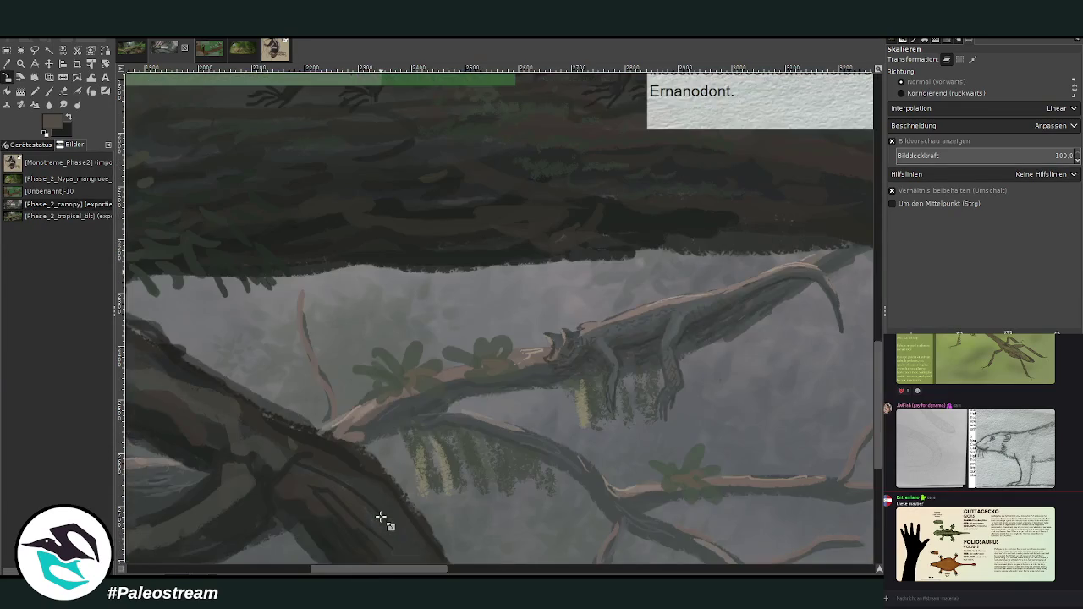
{"action": "scroll", "coordinate": [380, 517], "scroll_direction": "up", "scroll_amount": 10}
{"action": "left_click", "coordinate": [20, 63]}
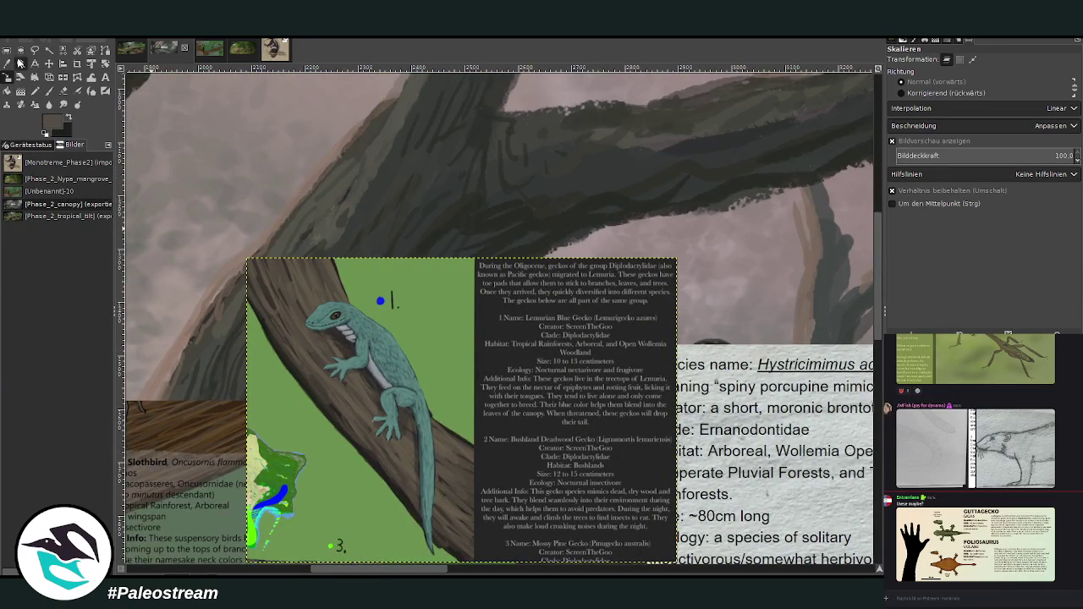
{"action": "left_click", "coordinate": [370, 329], "text": "ctrl"}
{"action": "left_click", "coordinate": [370, 328], "text": "ctrl"}
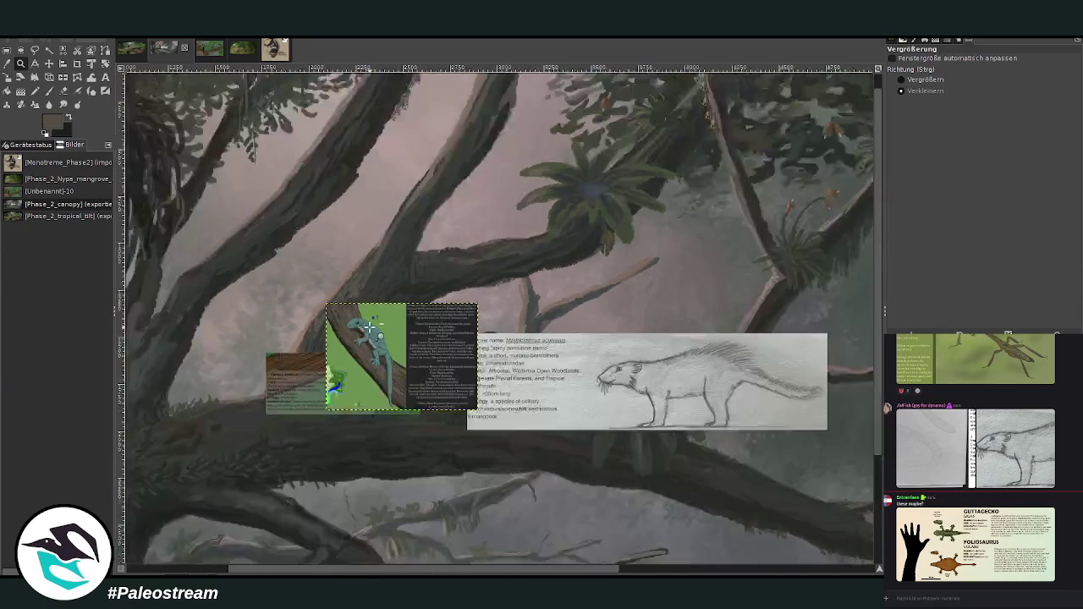
{"action": "scroll", "coordinate": [356, 410], "scroll_direction": "right", "scroll_amount": 5}
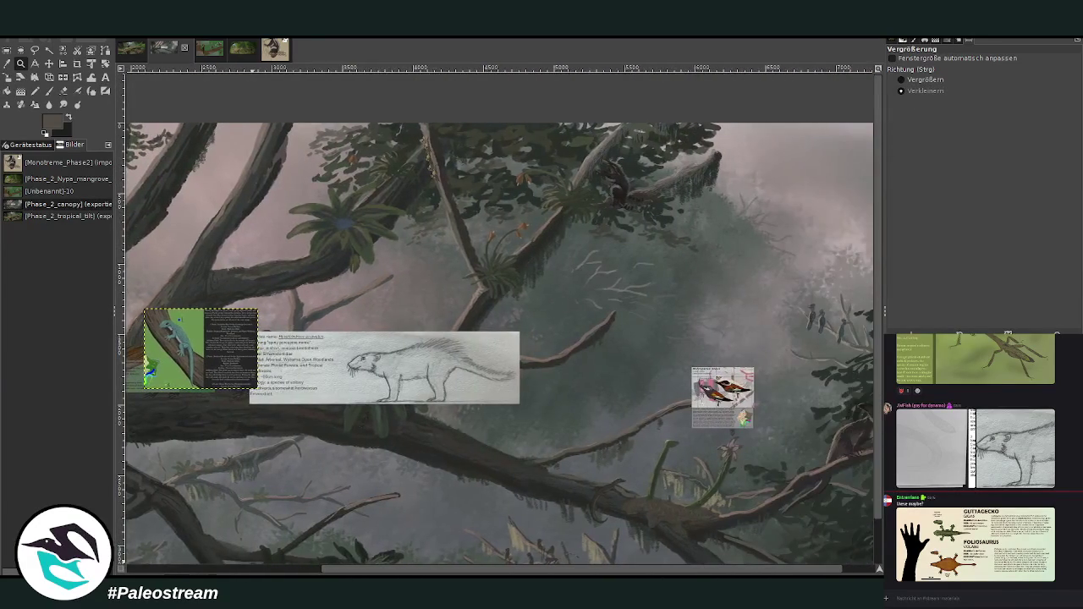
{"action": "left_click", "coordinate": [49, 63]}
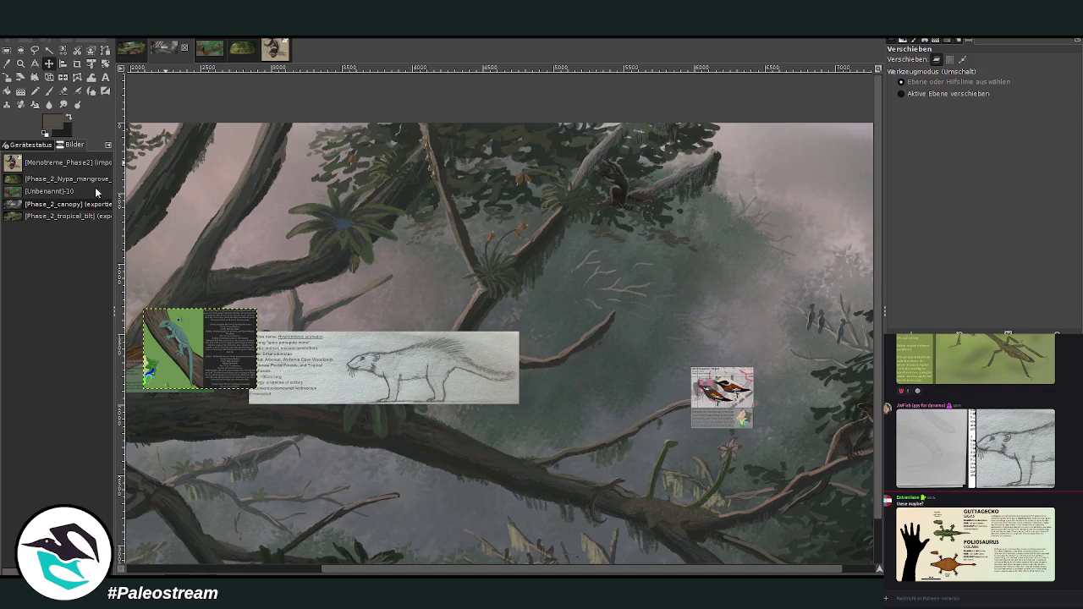
Reposition the porcupine, gecko and slothbird cards, then zoom in on the gecko and brontothere cards
{"action": "left_click_drag", "start_coordinate": [318, 380], "coordinate": [449, 238]}
{"action": "mouse_move", "coordinate": [218, 354]}
{"action": "left_mouse_down"}
{"action": "mouse_move", "coordinate": [322, 298]}
{"action": "mouse_move", "coordinate": [337, 271]}
{"action": "left_mouse_up"}
{"action": "left_click_drag", "start_coordinate": [190, 371], "coordinate": [321, 347]}
{"action": "left_click", "coordinate": [21, 64]}
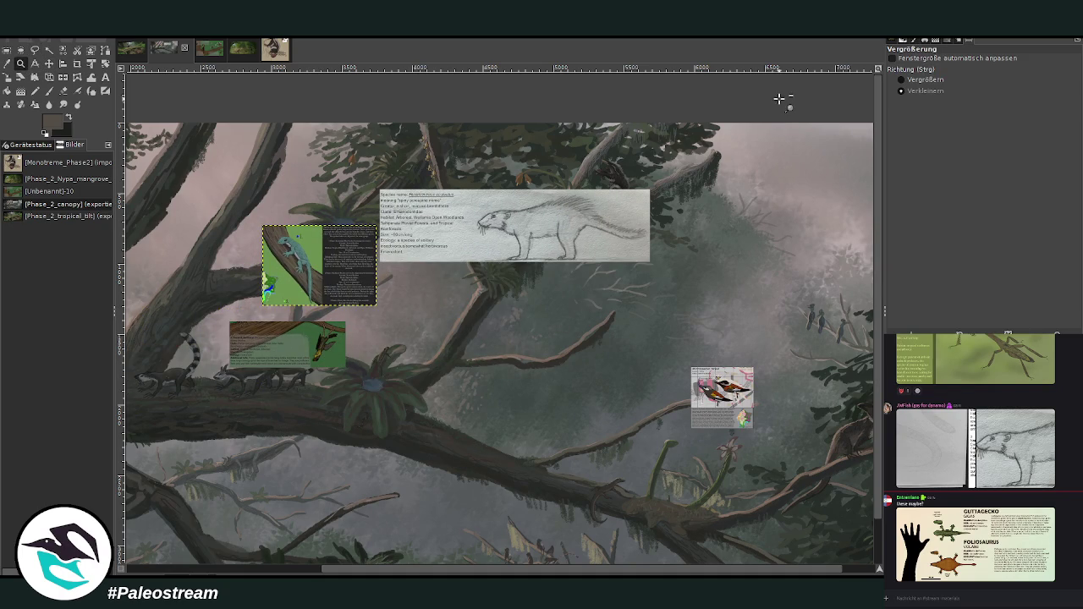
{"action": "left_click", "coordinate": [901, 80]}
{"action": "scroll", "coordinate": [423, 340], "scroll_direction": "down", "scroll_amount": 1}
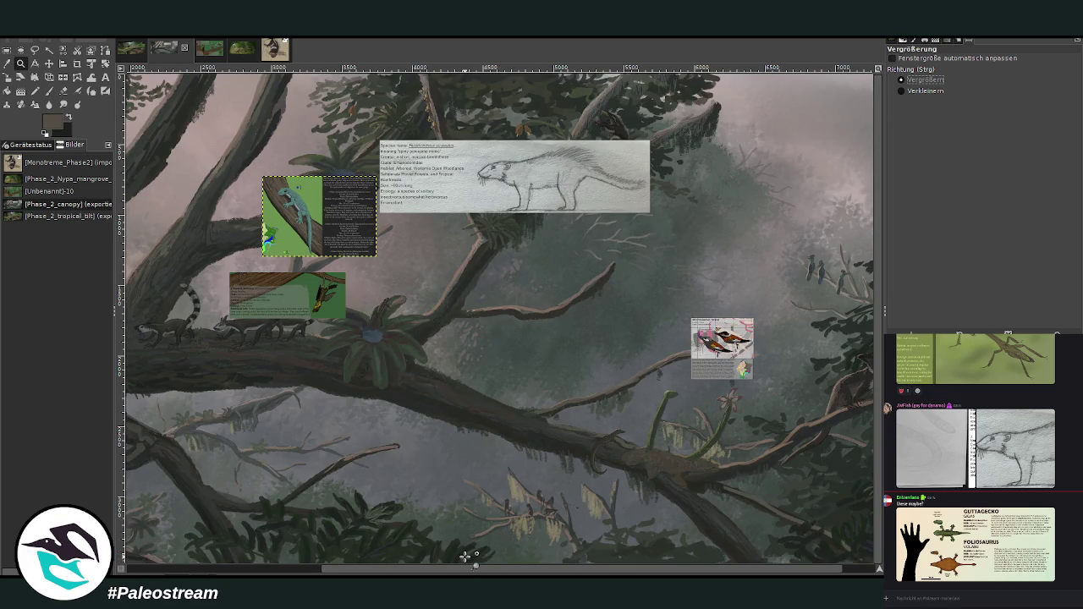
{"action": "mouse_move", "coordinate": [471, 572]}
{"action": "left_mouse_down"}
{"action": "mouse_move", "coordinate": [504, 572]}
{"action": "mouse_move", "coordinate": [220, 537]}
{"action": "mouse_move", "coordinate": [383, 553]}
{"action": "left_mouse_up"}
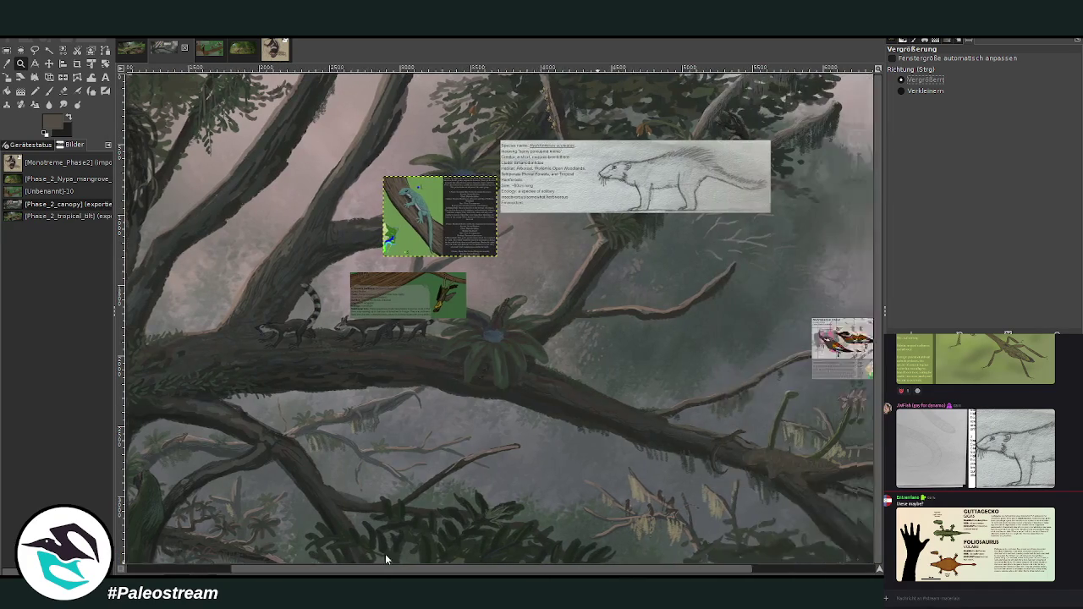
{"action": "left_click_drag", "start_coordinate": [320, 164], "coordinate": [595, 369]}
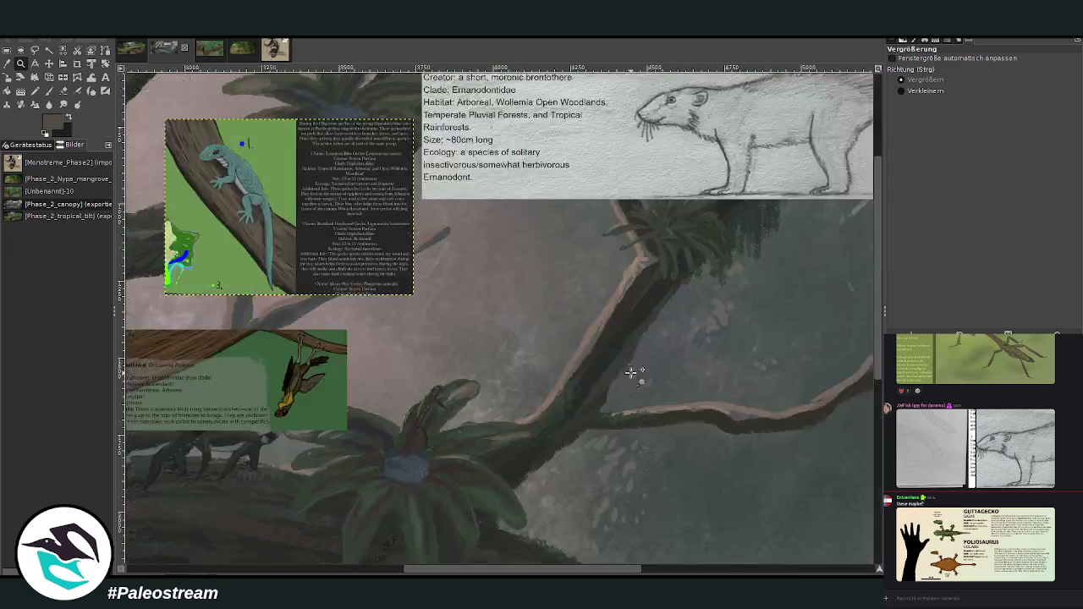
Move the brontothere card down-right and the gecko card to the upper right
{"action": "left_click", "coordinate": [49, 64]}
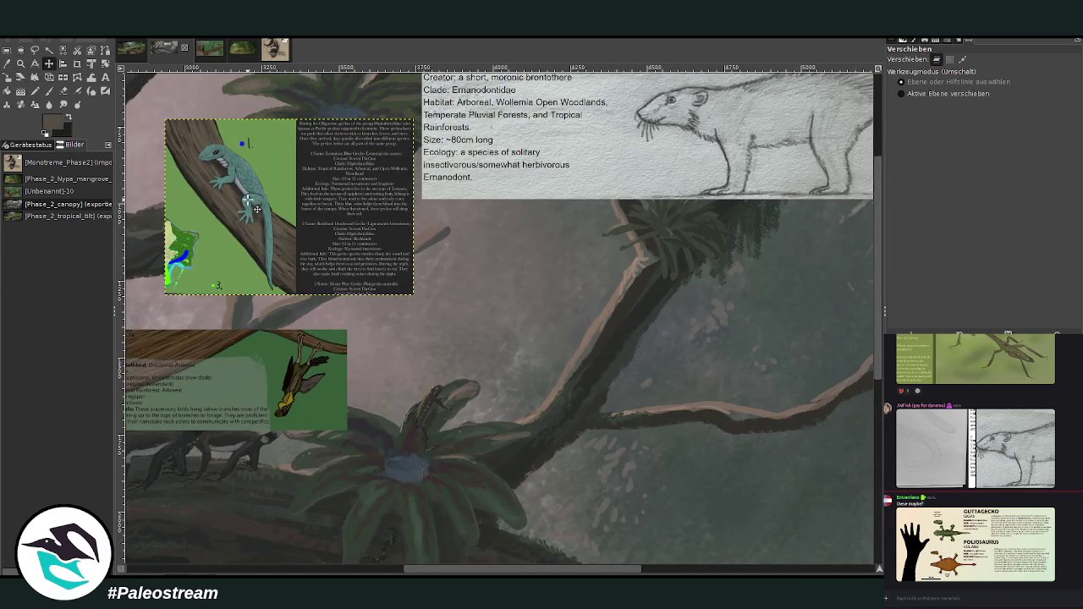
{"action": "left_click_drag", "start_coordinate": [255, 203], "coordinate": [558, 305]}
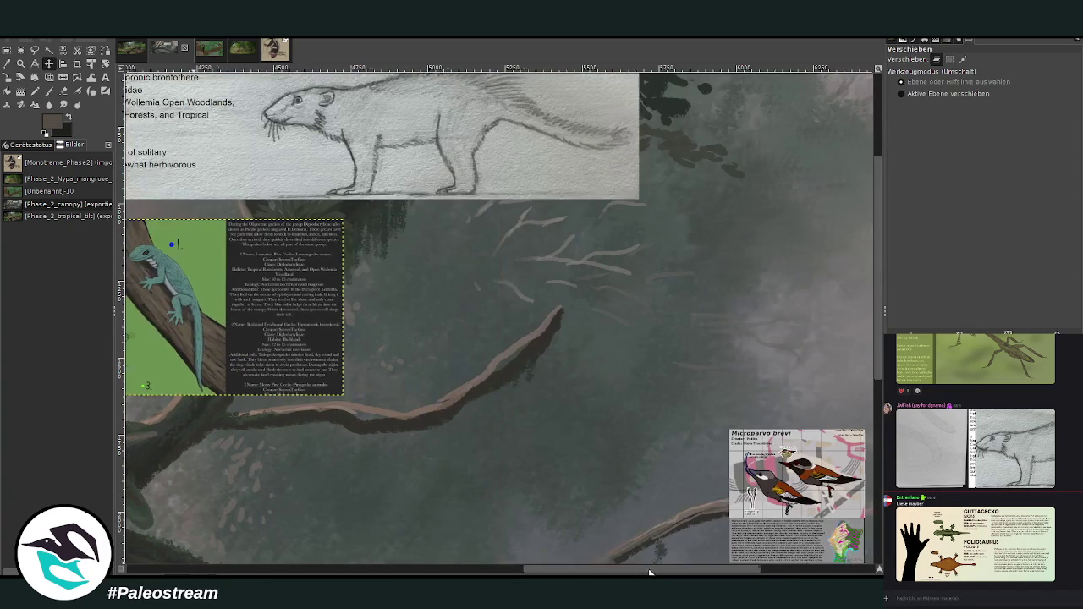
{"action": "left_click_drag", "start_coordinate": [650, 573], "coordinate": [723, 574]}
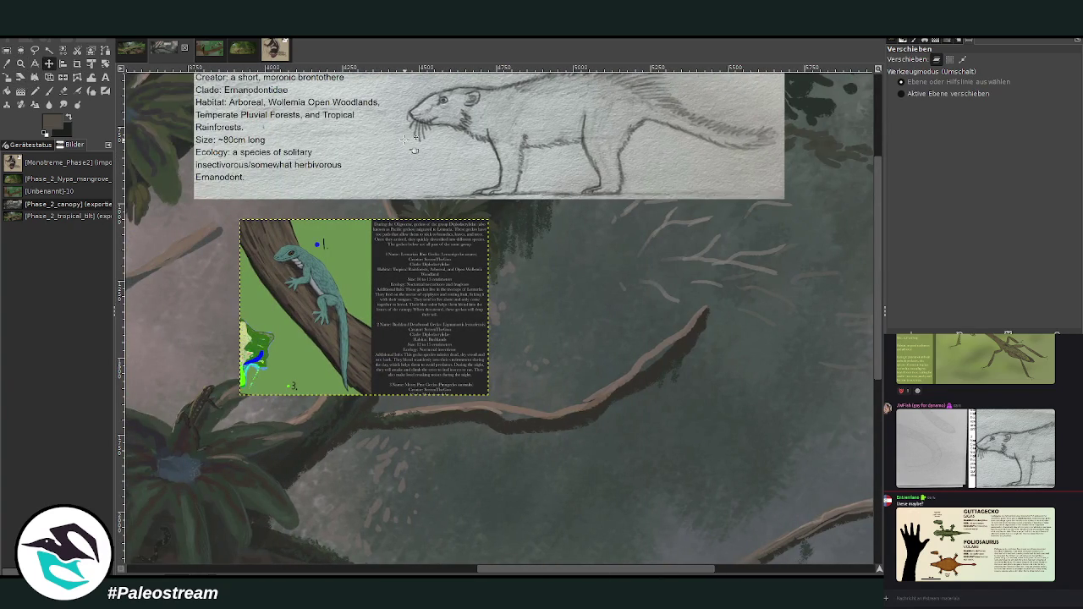
{"action": "left_click_drag", "start_coordinate": [413, 140], "coordinate": [781, 380]}
{"action": "left_click_drag", "start_coordinate": [483, 284], "coordinate": [483, 261]}
{"action": "scroll", "coordinate": [463, 199], "scroll_direction": "up", "scroll_amount": 3}
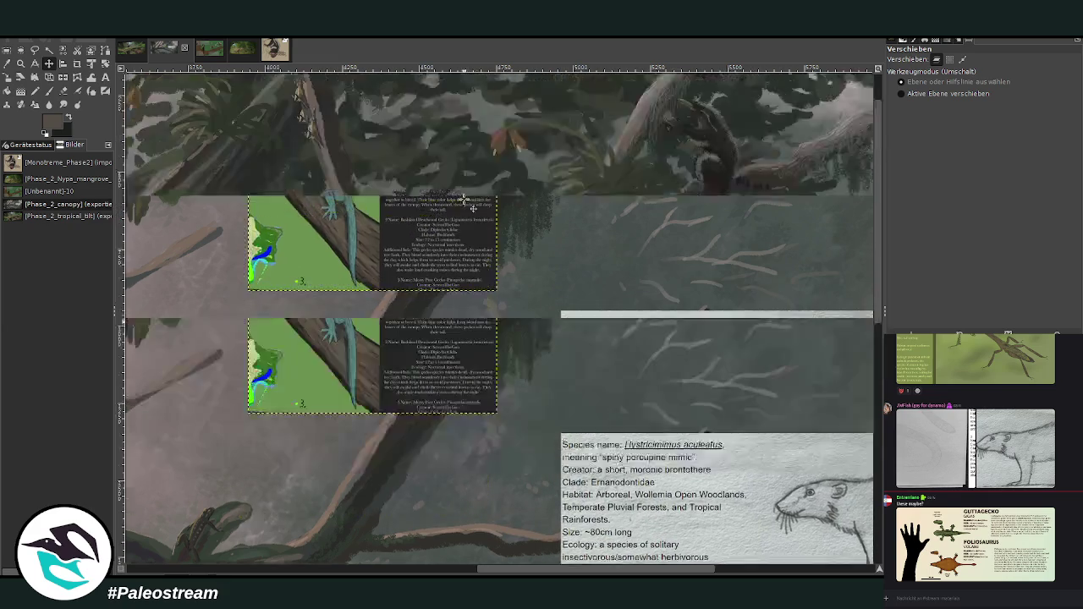
{"action": "left_click_drag", "start_coordinate": [426, 336], "coordinate": [801, 257]}
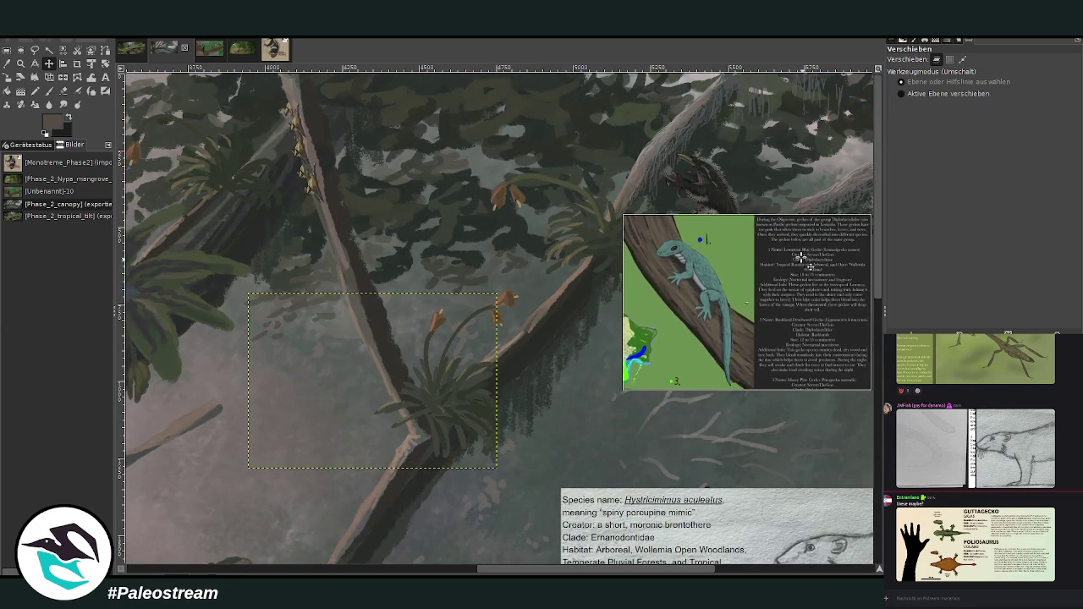
Nudge the gecko card down-left up close, then fit the whole image in the window
{"action": "left_click", "coordinate": [21, 63]}
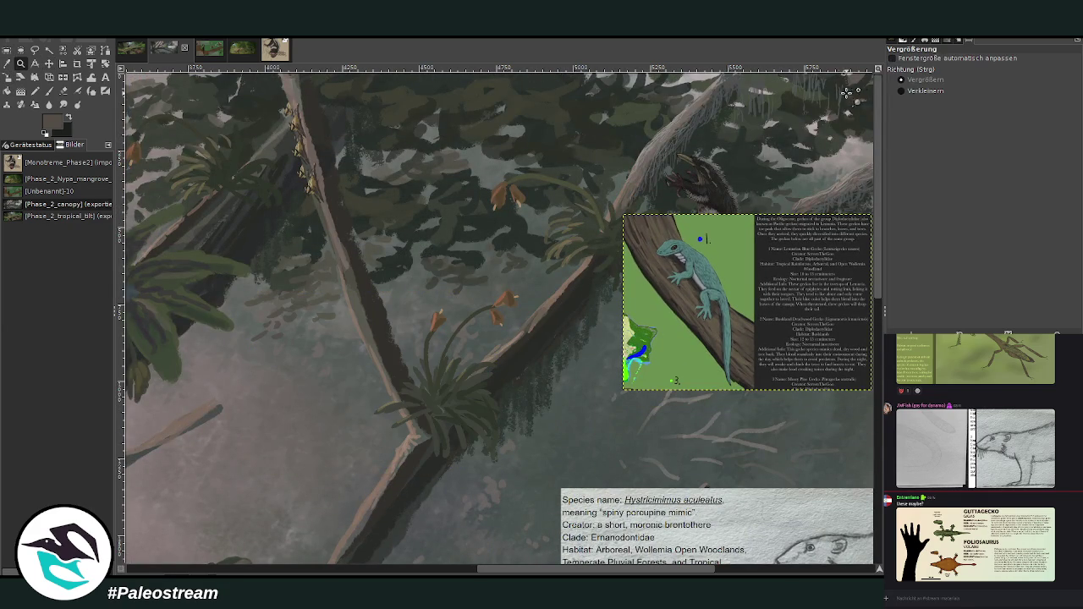
{"action": "left_click_drag", "start_coordinate": [420, 147], "coordinate": [809, 430]}
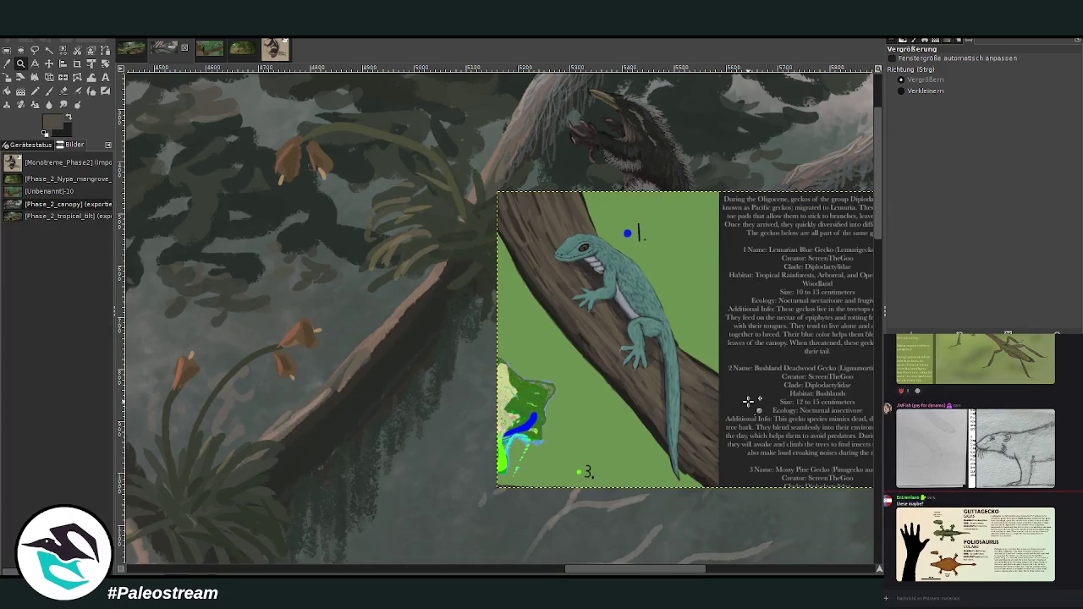
{"action": "left_click", "coordinate": [49, 63]}
{"action": "left_click_drag", "start_coordinate": [593, 335], "coordinate": [510, 390]}
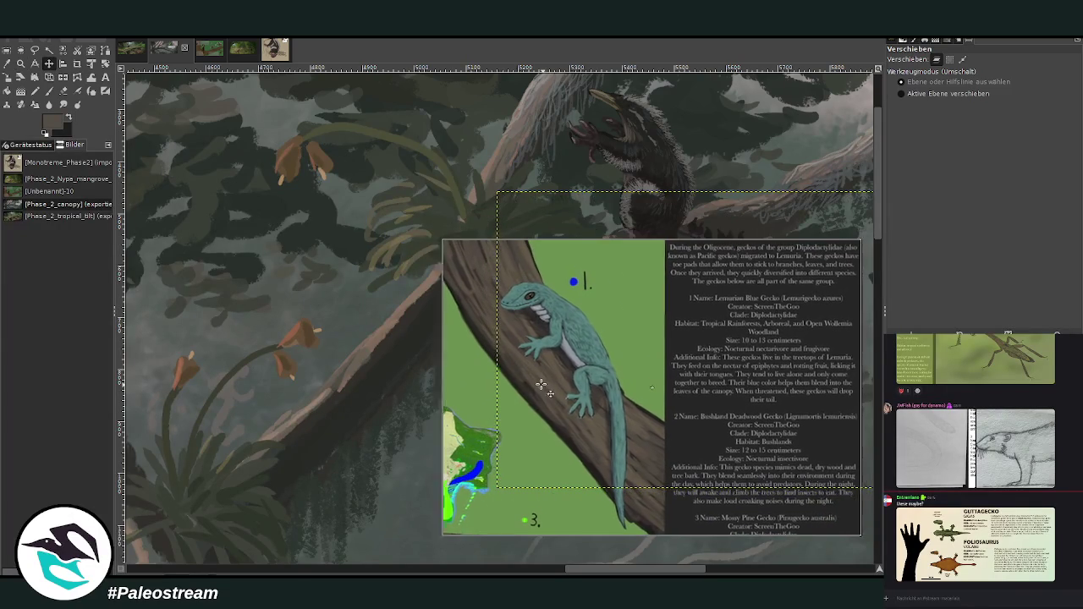
{"action": "key", "text": "shift+ctrl+j"}
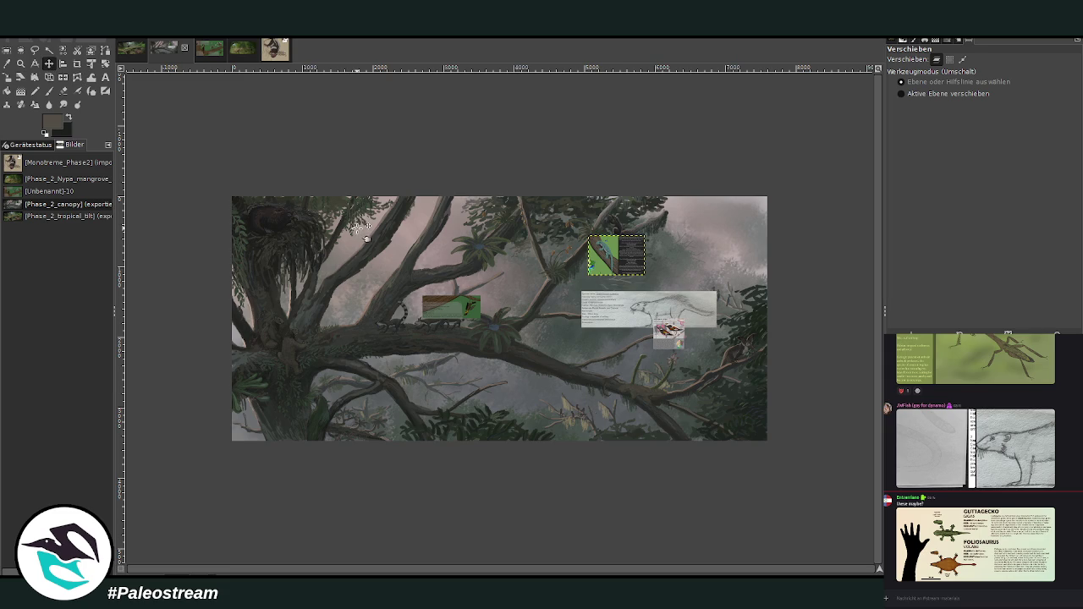
Place the gecko card beside the left trunk and zoom in on the trunk's edge
{"action": "left_click_drag", "start_coordinate": [610, 255], "coordinate": [403, 345]}
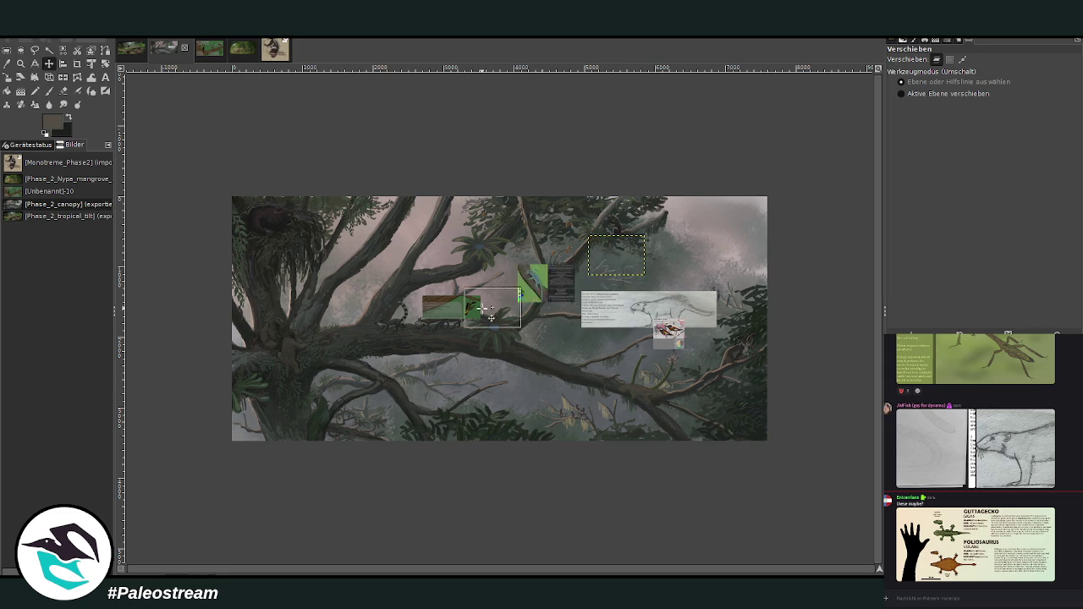
{"action": "key", "text": "z"}
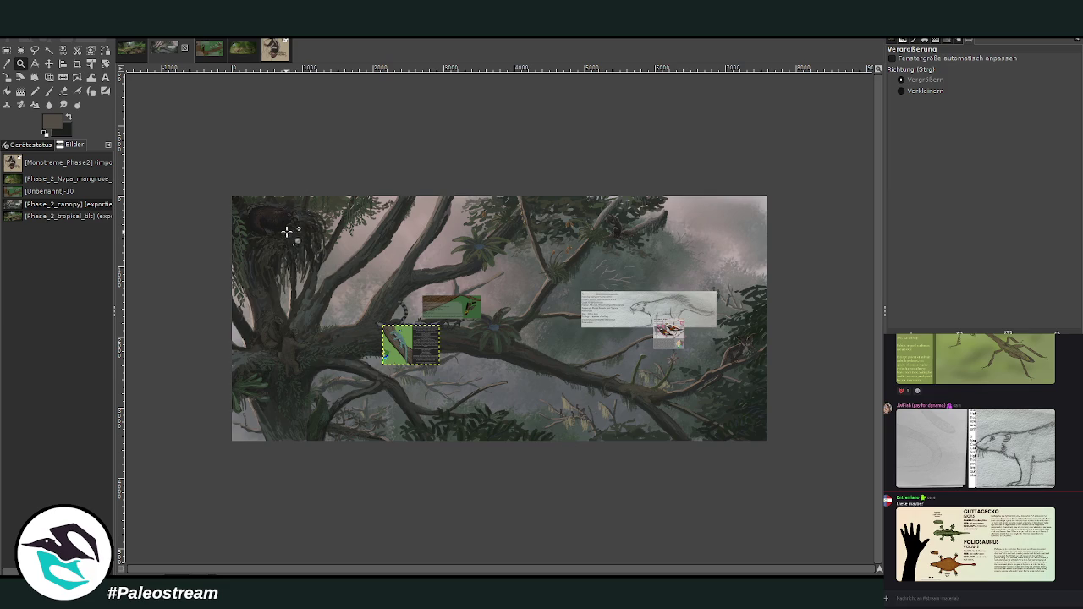
{"action": "left_click_drag", "start_coordinate": [264, 297], "coordinate": [365, 404]}
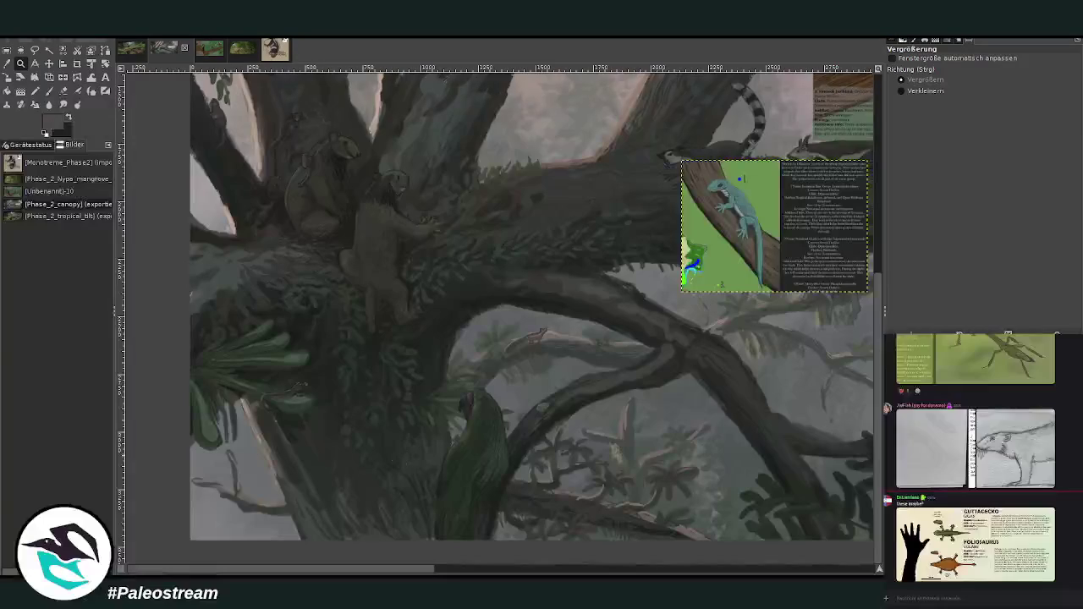
{"action": "key", "text": "m"}
{"action": "mouse_move", "coordinate": [705, 214]}
{"action": "left_mouse_down"}
{"action": "mouse_move", "coordinate": [428, 346]}
{"action": "mouse_move", "coordinate": [381, 356]}
{"action": "left_mouse_up"}
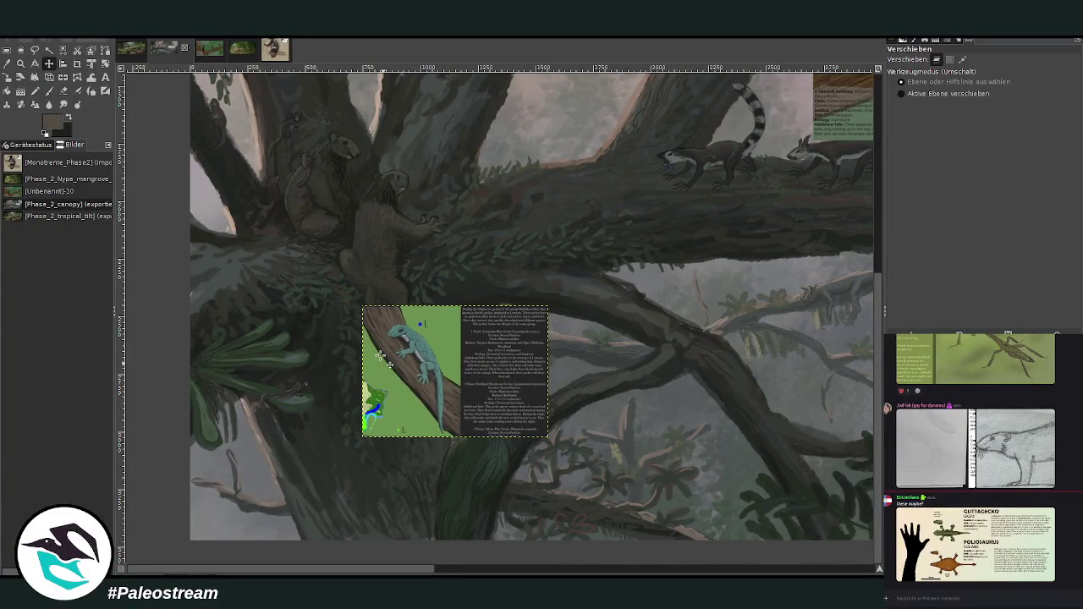
{"action": "left_click", "coordinate": [20, 64]}
{"action": "left_click_drag", "start_coordinate": [147, 156], "coordinate": [510, 482]}
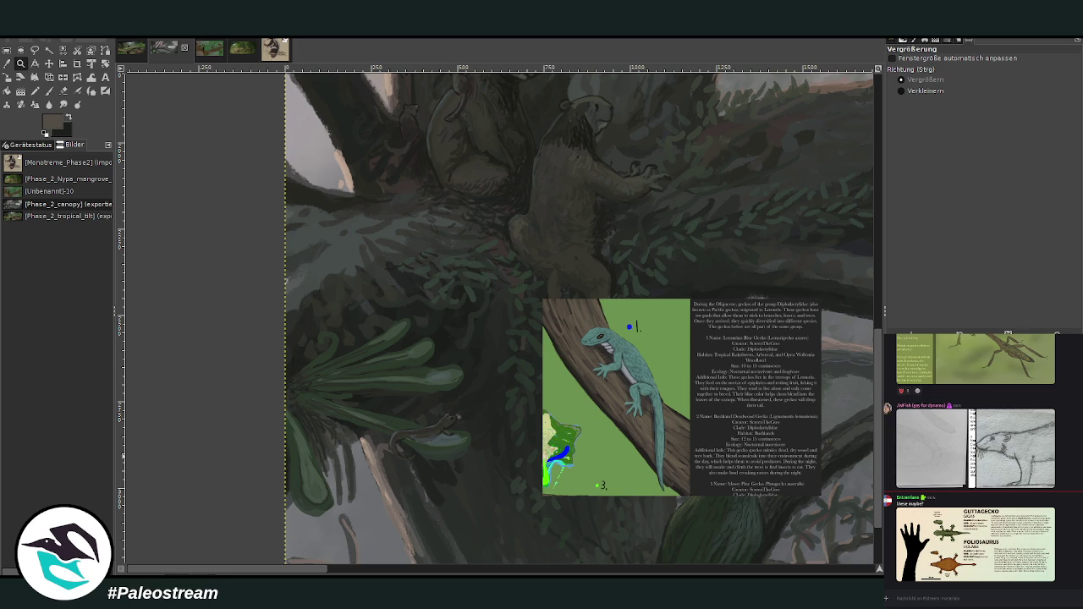
{"action": "mouse_move", "coordinate": [203, 101]}
{"action": "left_mouse_down"}
{"action": "mouse_move", "coordinate": [287, 181]}
{"action": "mouse_move", "coordinate": [606, 551]}
{"action": "left_mouse_up"}
Sample a canvas colour and lighten the dark shadow band on the trunk with a larger, fainter brush
{"action": "key", "text": "o"}
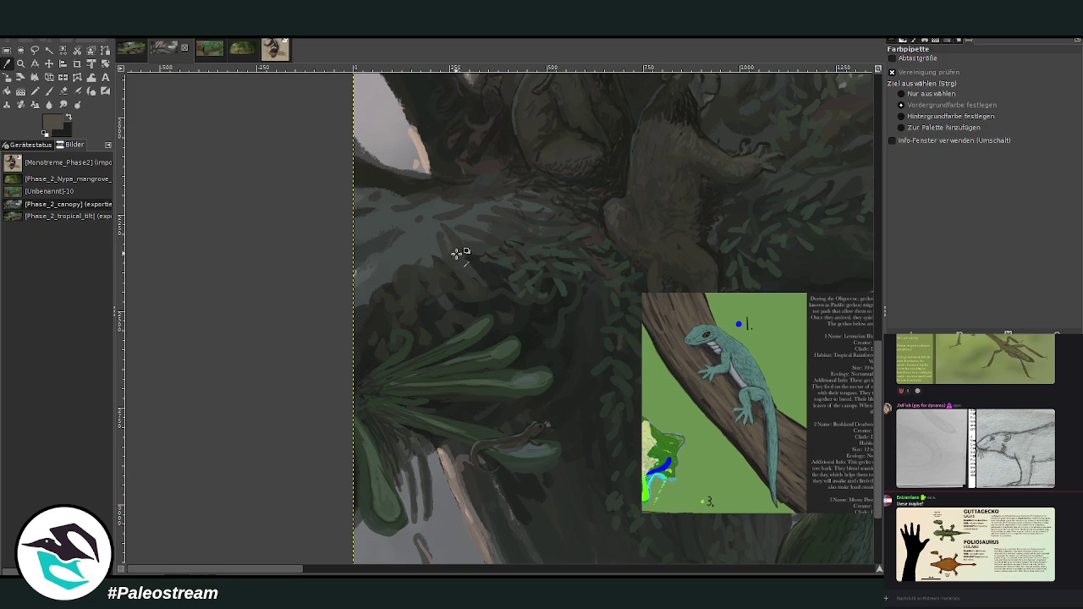
{"action": "left_click", "coordinate": [49, 92]}
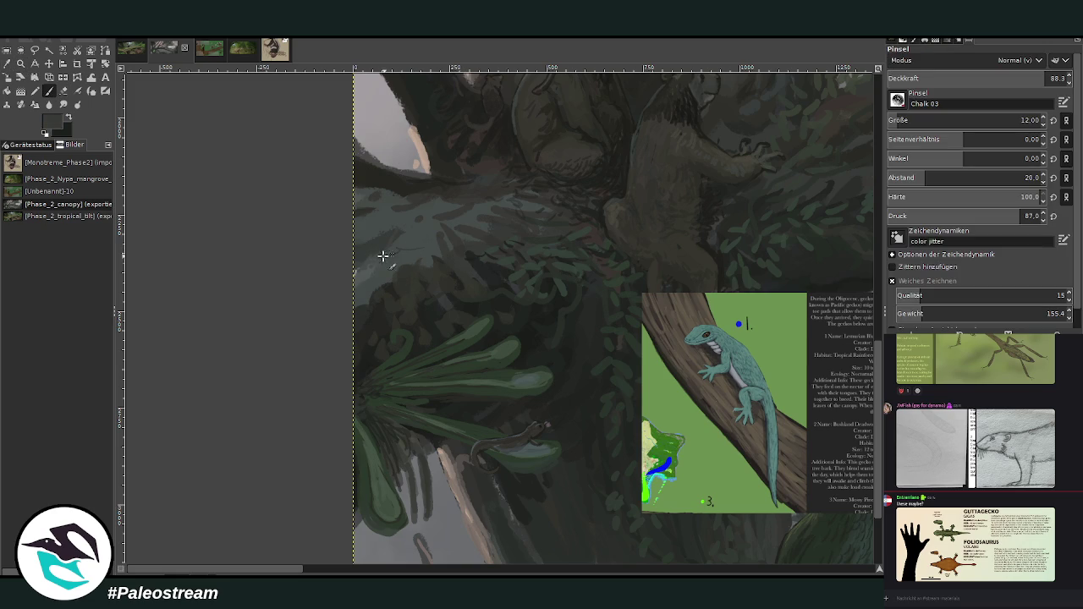
{"action": "key", "text": "bracketright"}
{"action": "key", "text": "less"}
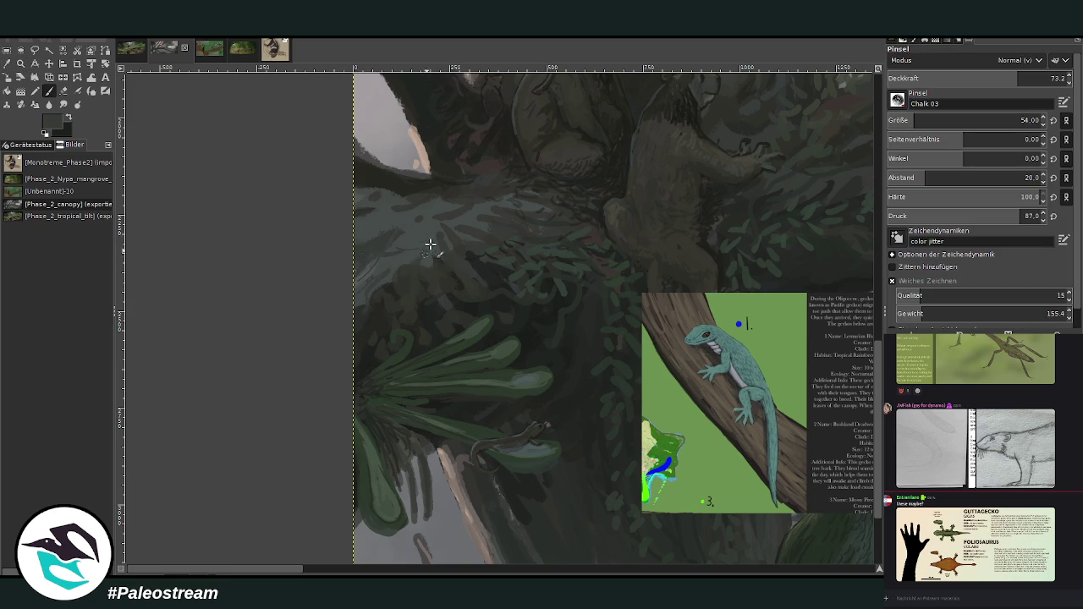
{"action": "mouse_move", "coordinate": [433, 231]}
{"action": "left_mouse_down"}
{"action": "mouse_move", "coordinate": [381, 199]}
{"action": "mouse_move", "coordinate": [382, 181]}
{"action": "mouse_move", "coordinate": [435, 196]}
{"action": "mouse_move", "coordinate": [367, 168]}
{"action": "left_mouse_up"}
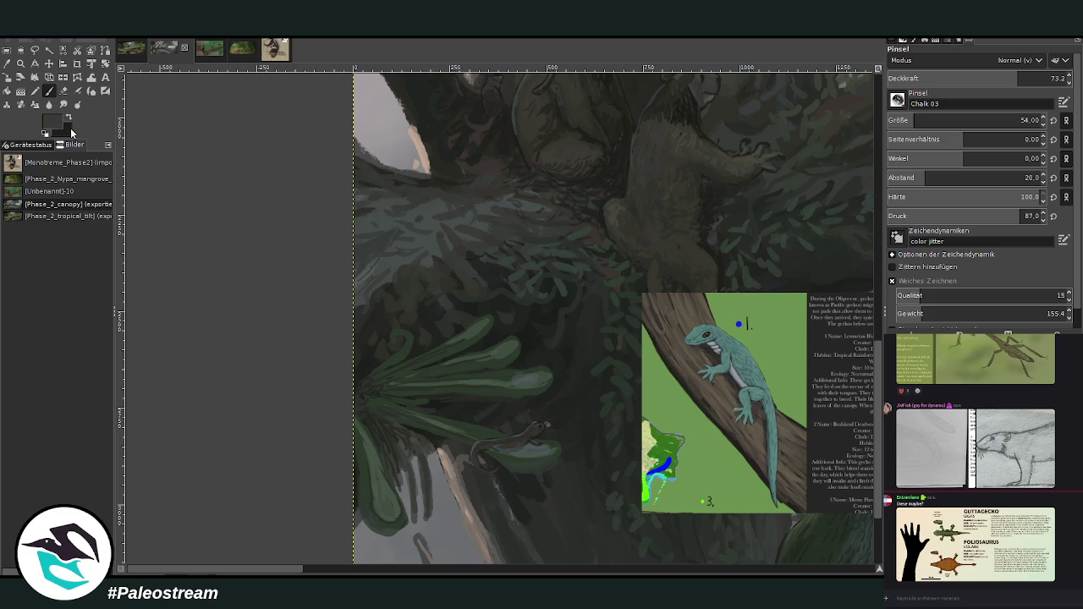
Set the brush size to 21 and sketch a small dark gecko outline on the trunk
{"action": "left_click", "coordinate": [1015, 120]}
{"action": "type", "text": "21"}
{"action": "key", "text": "Return"}
{"action": "mouse_move", "coordinate": [411, 242]}
{"action": "left_mouse_down"}
{"action": "mouse_move", "coordinate": [391, 251]}
{"action": "mouse_move", "coordinate": [408, 245]}
{"action": "left_mouse_up"}
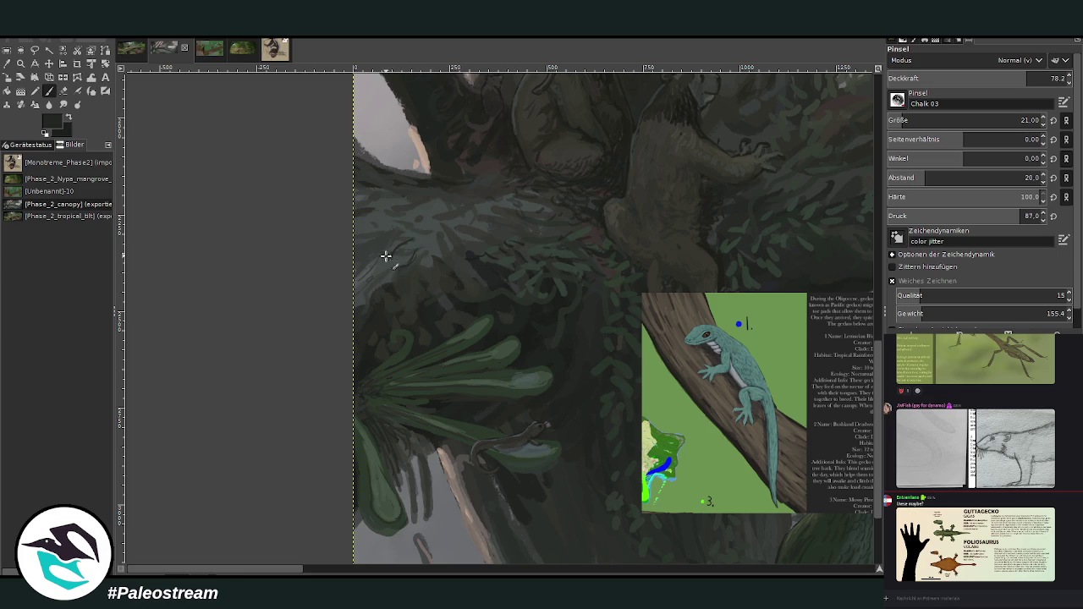
{"action": "left_click_drag", "start_coordinate": [398, 265], "coordinate": [391, 285]}
{"action": "mouse_move", "coordinate": [423, 242]}
{"action": "left_mouse_down"}
{"action": "mouse_move", "coordinate": [401, 251]}
{"action": "mouse_move", "coordinate": [423, 230]}
{"action": "mouse_move", "coordinate": [413, 238]}
{"action": "mouse_move", "coordinate": [435, 266]}
{"action": "left_mouse_up"}
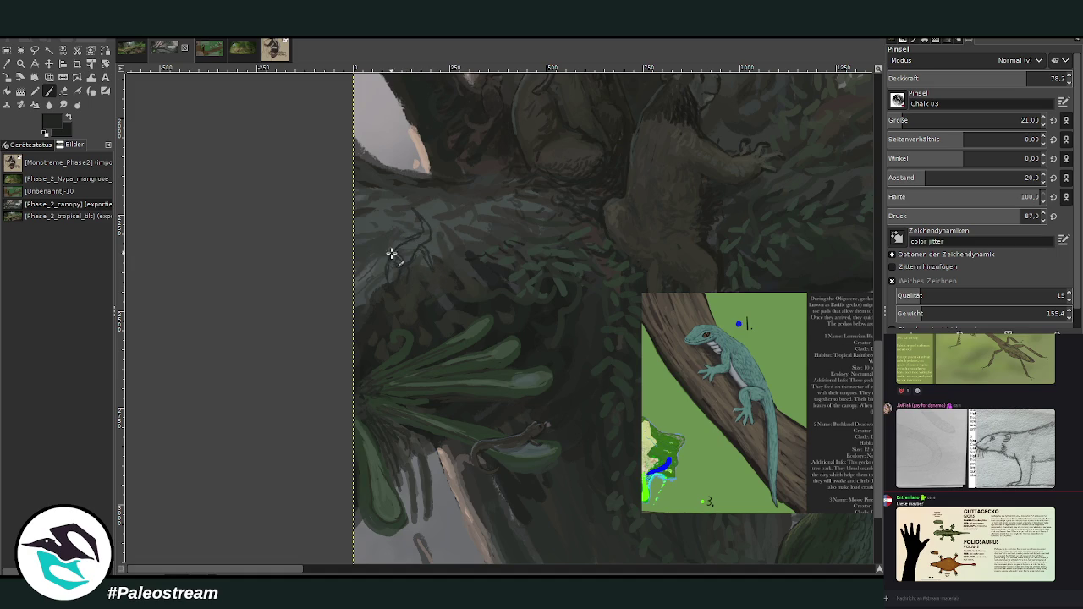
{"action": "left_click_drag", "start_coordinate": [378, 269], "coordinate": [398, 240]}
Zoom in on the gecko sketch, sample teal from the reference card, and fill the sketch
{"action": "key", "text": "z"}
{"action": "left_click_drag", "start_coordinate": [339, 117], "coordinate": [795, 535]}
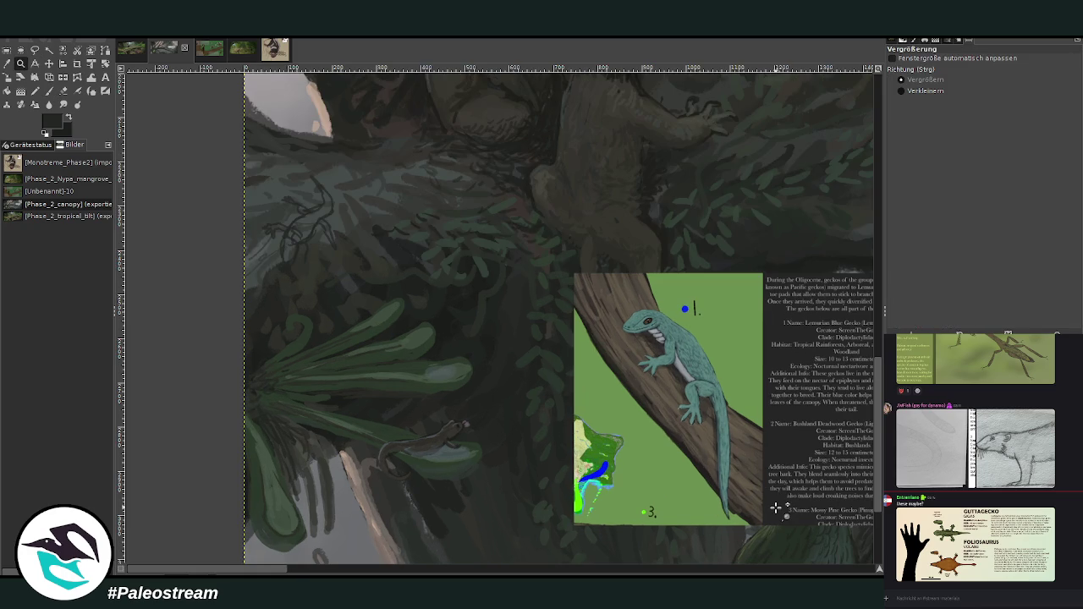
{"action": "key", "text": "o"}
{"action": "left_click", "coordinate": [690, 341]}
{"action": "left_click", "coordinate": [862, 243]}
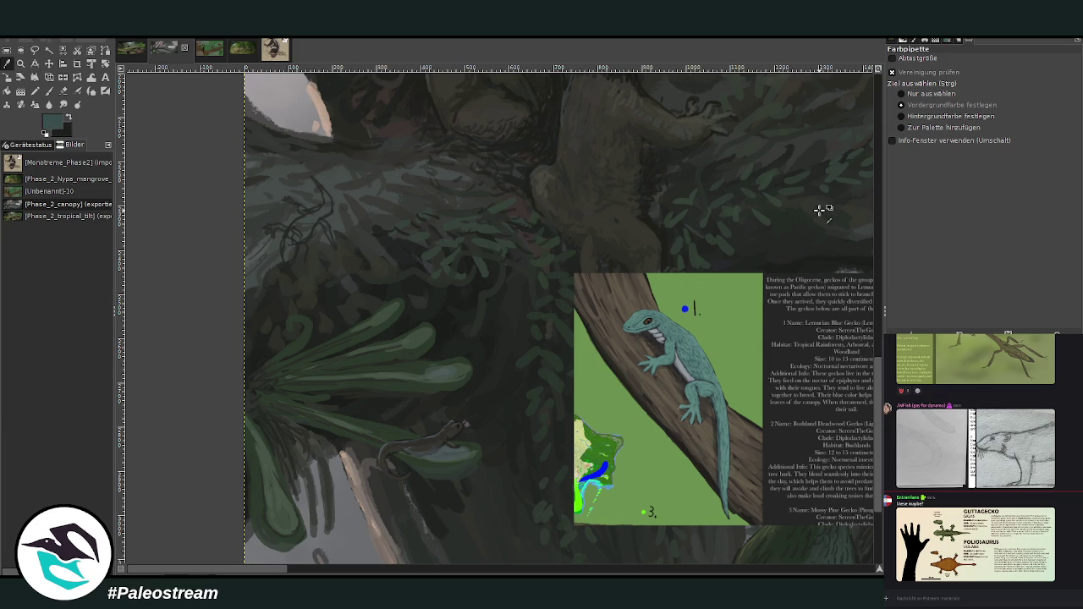
{"action": "left_click", "coordinate": [49, 90]}
{"action": "mouse_move", "coordinate": [308, 218]}
{"action": "left_mouse_down"}
{"action": "mouse_move", "coordinate": [285, 242]}
{"action": "mouse_move", "coordinate": [293, 259]}
{"action": "mouse_move", "coordinate": [321, 218]}
{"action": "mouse_move", "coordinate": [310, 205]}
{"action": "left_mouse_up"}
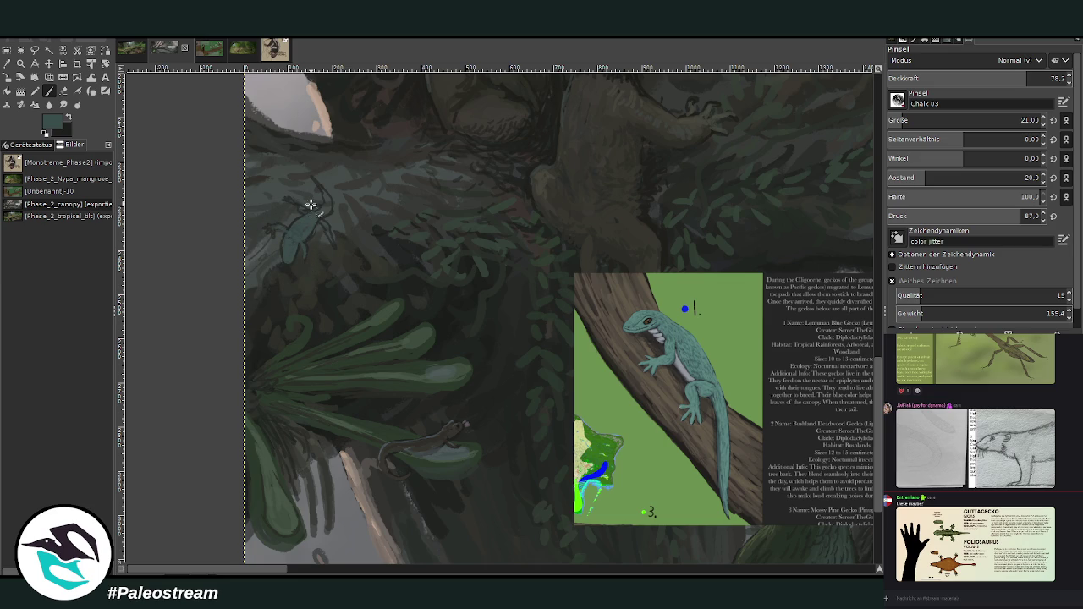
Paint darker teal onto the gecko's head and body and extend its lower body
{"action": "left_click", "coordinate": [842, 252], "text": "ctrl"}
{"action": "mouse_move", "coordinate": [310, 210]}
{"action": "left_mouse_down"}
{"action": "mouse_move", "coordinate": [290, 205]}
{"action": "mouse_move", "coordinate": [324, 212]}
{"action": "mouse_move", "coordinate": [309, 177]}
{"action": "mouse_move", "coordinate": [293, 221]}
{"action": "left_mouse_up"}
{"action": "left_click", "coordinate": [21, 63]}
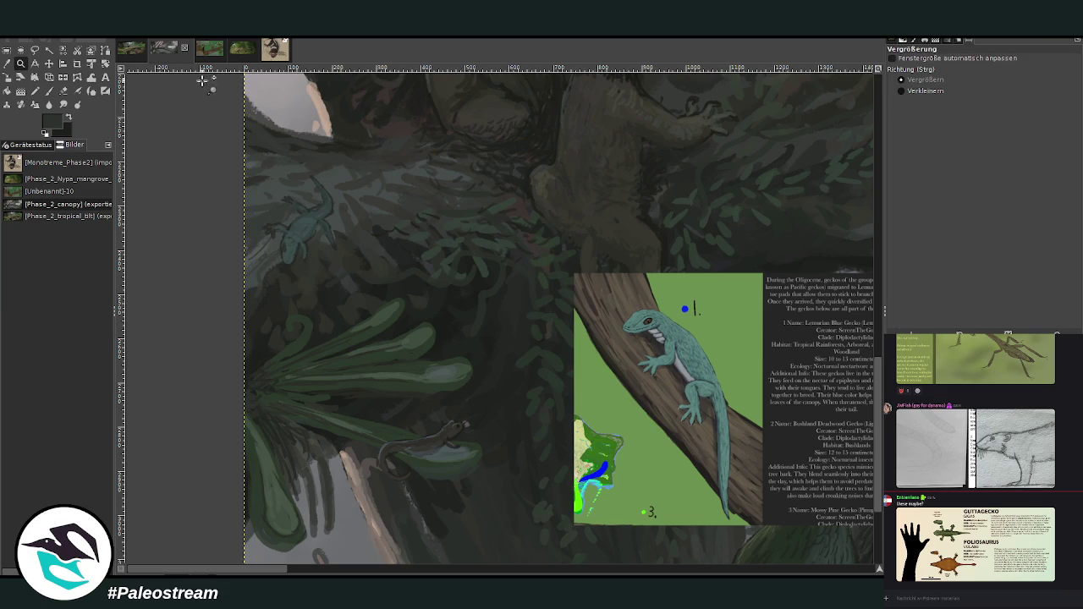
{"action": "left_click", "coordinate": [626, 483]}
{"action": "left_click", "coordinate": [6, 62]}
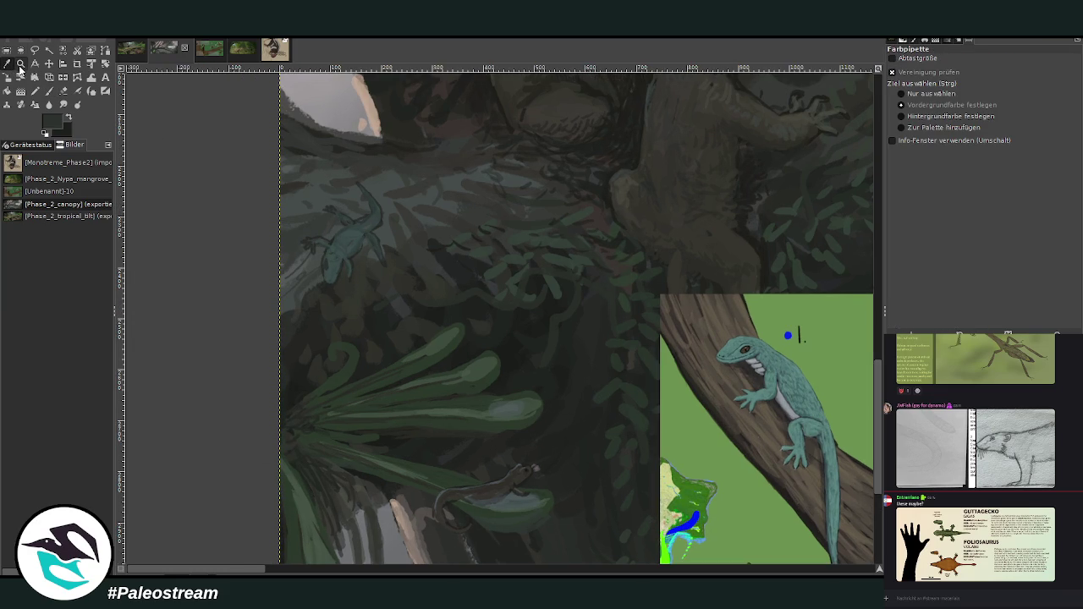
{"action": "left_click", "coordinate": [353, 249]}
{"action": "key", "text": "p"}
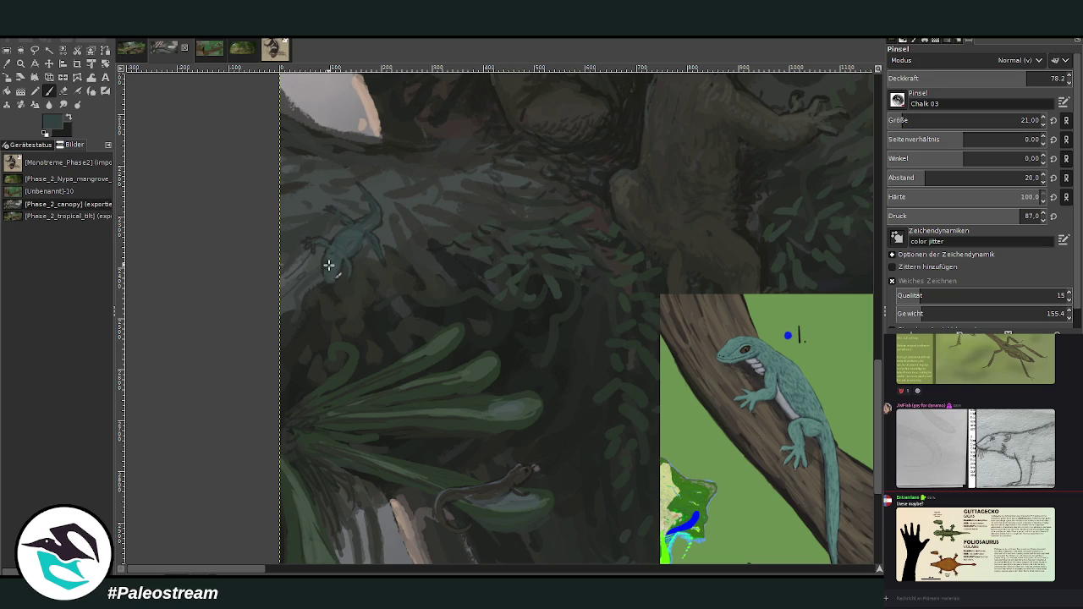
{"action": "left_click_drag", "start_coordinate": [334, 254], "coordinate": [328, 284]}
Lower the brush opacity to 41 and resample darker gecko colours, alternating brush and eraser
{"action": "left_click", "coordinate": [960, 78]}
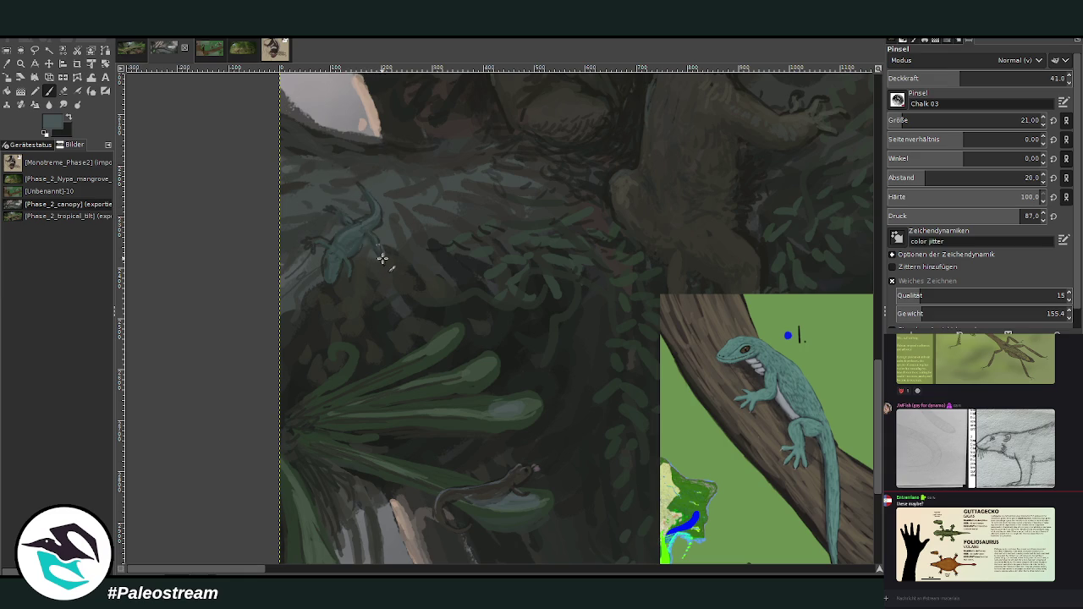
{"action": "key", "text": "o"}
{"action": "left_click", "coordinate": [353, 250]}
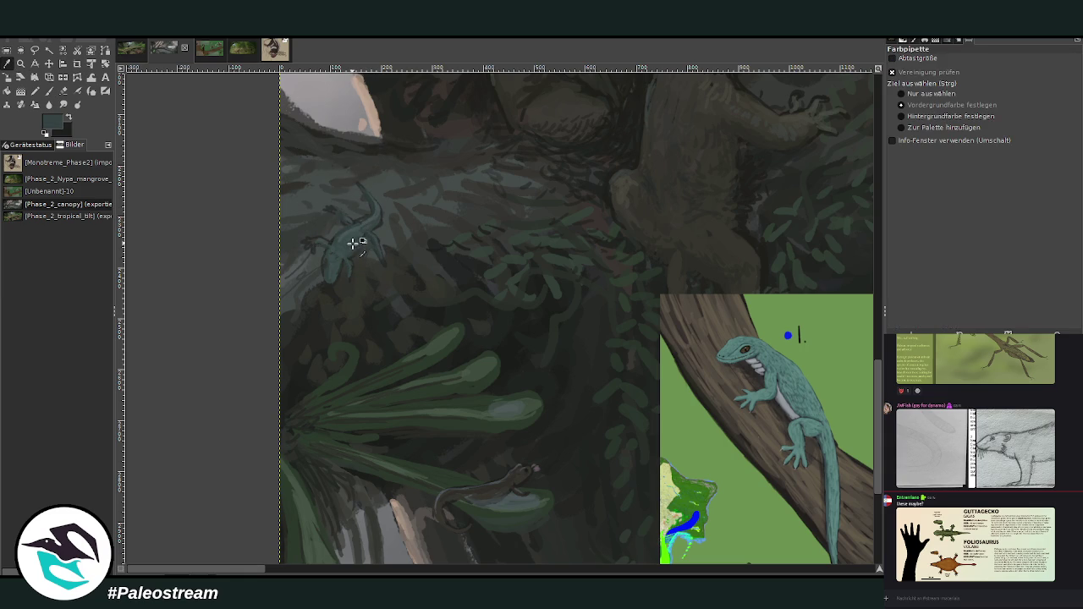
{"action": "key", "text": "p"}
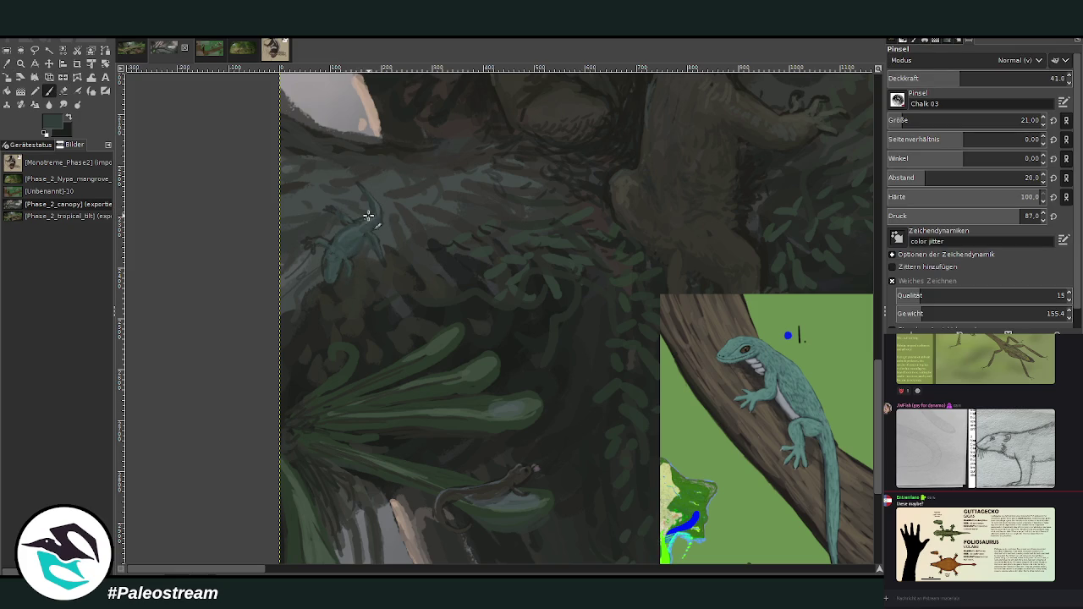
{"action": "key", "text": "shift+e"}
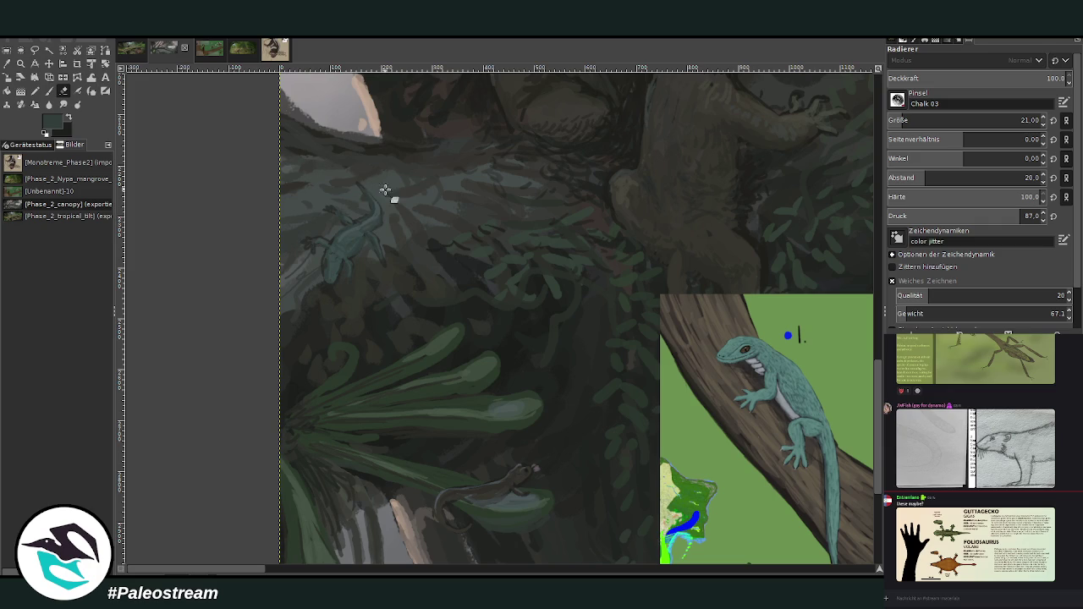
{"action": "key", "text": "o"}
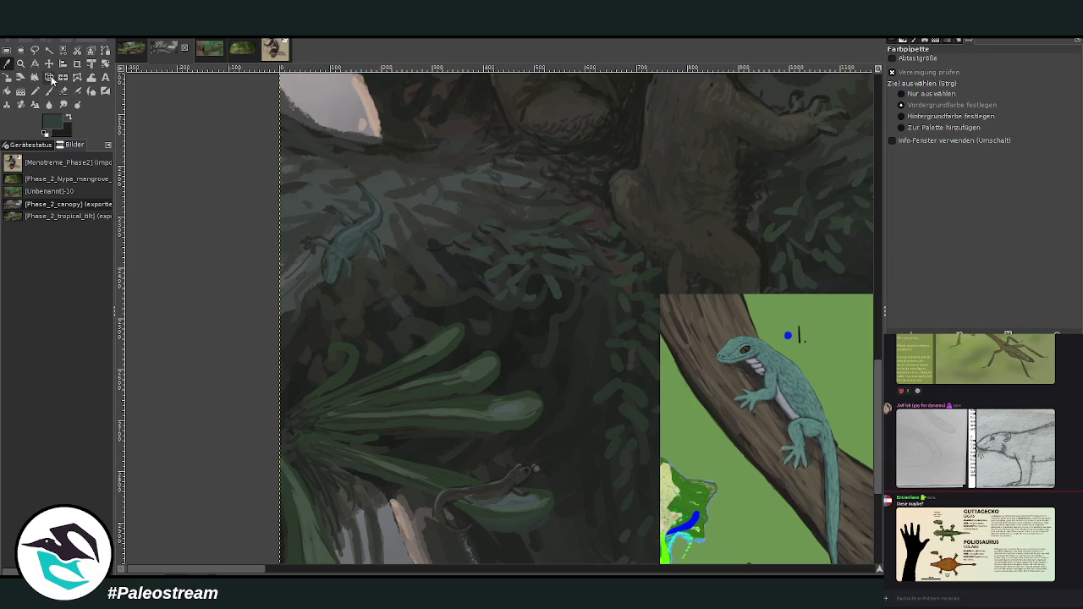
{"action": "key", "text": "p"}
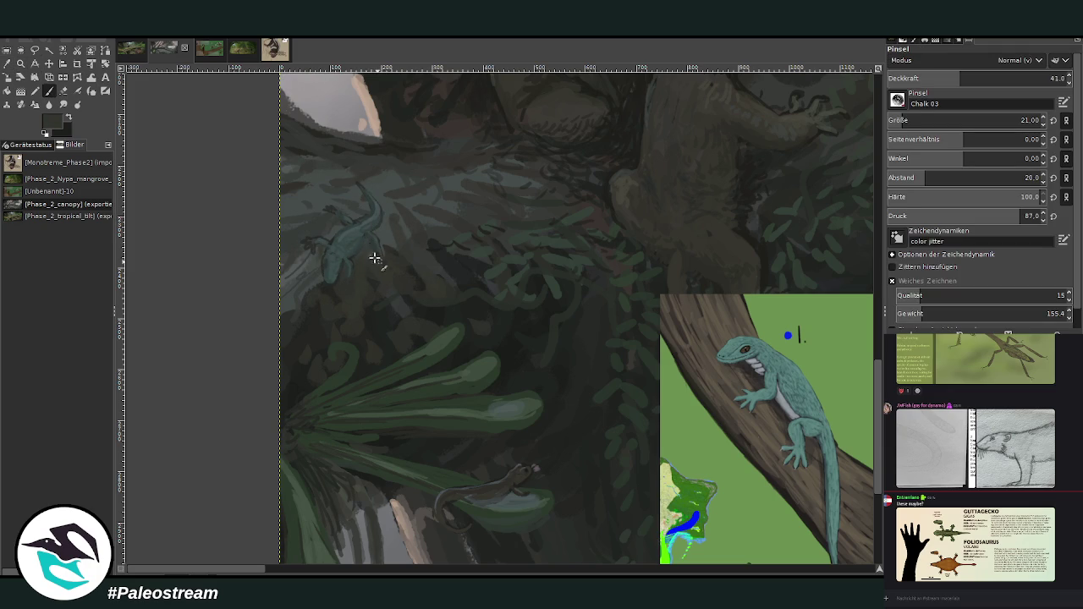
{"action": "key", "text": "o"}
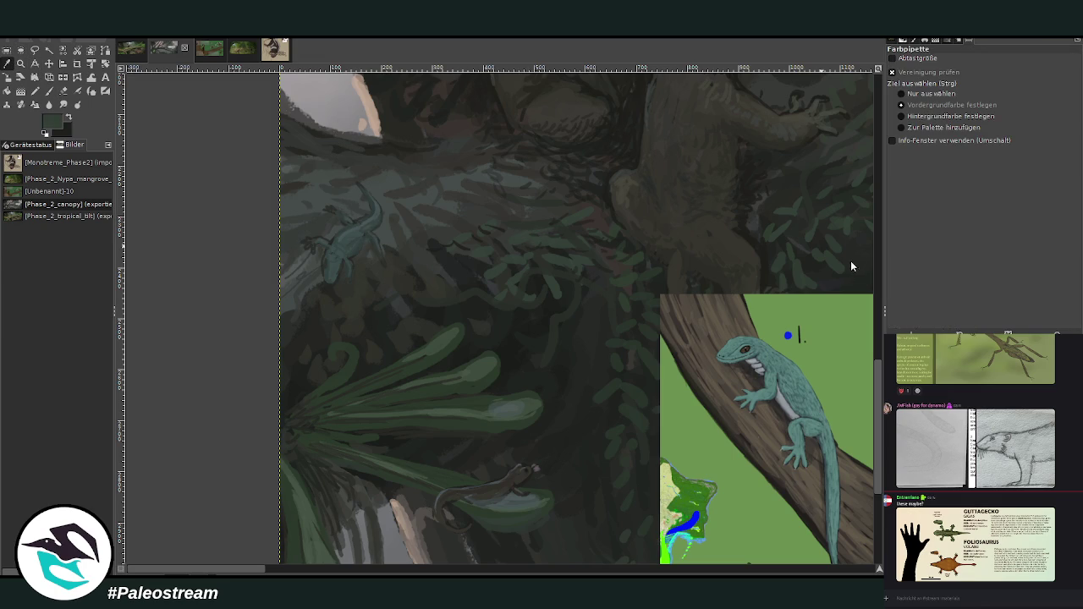
{"action": "left_click", "coordinate": [48, 90]}
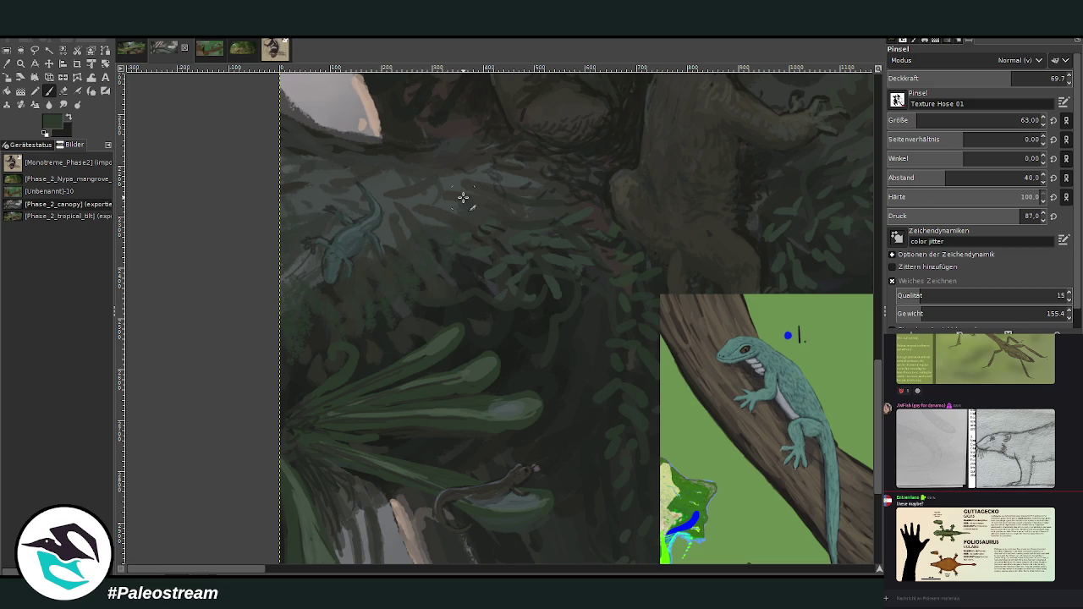
Paint brighter green leaf texture at brush size 30, then fit the painting in the window
{"action": "left_click", "coordinate": [856, 259], "text": "ctrl"}
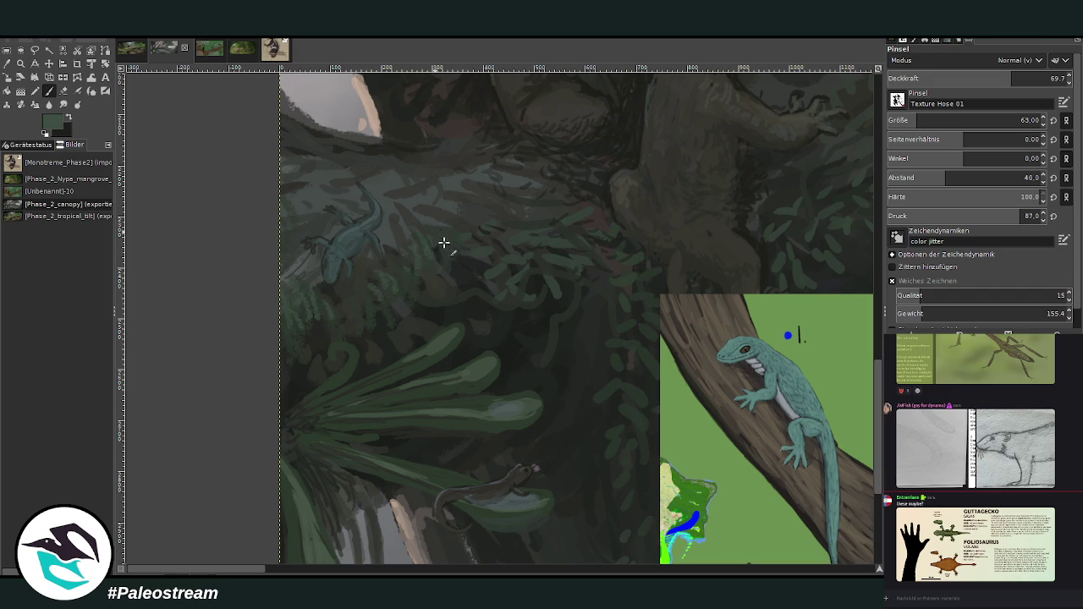
{"action": "left_click", "coordinate": [912, 121]}
{"action": "mouse_move", "coordinate": [485, 225]}
{"action": "left_mouse_down"}
{"action": "mouse_move", "coordinate": [465, 229]}
{"action": "mouse_move", "coordinate": [477, 234]}
{"action": "mouse_move", "coordinate": [450, 280]}
{"action": "mouse_move", "coordinate": [425, 250]}
{"action": "left_mouse_up"}
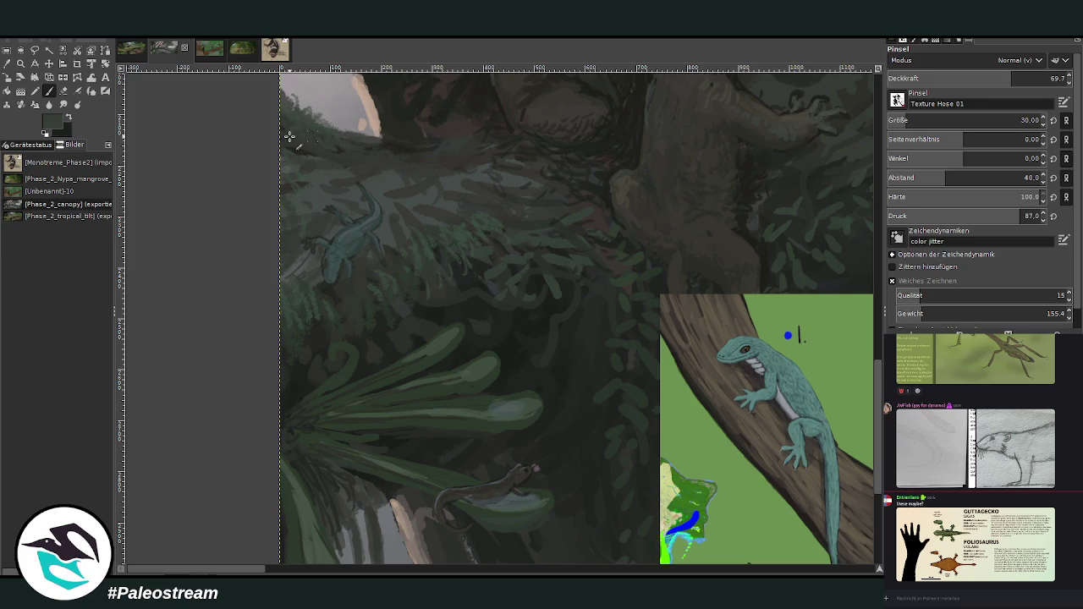
{"action": "key", "text": "shift+ctrl+j"}
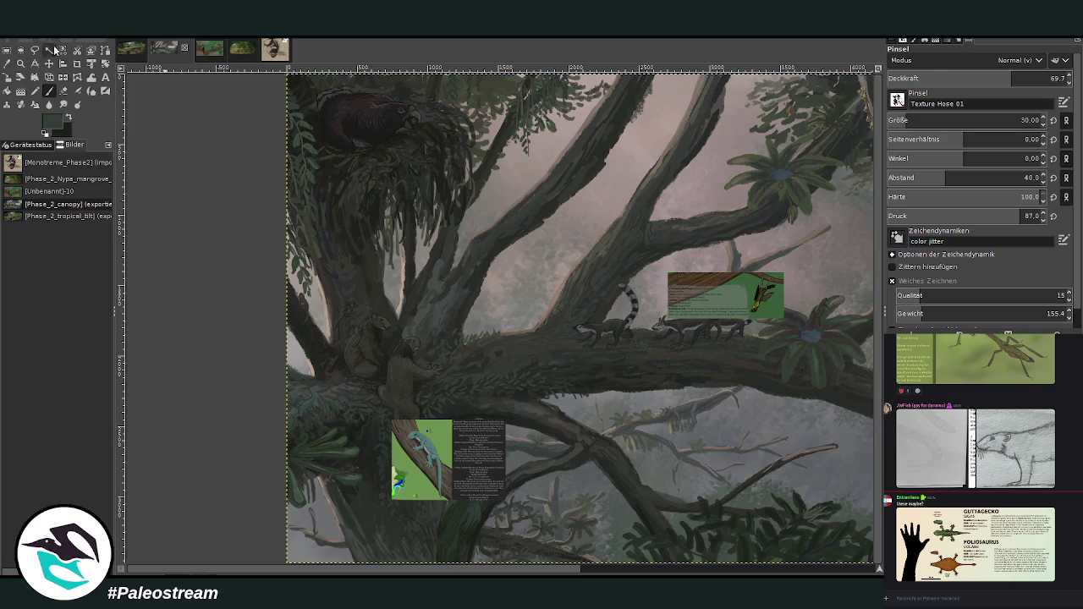
Zoom in stepwise until the Microparvo brevi card and the branch below fill the view
{"action": "left_click", "coordinate": [20, 64]}
{"action": "left_click_drag", "start_coordinate": [340, 292], "coordinate": [478, 467]}
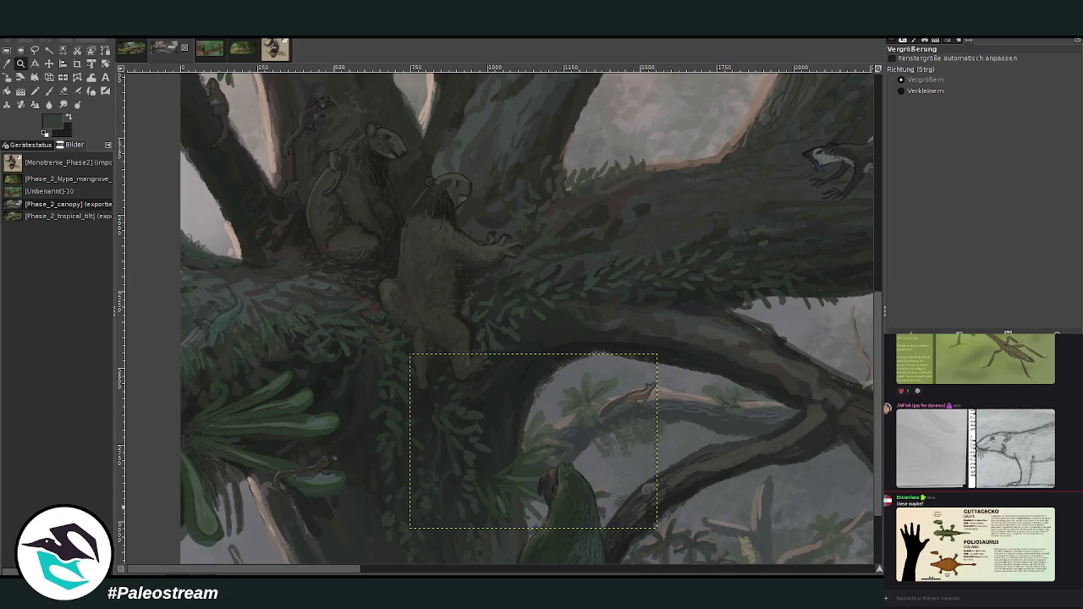
{"action": "key", "text": "grave"}
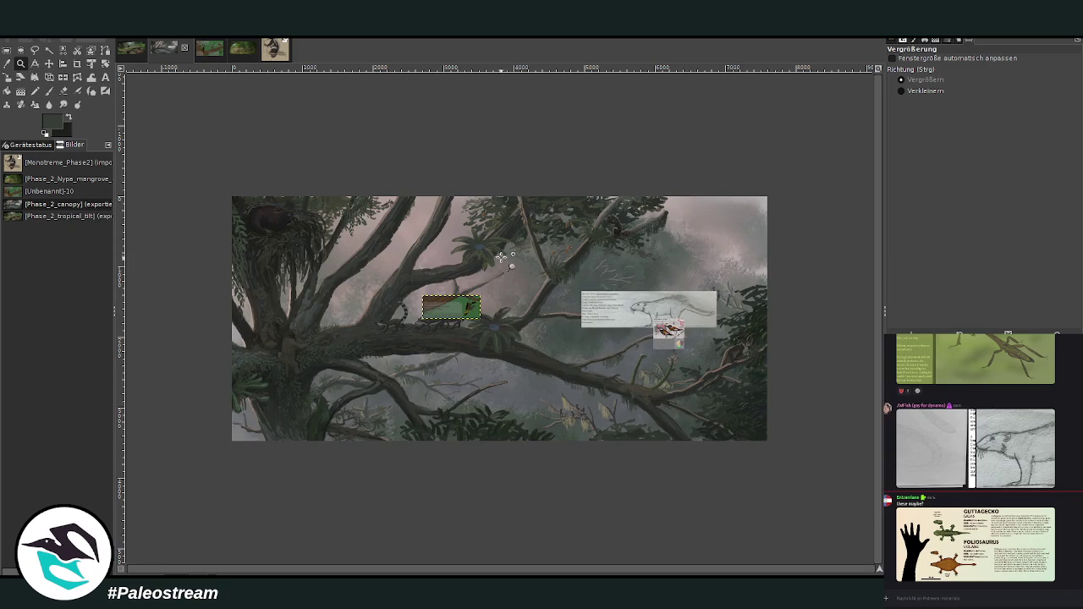
{"action": "left_click_drag", "start_coordinate": [507, 257], "coordinate": [687, 446]}
{"action": "left_click_drag", "start_coordinate": [386, 141], "coordinate": [611, 352]}
{"action": "left_click_drag", "start_coordinate": [394, 115], "coordinate": [702, 406]}
{"action": "left_click_drag", "start_coordinate": [410, 138], "coordinate": [722, 516]}
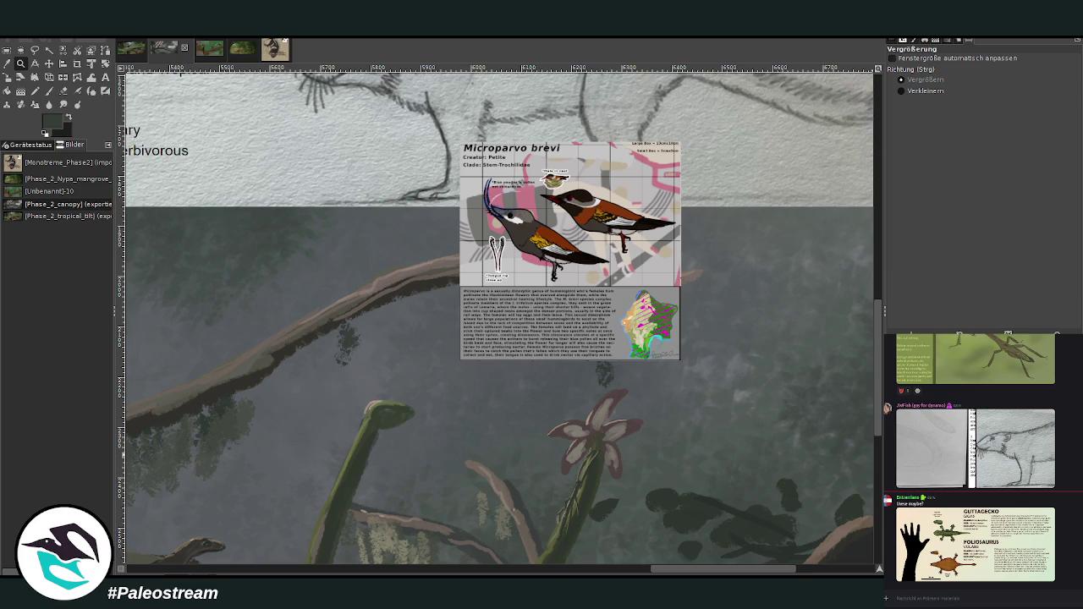
Set up a near-black Paintbrush at 83.6 opacity and size 17
{"action": "left_click", "coordinate": [49, 91]}
{"action": "left_click", "coordinate": [63, 121]}
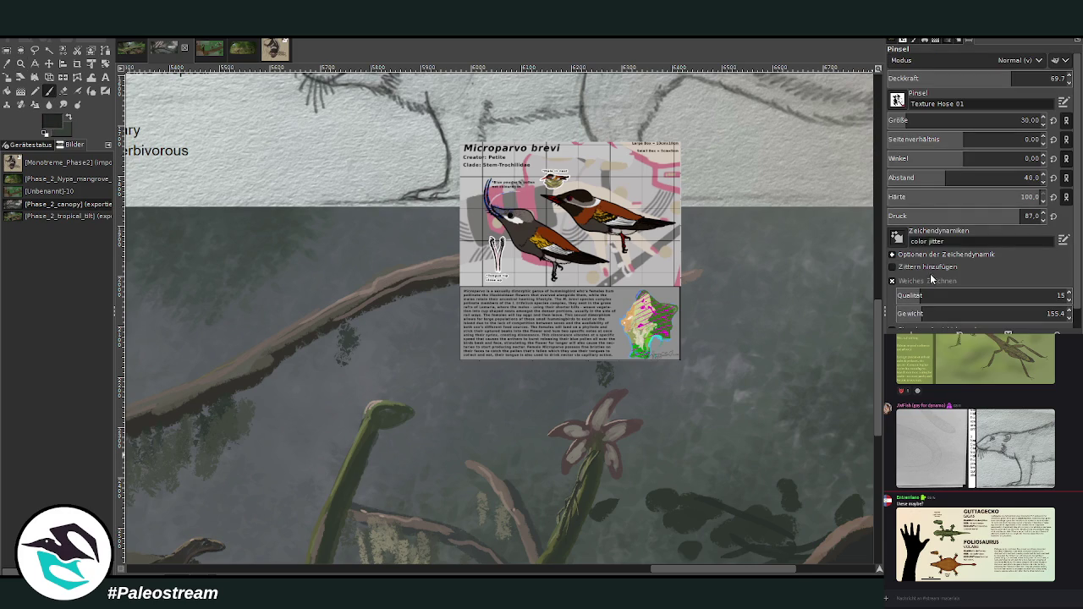
{"action": "scroll", "coordinate": [897, 100], "scroll_direction": "up", "scroll_amount": 5}
{"action": "left_click_drag", "start_coordinate": [1015, 78], "coordinate": [1041, 78]}
{"action": "left_click_drag", "start_coordinate": [918, 120], "coordinate": [904, 120]}
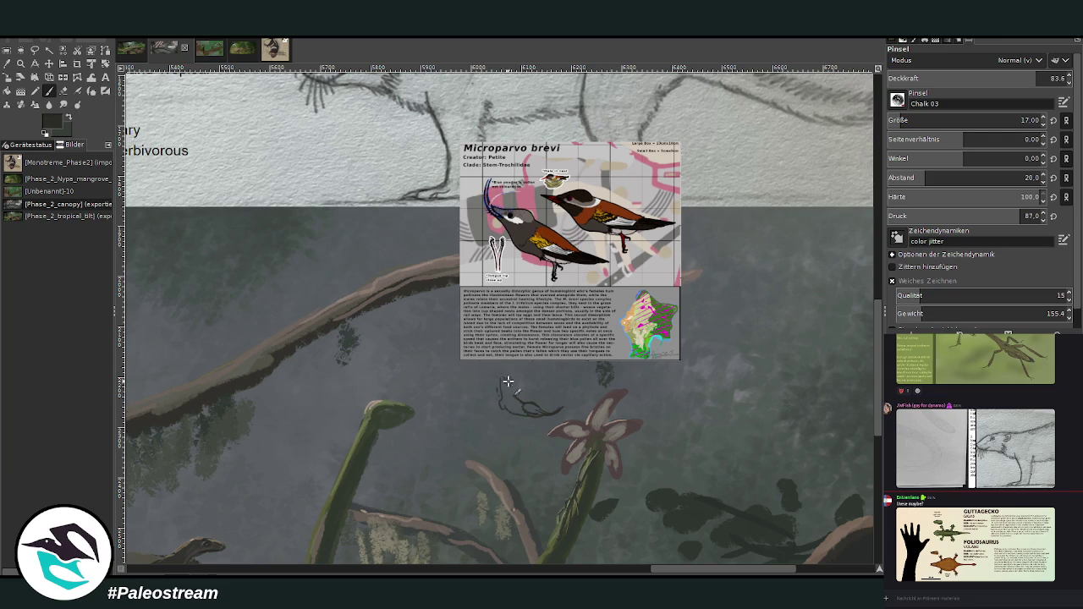
Sketch the bird's curved outline and strokes below the card, undoing one stray stroke
{"action": "left_click_drag", "start_coordinate": [500, 378], "coordinate": [532, 396]}
{"action": "left_click_drag", "start_coordinate": [548, 362], "coordinate": [517, 390]}
{"action": "left_click_drag", "start_coordinate": [464, 413], "coordinate": [522, 400]}
{"action": "left_click_drag", "start_coordinate": [465, 395], "coordinate": [492, 398]}
{"action": "key", "text": "ctrl+z"}
{"action": "left_click_drag", "start_coordinate": [507, 419], "coordinate": [497, 402]}
{"action": "mouse_move", "coordinate": [511, 397]}
{"action": "left_mouse_down"}
{"action": "mouse_move", "coordinate": [484, 376]}
{"action": "mouse_move", "coordinate": [517, 395]}
{"action": "mouse_move", "coordinate": [541, 384]}
{"action": "left_mouse_up"}
Erase the bird sketch's upper-right strokes, then refine it with more dark strokes
{"action": "left_click", "coordinate": [63, 91]}
{"action": "left_click_drag", "start_coordinate": [542, 394], "coordinate": [524, 370]}
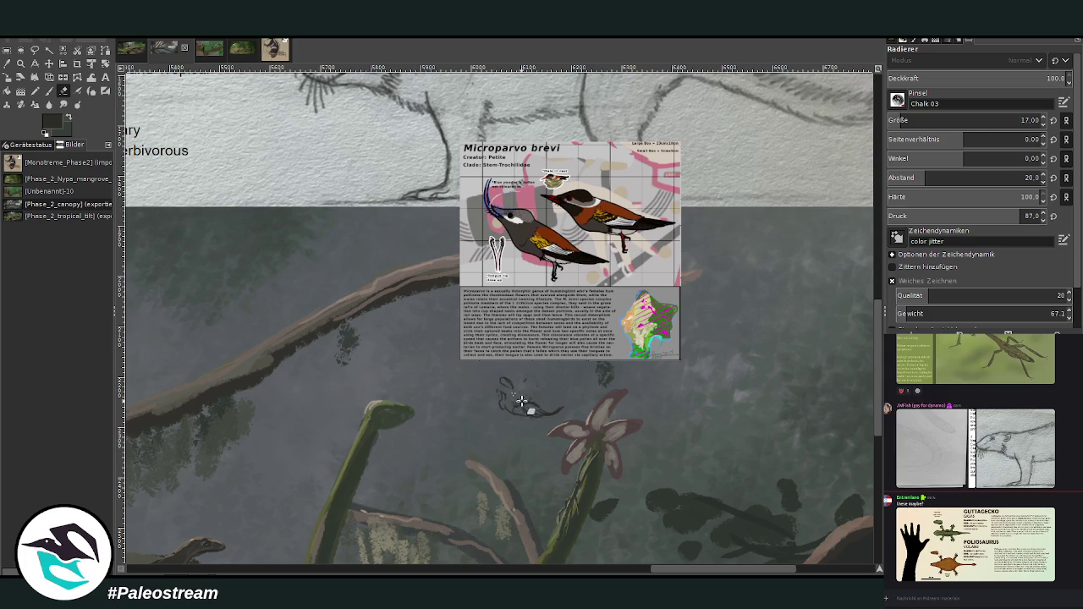
{"action": "key", "text": "p"}
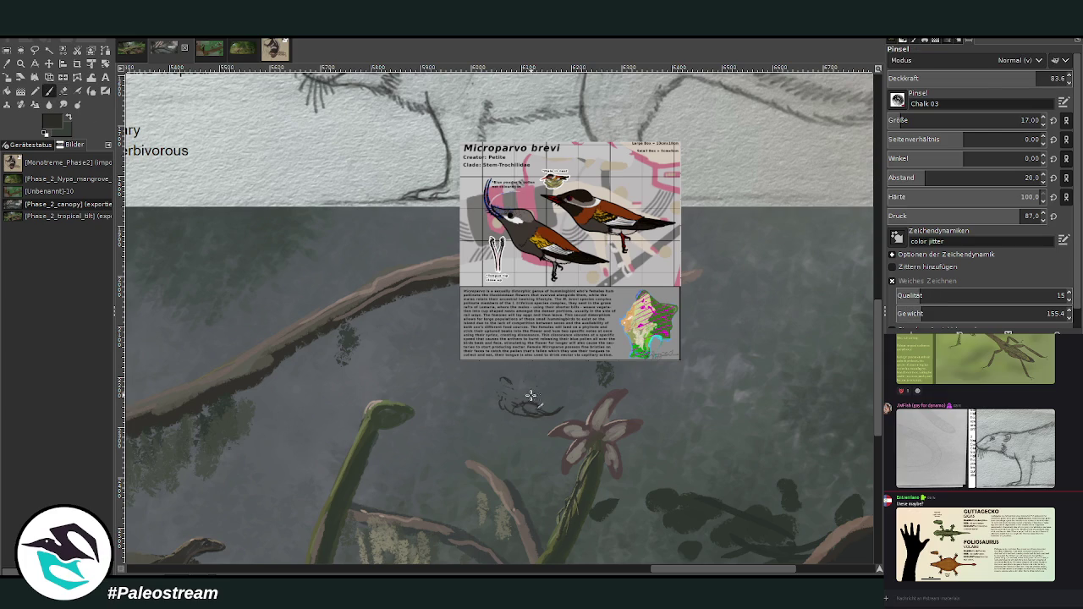
{"action": "mouse_move", "coordinate": [526, 394]}
{"action": "left_mouse_down"}
{"action": "mouse_move", "coordinate": [575, 394]}
{"action": "mouse_move", "coordinate": [531, 396]}
{"action": "mouse_move", "coordinate": [532, 386]}
{"action": "mouse_move", "coordinate": [512, 398]}
{"action": "mouse_move", "coordinate": [536, 385]}
{"action": "mouse_move", "coordinate": [561, 395]}
{"action": "mouse_move", "coordinate": [528, 397]}
{"action": "mouse_move", "coordinate": [500, 367]}
{"action": "mouse_move", "coordinate": [502, 404]}
{"action": "mouse_move", "coordinate": [512, 387]}
{"action": "mouse_move", "coordinate": [496, 389]}
{"action": "mouse_move", "coordinate": [485, 359]}
{"action": "mouse_move", "coordinate": [519, 393]}
{"action": "left_mouse_up"}
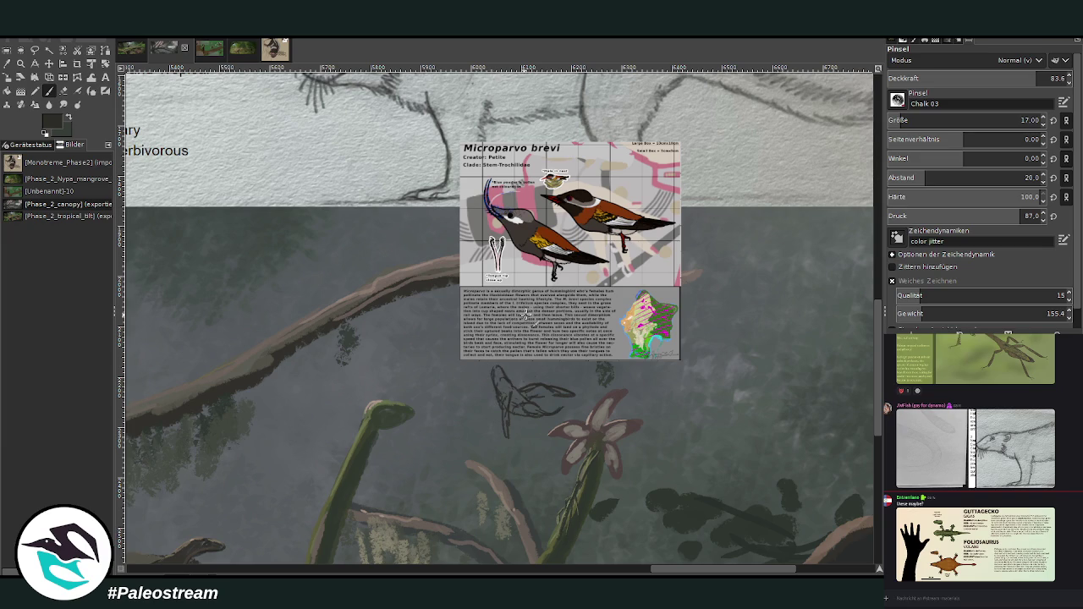
{"action": "left_click_drag", "start_coordinate": [507, 438], "coordinate": [506, 383]}
{"action": "scroll", "coordinate": [485, 363], "scroll_direction": "down", "scroll_amount": 2, "text": "ctrl"}
{"action": "scroll", "coordinate": [485, 362], "scroll_direction": "down", "scroll_amount": 2, "text": "ctrl"}
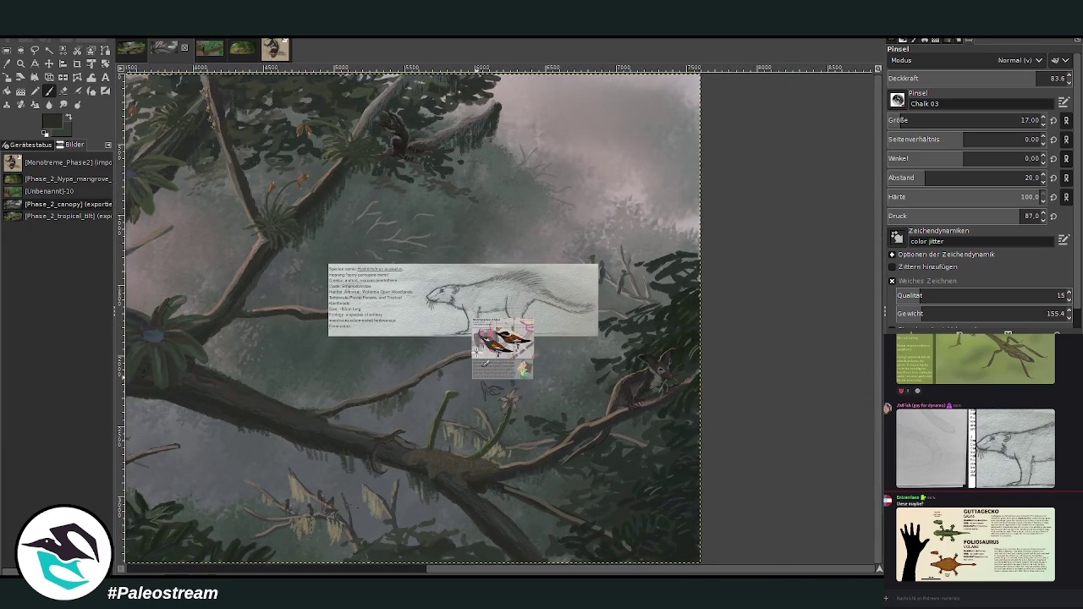
Zoom in on the right part of the branch and enlarge the eraser to 160
{"action": "left_click", "coordinate": [22, 63]}
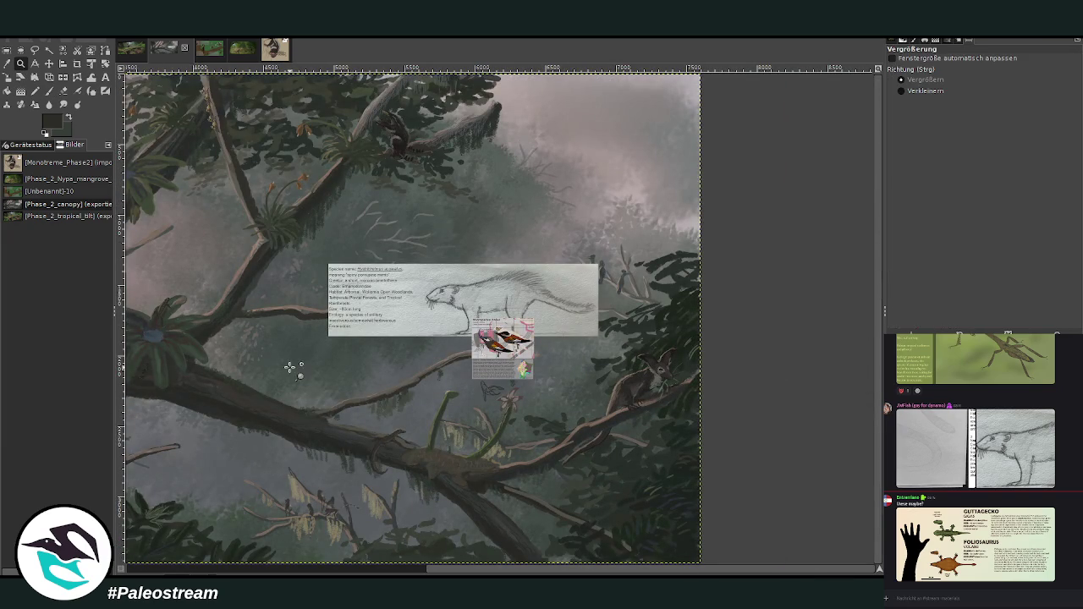
{"action": "left_click_drag", "start_coordinate": [448, 573], "coordinate": [410, 573]}
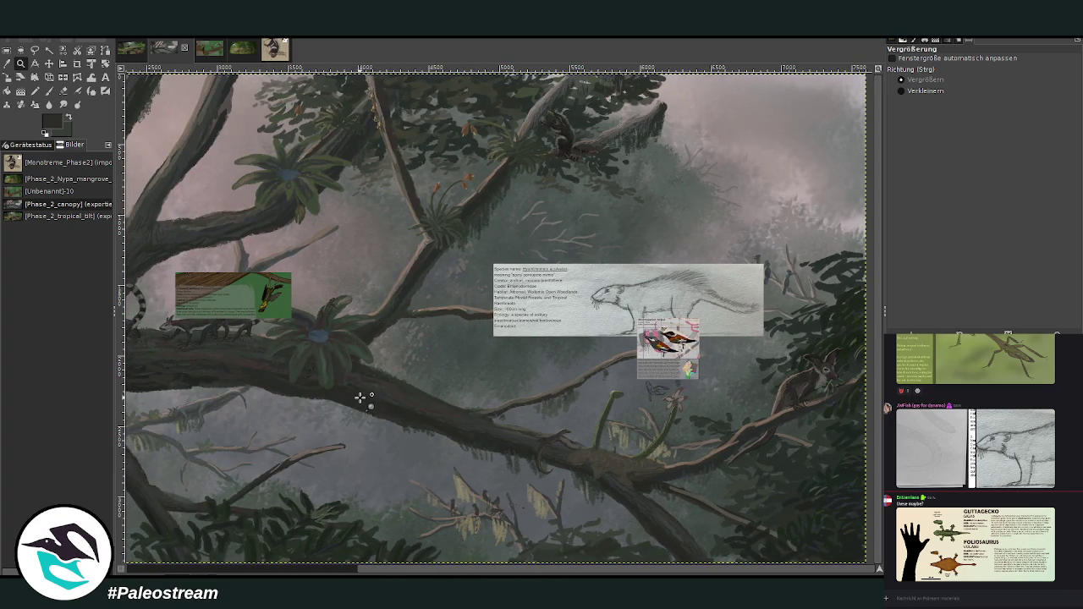
{"action": "left_click", "coordinate": [736, 433]}
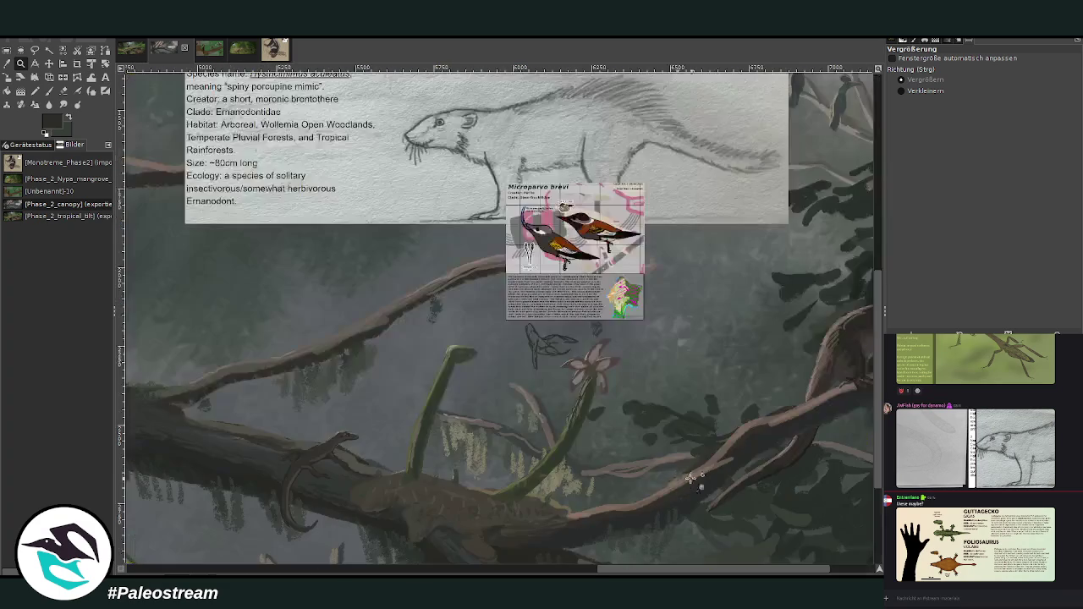
{"action": "left_click", "coordinate": [65, 92]}
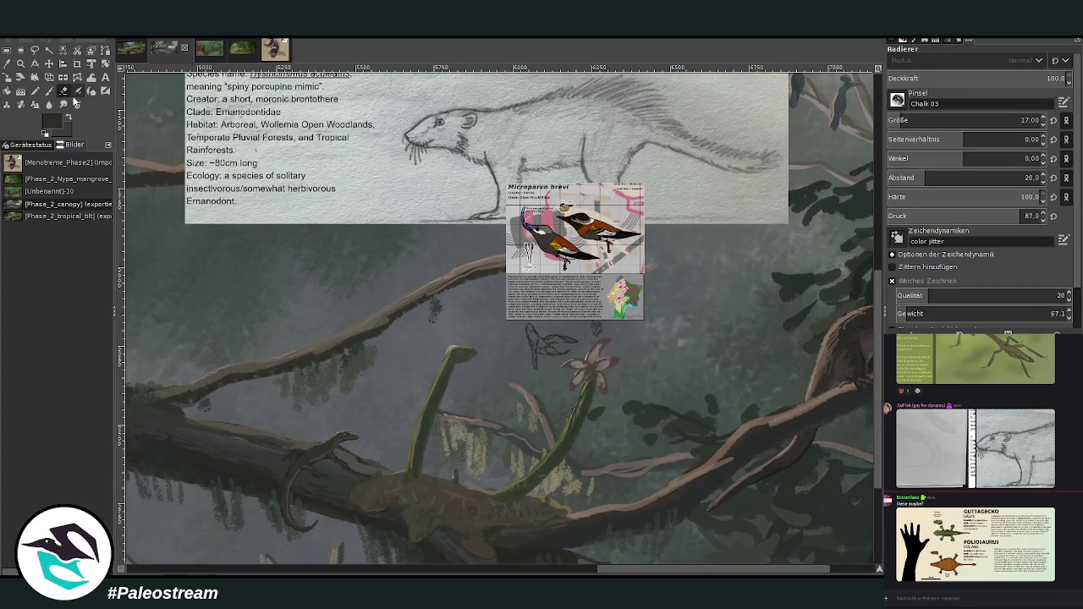
{"action": "left_click", "coordinate": [935, 120]}
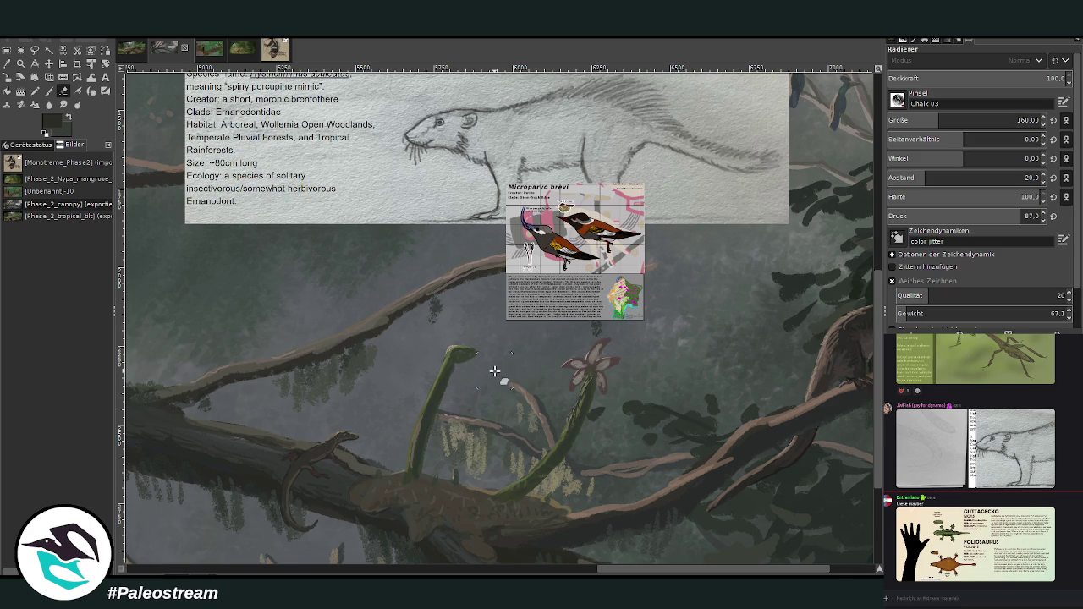
{"action": "scroll", "coordinate": [494, 371], "scroll_direction": "down", "scroll_amount": 2}
{"action": "mouse_move", "coordinate": [545, 558]}
{"action": "left_mouse_down"}
{"action": "mouse_move", "coordinate": [194, 548]}
{"action": "mouse_move", "coordinate": [575, 564]}
{"action": "mouse_move", "coordinate": [180, 538]}
{"action": "mouse_move", "coordinate": [370, 557]}
{"action": "mouse_move", "coordinate": [329, 505]}
{"action": "left_mouse_up"}
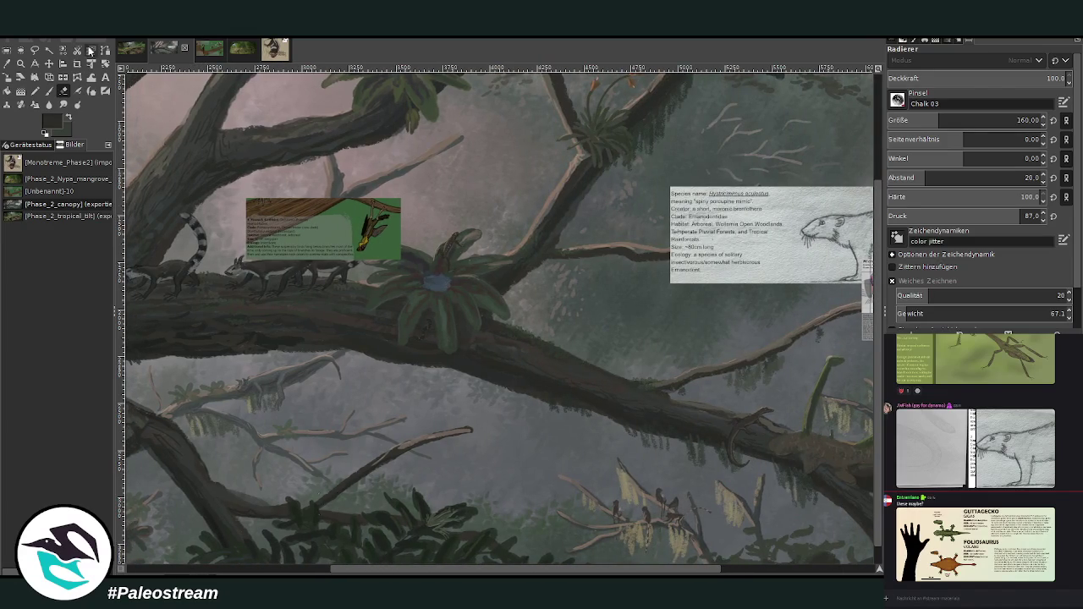
Move the Microparvo brevi card down-left below the main branch and zoom in on it
{"action": "key", "text": "m"}
{"action": "left_click_drag", "start_coordinate": [637, 571], "coordinate": [743, 571]}
{"action": "mouse_move", "coordinate": [698, 303]}
{"action": "left_mouse_down"}
{"action": "mouse_move", "coordinate": [435, 372]}
{"action": "mouse_move", "coordinate": [335, 417]}
{"action": "left_mouse_up"}
{"action": "mouse_move", "coordinate": [471, 569]}
{"action": "left_mouse_down"}
{"action": "mouse_move", "coordinate": [351, 573]}
{"action": "mouse_move", "coordinate": [260, 552]}
{"action": "left_mouse_up"}
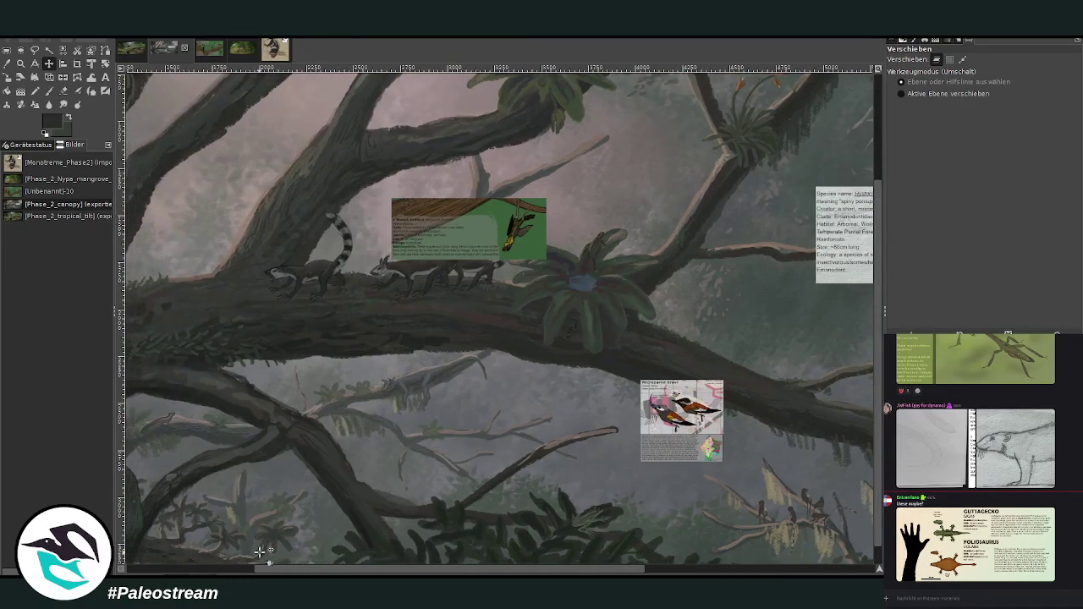
{"action": "key", "text": "z"}
{"action": "left_click", "coordinate": [451, 294]}
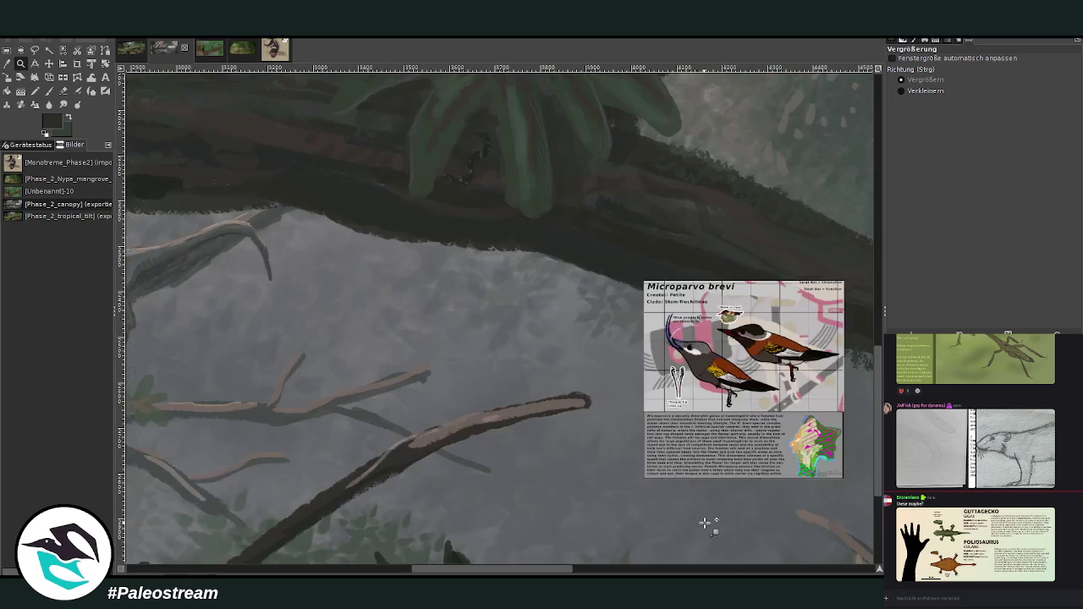
{"action": "left_click_drag", "start_coordinate": [351, 190], "coordinate": [821, 546]}
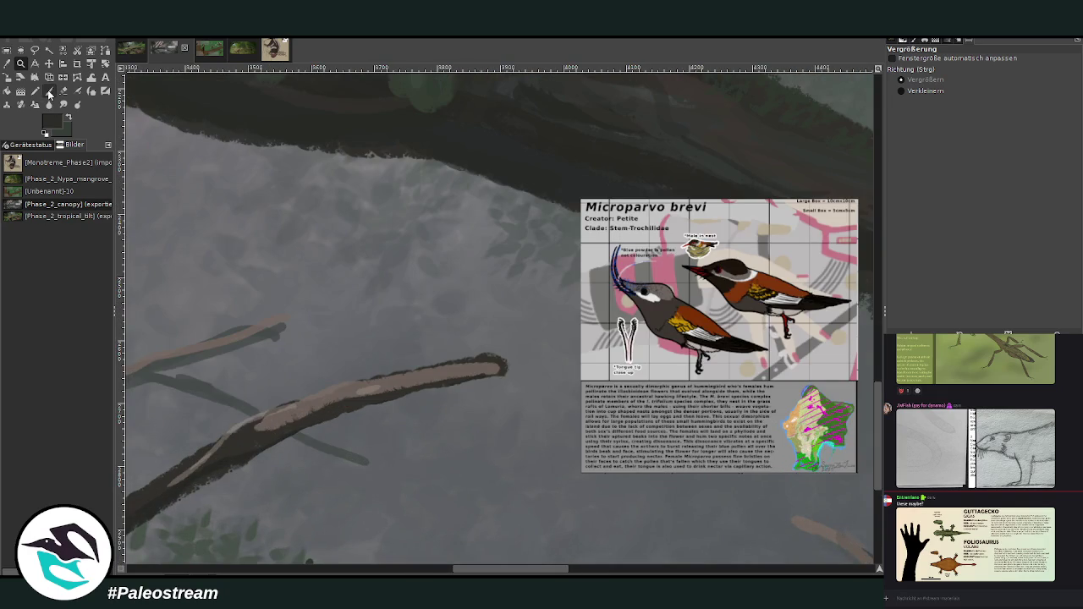
Show the whole forest image, then zoom onto the climbing animals on the left trunk
{"action": "left_click", "coordinate": [48, 91]}
{"action": "key", "text": "minus"}
{"action": "key", "text": "minus"}
{"action": "key", "text": "minus"}
{"action": "key", "text": "minus"}
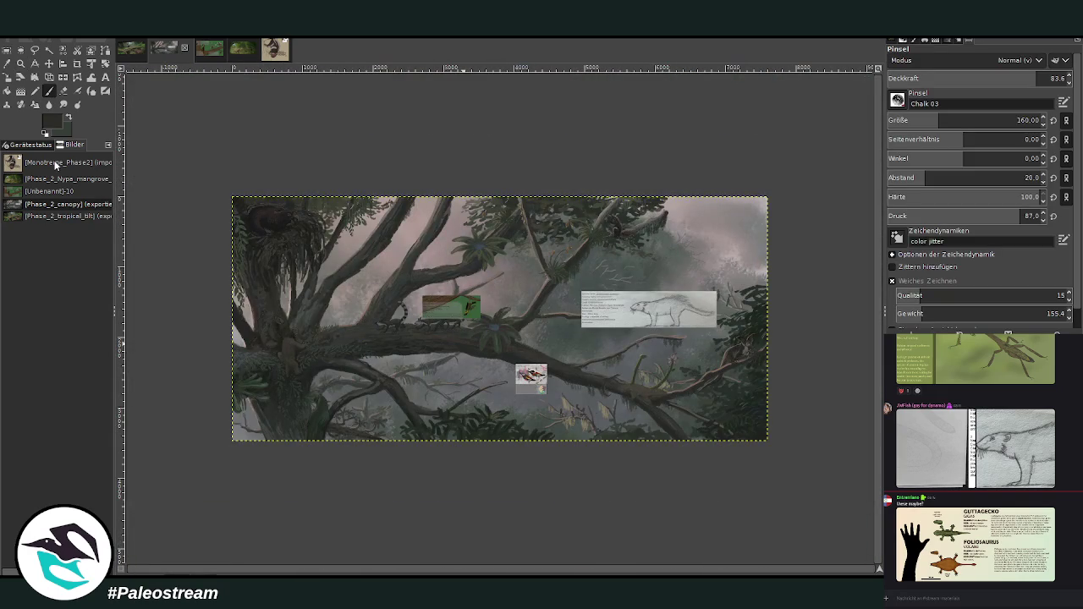
{"action": "left_click", "coordinate": [20, 64]}
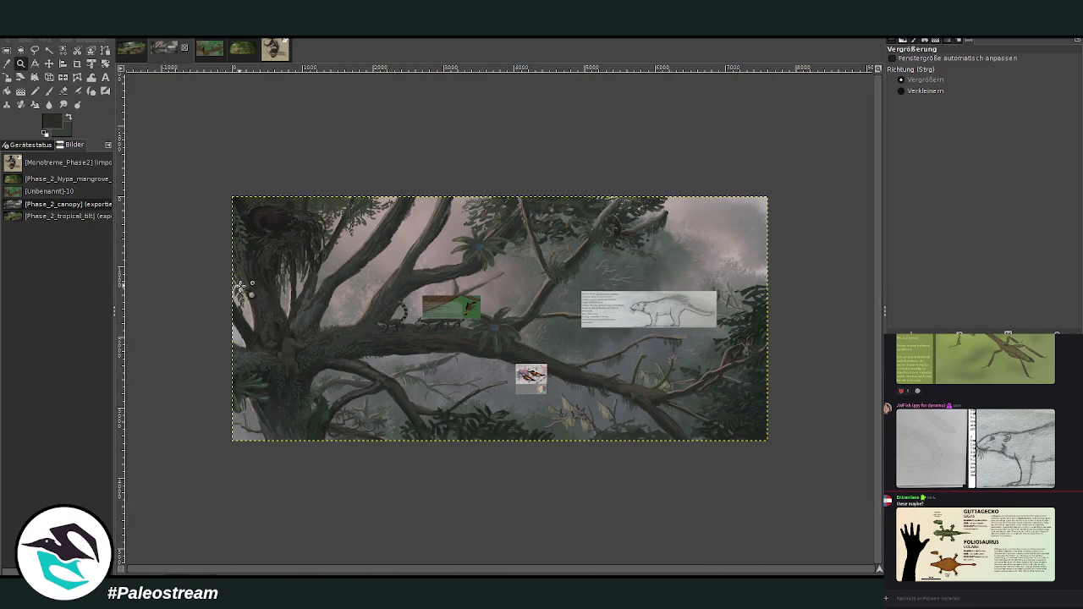
{"action": "left_click_drag", "start_coordinate": [241, 287], "coordinate": [315, 364]}
{"action": "mouse_move", "coordinate": [235, 143]}
{"action": "left_mouse_down"}
{"action": "mouse_move", "coordinate": [483, 350]}
{"action": "mouse_move", "coordinate": [611, 542]}
{"action": "left_mouse_up"}
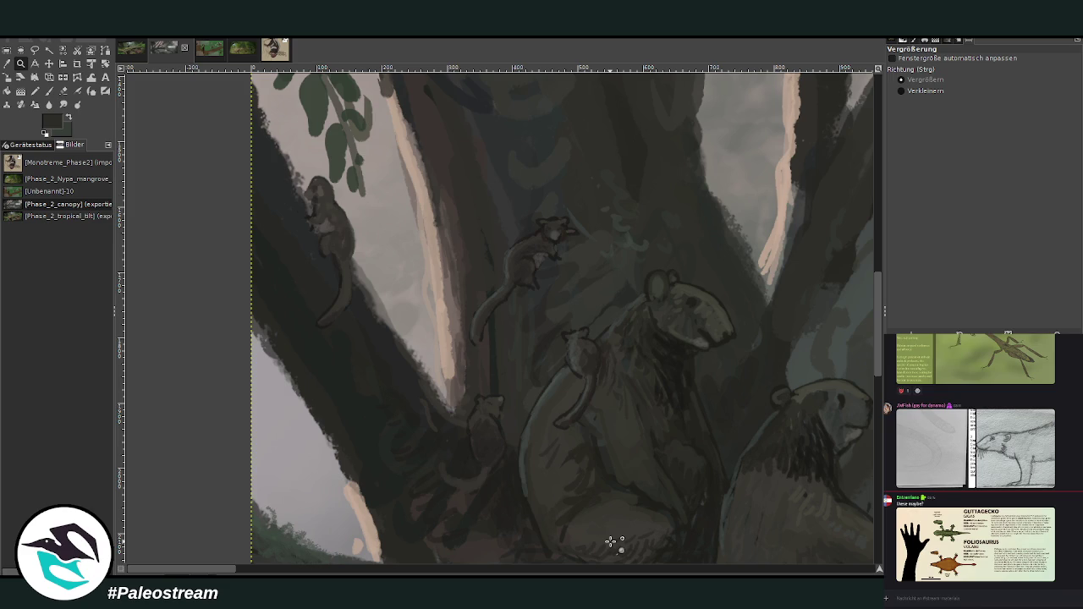
Nudge the Microparvo brevi card left and down beside the bare branch
{"action": "scroll", "coordinate": [611, 541], "scroll_direction": "down", "scroll_amount": 2}
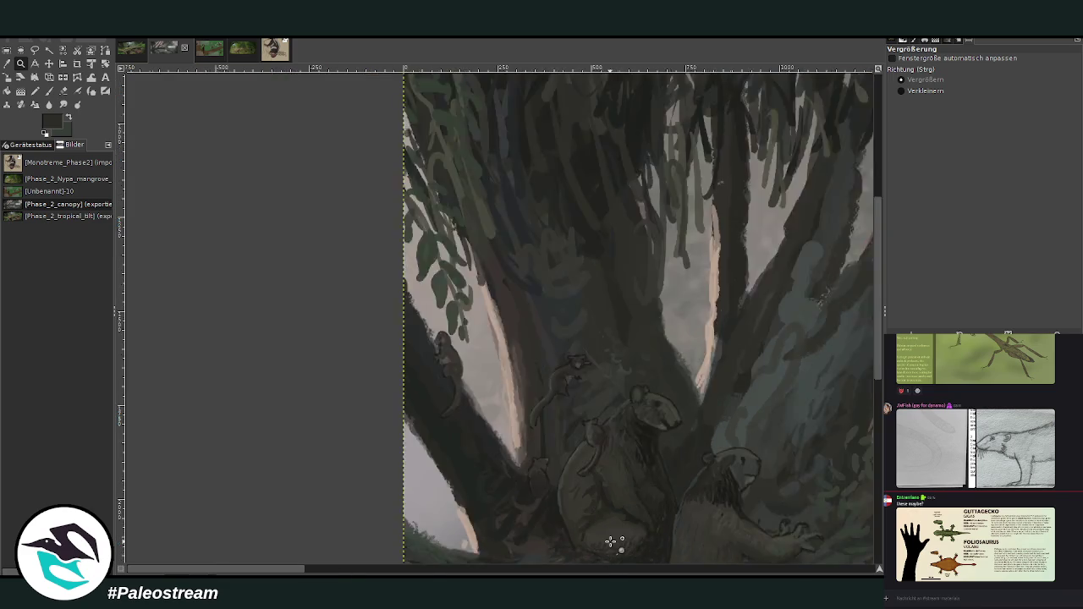
{"action": "scroll", "coordinate": [610, 541], "scroll_direction": "down", "scroll_amount": 3}
{"action": "scroll", "coordinate": [611, 542], "scroll_direction": "down", "scroll_amount": 2}
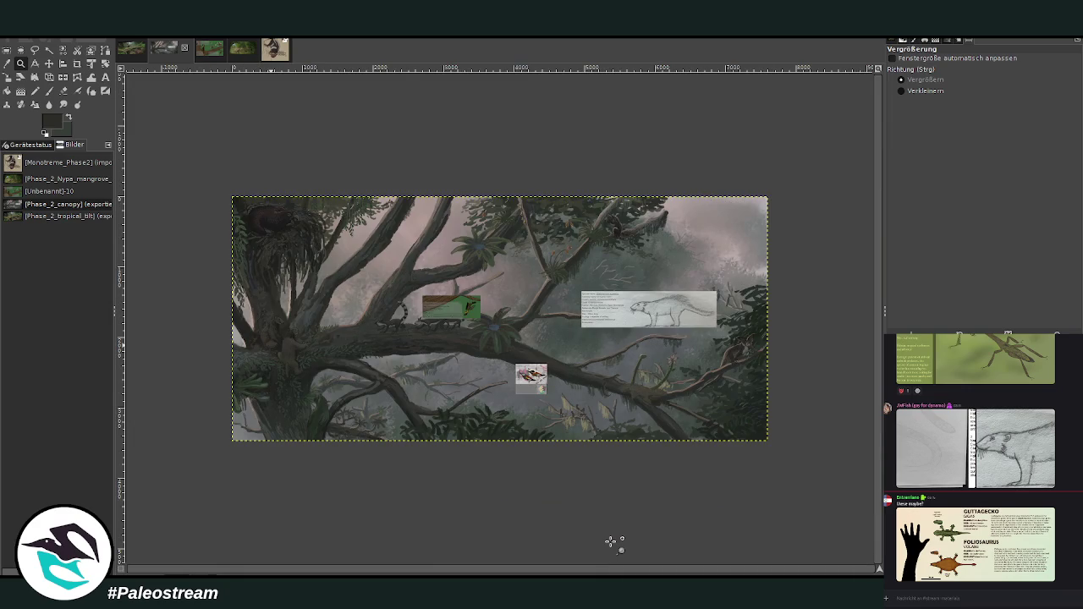
{"action": "scroll", "coordinate": [484, 377], "scroll_direction": "up", "scroll_amount": 4}
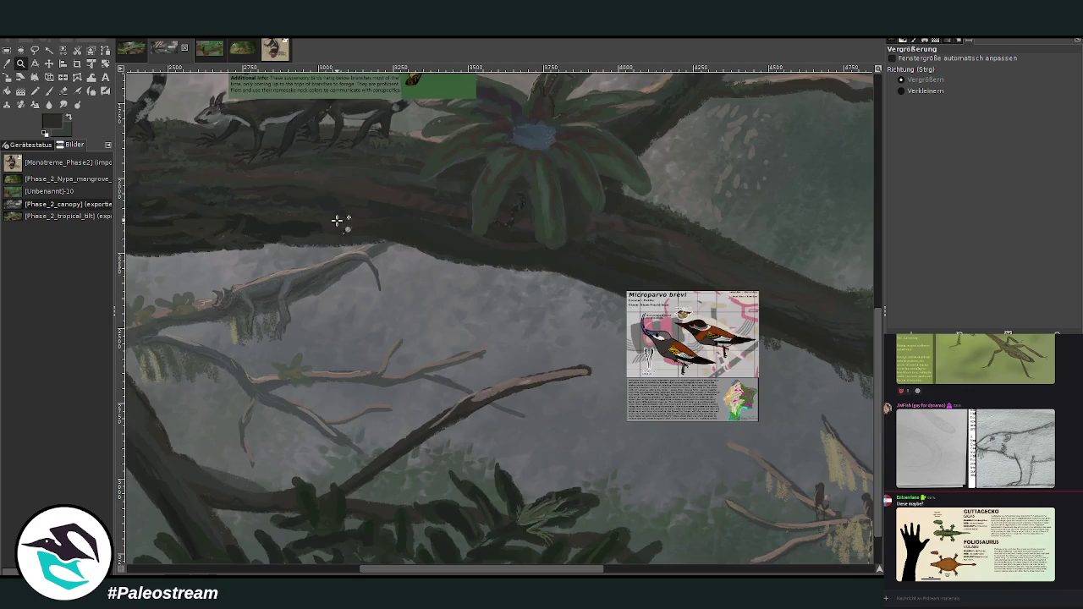
{"action": "scroll", "coordinate": [531, 368], "scroll_direction": "up", "scroll_amount": 1}
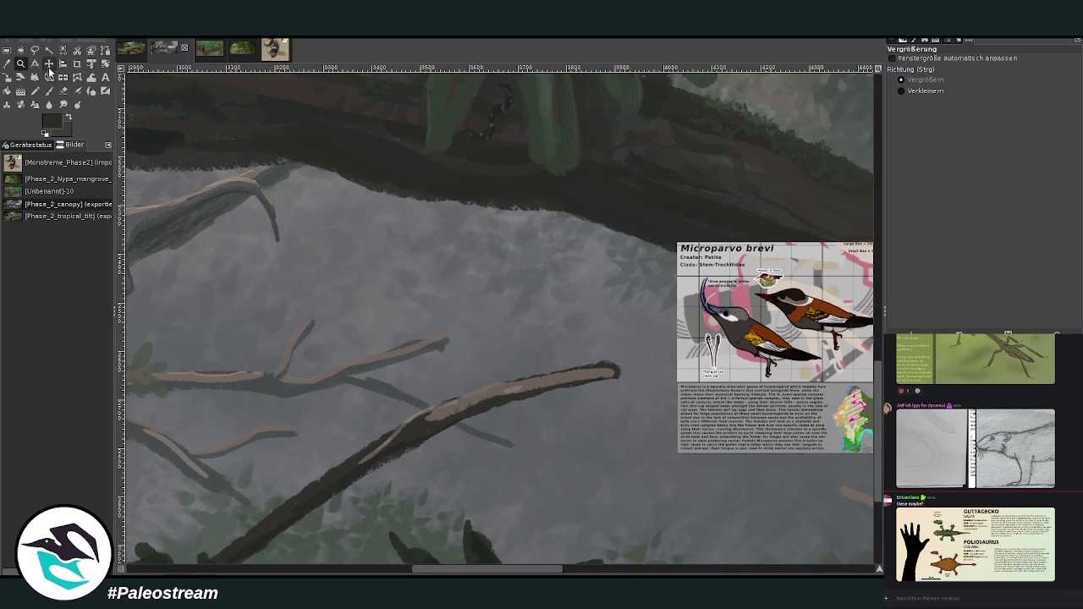
{"action": "left_click", "coordinate": [50, 66]}
{"action": "left_click_drag", "start_coordinate": [704, 392], "coordinate": [655, 457]}
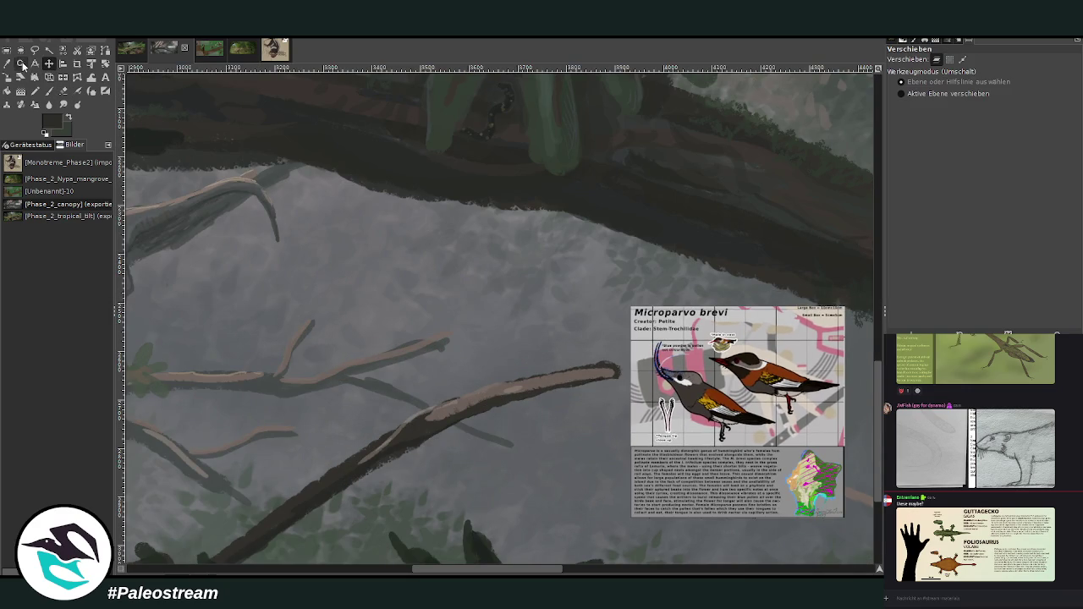
Zoom in on the branch and card, and set the Paintbrush size to 21
{"action": "left_click", "coordinate": [21, 64]}
{"action": "left_click_drag", "start_coordinate": [301, 241], "coordinate": [648, 494]}
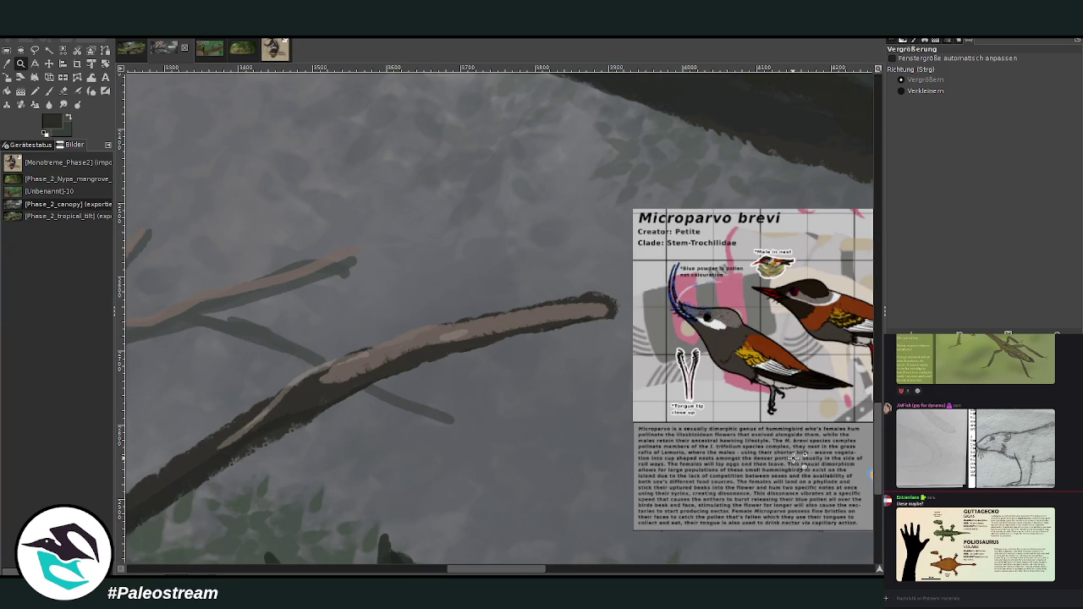
{"action": "left_click", "coordinate": [48, 91]}
{"action": "left_click", "coordinate": [892, 123]}
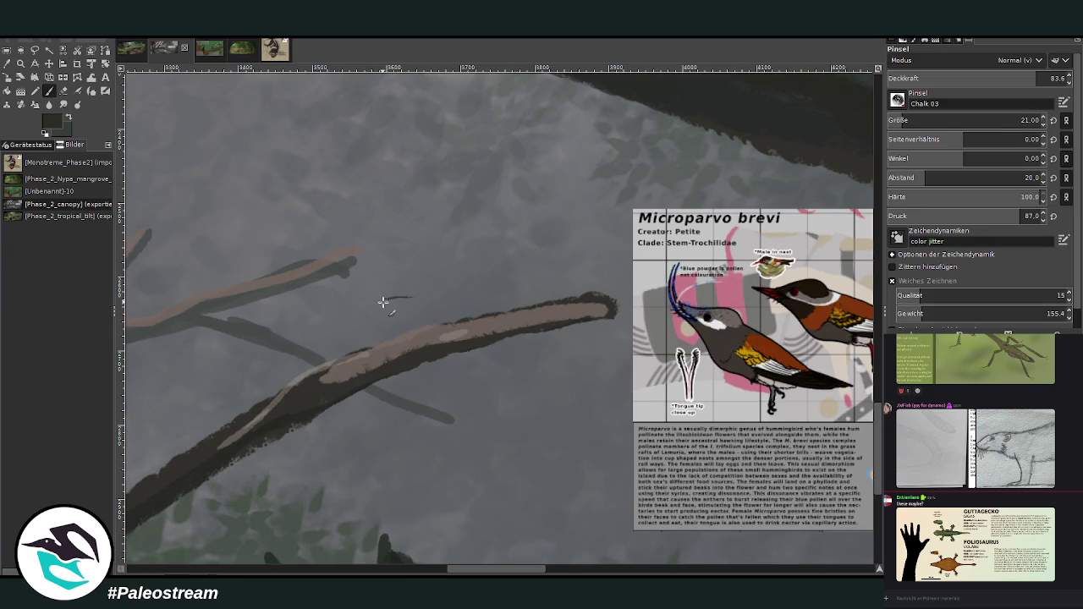
Sketch the bird's round body, head and long hooked beak perched on the branch
{"action": "left_click_drag", "start_coordinate": [396, 298], "coordinate": [428, 311]}
{"action": "scroll", "coordinate": [478, 470], "scroll_direction": "right", "scroll_amount": 4}
{"action": "scroll", "coordinate": [478, 491], "scroll_direction": "left", "scroll_amount": 3}
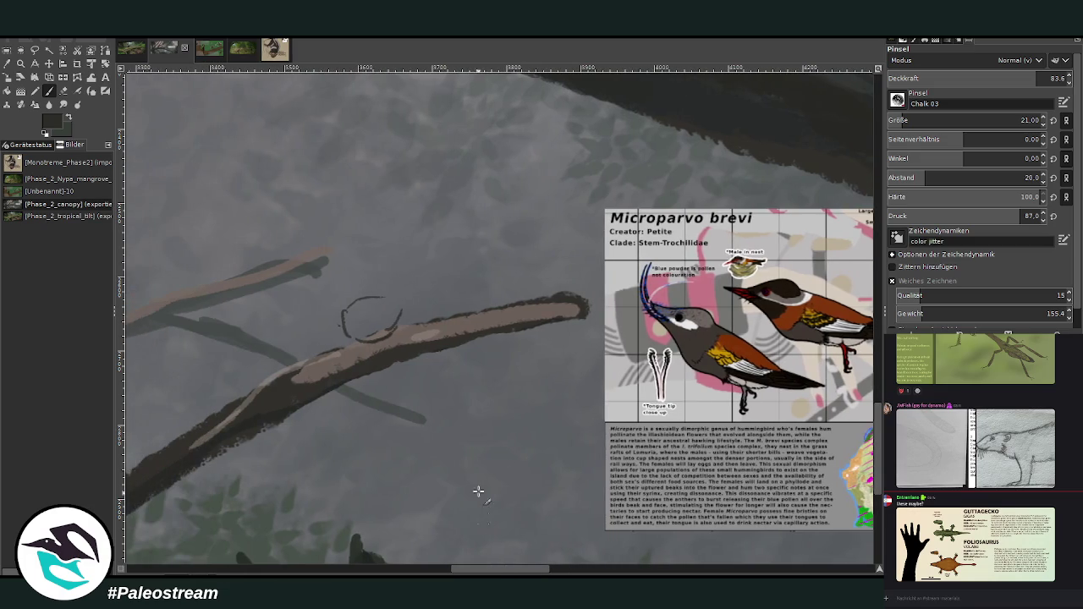
{"action": "mouse_move", "coordinate": [489, 572]}
{"action": "left_mouse_down"}
{"action": "mouse_move", "coordinate": [517, 572]}
{"action": "mouse_move", "coordinate": [483, 572]}
{"action": "left_mouse_up"}
{"action": "mouse_move", "coordinate": [346, 321]}
{"action": "left_mouse_down"}
{"action": "mouse_move", "coordinate": [330, 302]}
{"action": "mouse_move", "coordinate": [381, 303]}
{"action": "left_mouse_up"}
{"action": "mouse_move", "coordinate": [391, 303]}
{"action": "left_mouse_down"}
{"action": "mouse_move", "coordinate": [319, 319]}
{"action": "mouse_move", "coordinate": [328, 305]}
{"action": "left_mouse_up"}
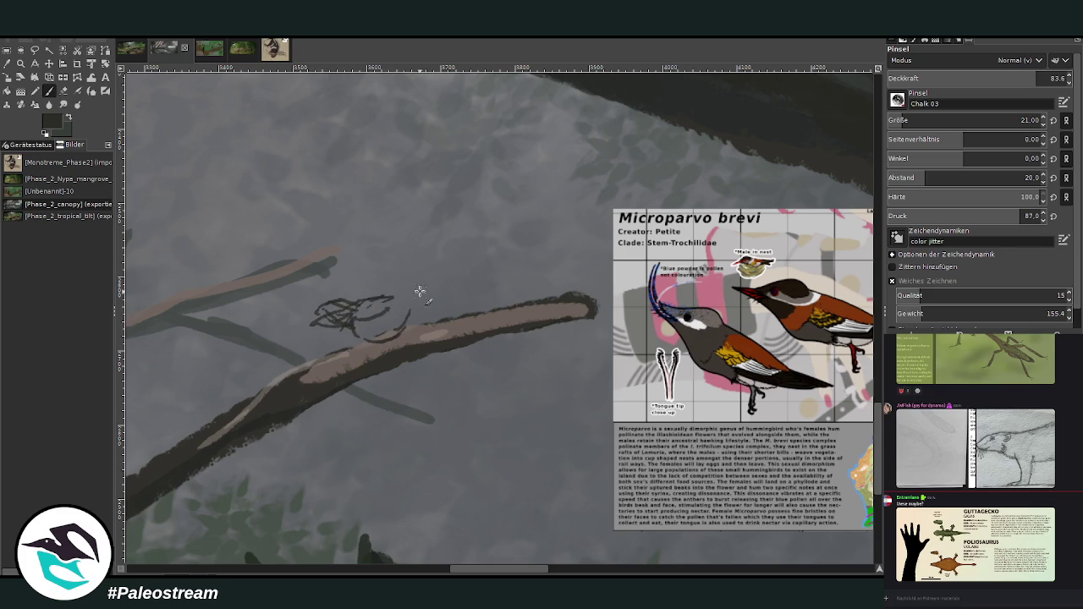
{"action": "left_click_drag", "start_coordinate": [385, 281], "coordinate": [378, 297]}
{"action": "left_click_drag", "start_coordinate": [430, 245], "coordinate": [418, 287]}
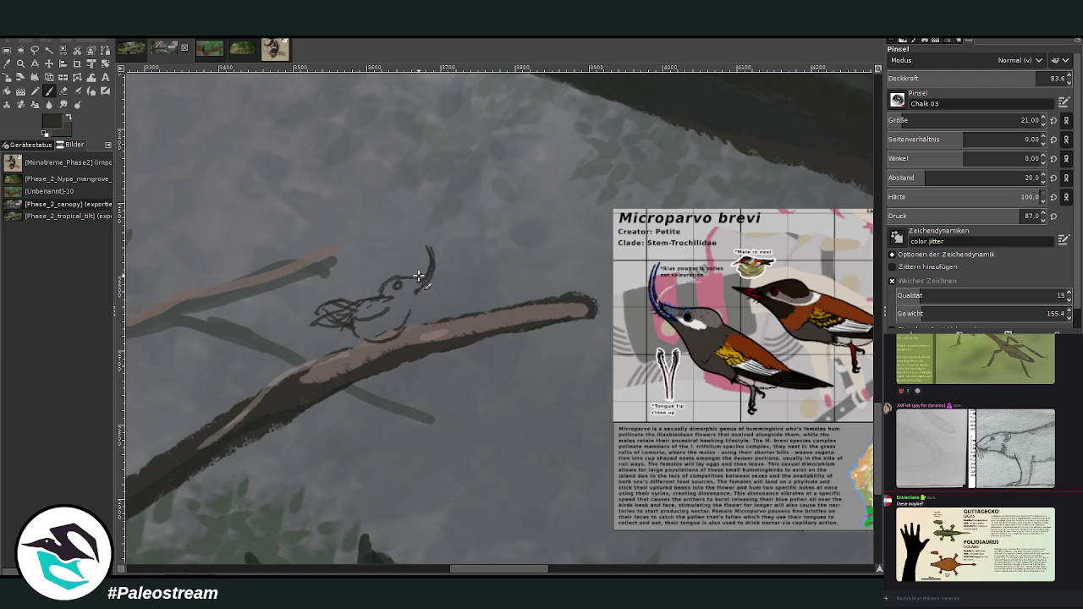
{"action": "mouse_move", "coordinate": [423, 241]}
{"action": "left_mouse_down"}
{"action": "mouse_move", "coordinate": [434, 270]}
{"action": "mouse_move", "coordinate": [345, 315]}
{"action": "left_mouse_up"}
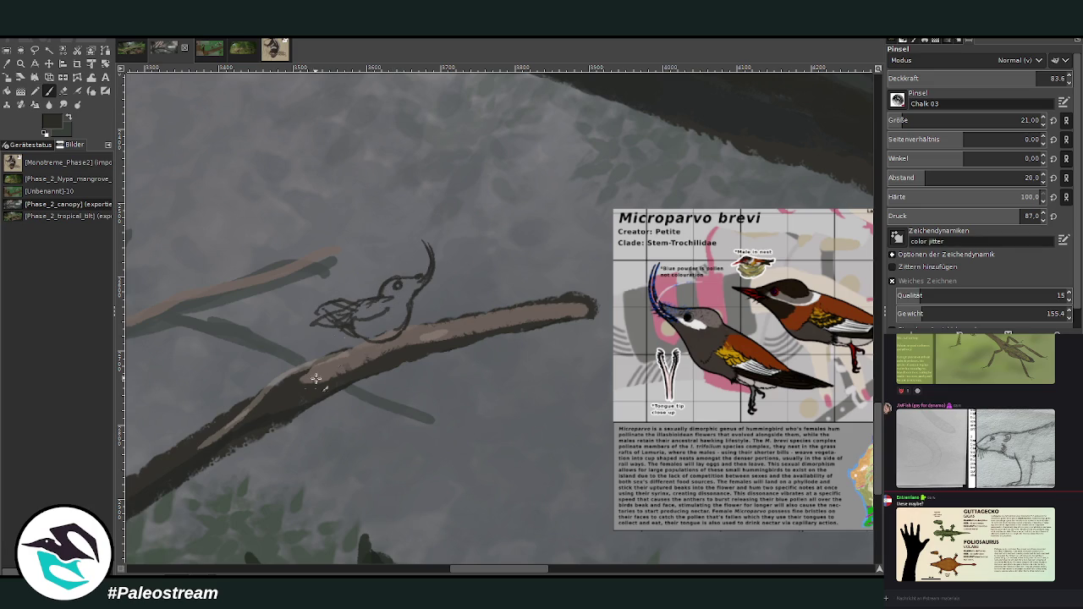
Colour the bird's body in reddish and lighter browns picked from the reference
{"action": "left_click", "coordinate": [856, 266], "text": "ctrl"}
{"action": "mouse_move", "coordinate": [358, 313]}
{"action": "left_mouse_down"}
{"action": "mouse_move", "coordinate": [382, 301]}
{"action": "mouse_move", "coordinate": [385, 313]}
{"action": "mouse_move", "coordinate": [374, 300]}
{"action": "left_mouse_up"}
{"action": "left_click", "coordinate": [869, 249], "text": "ctrl"}
{"action": "left_click_drag", "start_coordinate": [381, 300], "coordinate": [335, 312]}
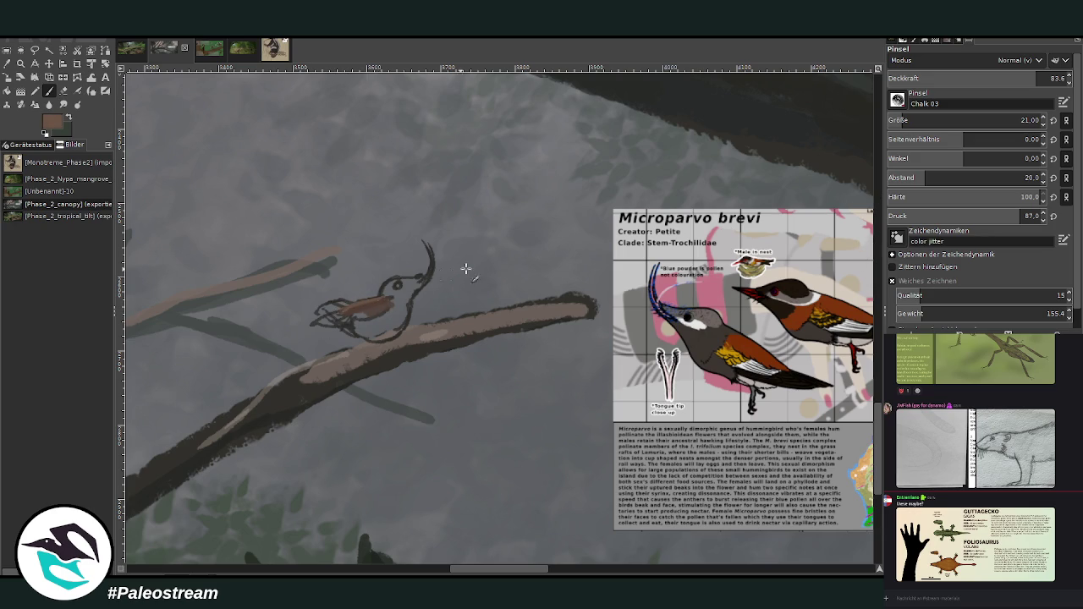
Paint the bird's back and wing near-black, its belly grey, and its head and throat light grey
{"action": "left_click", "coordinate": [855, 269], "text": "ctrl"}
{"action": "left_click_drag", "start_coordinate": [343, 305], "coordinate": [322, 312]}
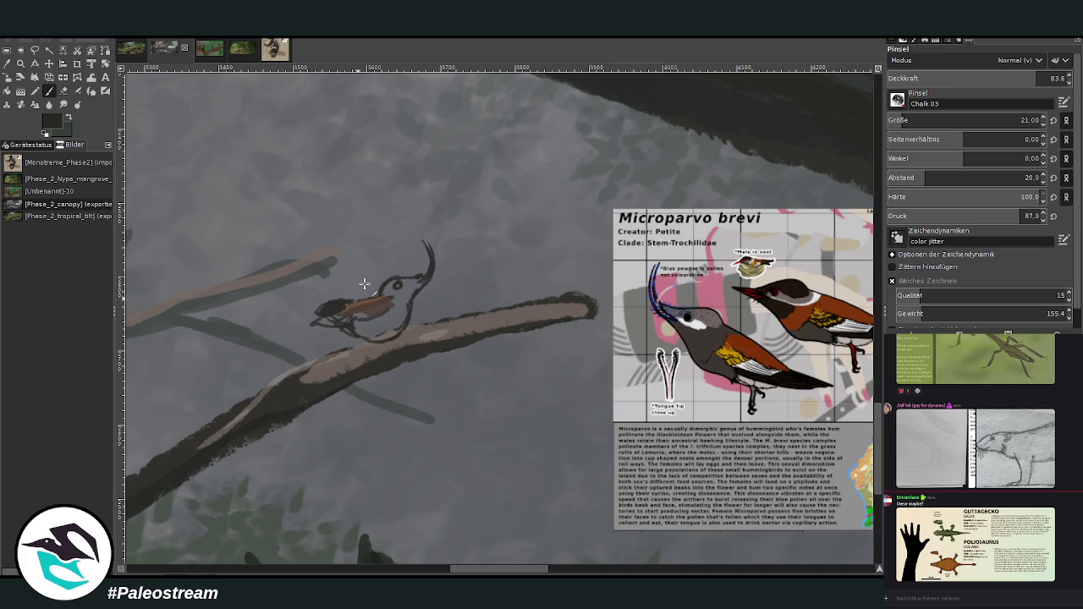
{"action": "mouse_move", "coordinate": [388, 304]}
{"action": "left_mouse_down"}
{"action": "mouse_move", "coordinate": [399, 325]}
{"action": "mouse_move", "coordinate": [320, 325]}
{"action": "mouse_move", "coordinate": [379, 326]}
{"action": "mouse_move", "coordinate": [401, 305]}
{"action": "mouse_move", "coordinate": [406, 325]}
{"action": "mouse_move", "coordinate": [395, 339]}
{"action": "mouse_move", "coordinate": [366, 331]}
{"action": "mouse_move", "coordinate": [405, 302]}
{"action": "mouse_move", "coordinate": [395, 294]}
{"action": "left_mouse_up"}
{"action": "left_click", "coordinate": [840, 269], "text": "ctrl"}
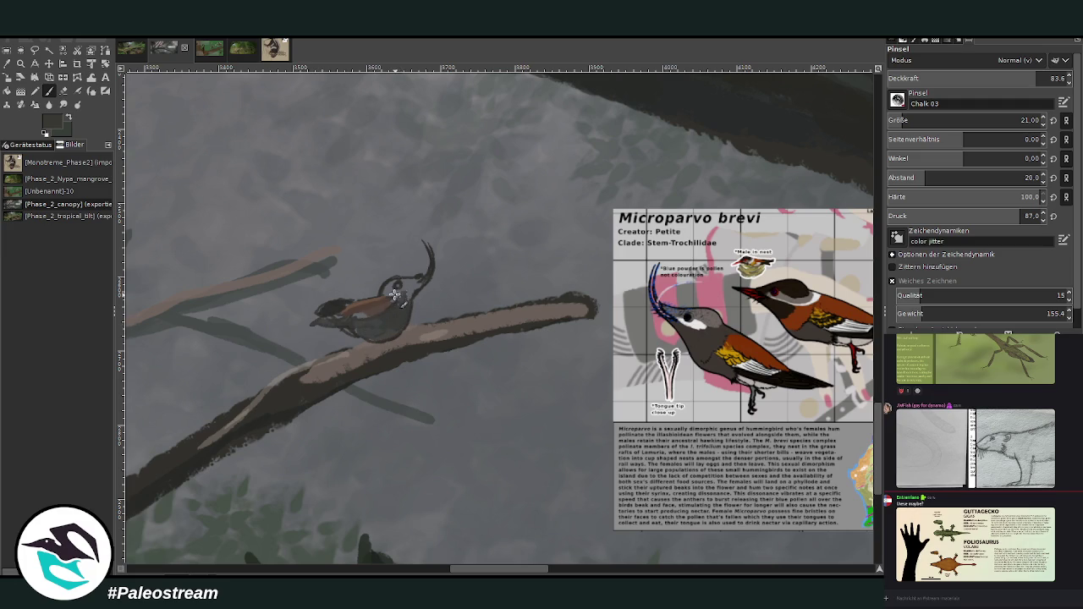
{"action": "left_click", "coordinate": [842, 235], "text": "ctrl"}
{"action": "left_click_drag", "start_coordinate": [396, 282], "coordinate": [390, 293]}
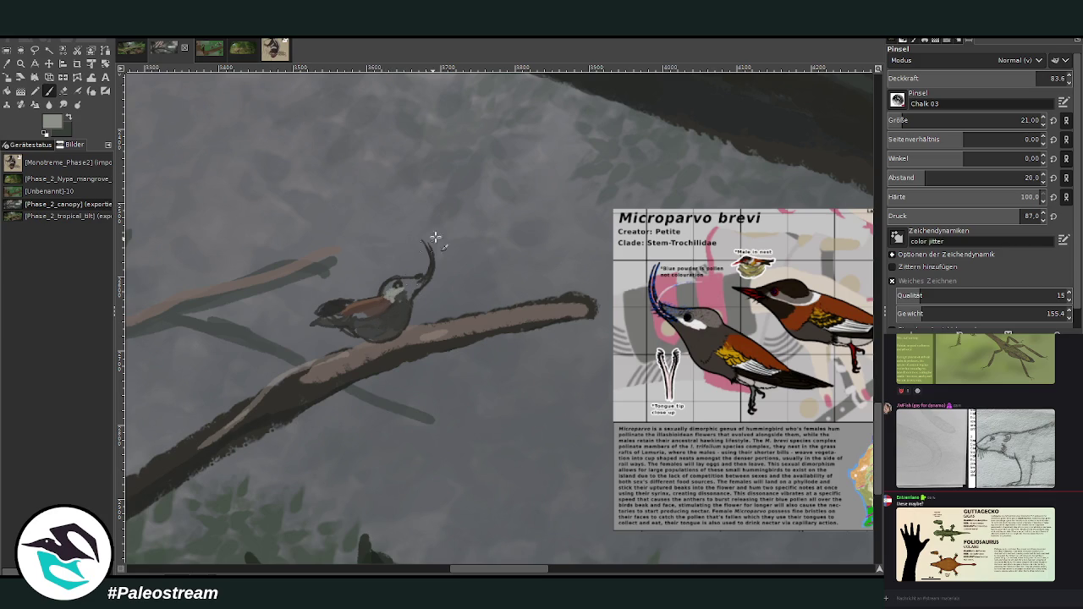
Round out the head in green-grey, then redraw the curved beak at brush size 16
{"action": "left_click", "coordinate": [393, 306], "text": "ctrl"}
{"action": "left_click", "coordinate": [842, 262], "text": "ctrl"}
{"action": "left_click_drag", "start_coordinate": [383, 290], "coordinate": [418, 277]}
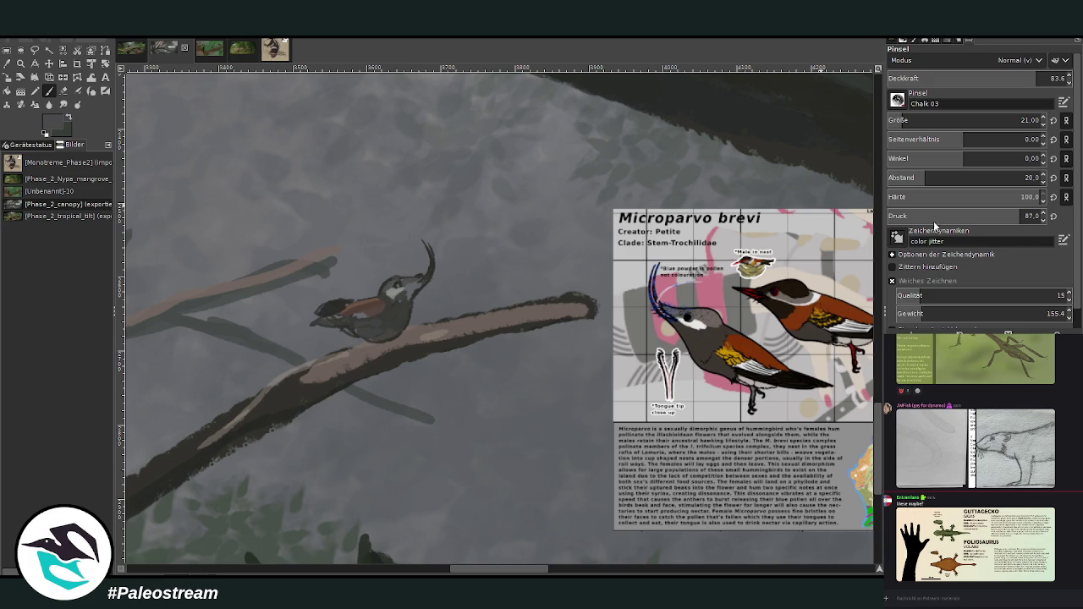
{"action": "left_click", "coordinate": [851, 267], "text": "ctrl"}
{"action": "key", "text": "bracketleft"}
{"action": "key", "text": "bracketleft"}
{"action": "key", "text": "bracketleft"}
{"action": "left_click_drag", "start_coordinate": [423, 242], "coordinate": [429, 279]}
Paint tan over the head and face, then streak the back and wing at size 11
{"action": "left_click", "coordinate": [396, 308], "text": "ctrl"}
{"action": "left_click", "coordinate": [852, 250], "text": "ctrl"}
{"action": "left_click", "coordinate": [863, 238], "text": "ctrl"}
{"action": "left_click_drag", "start_coordinate": [383, 293], "coordinate": [409, 276]}
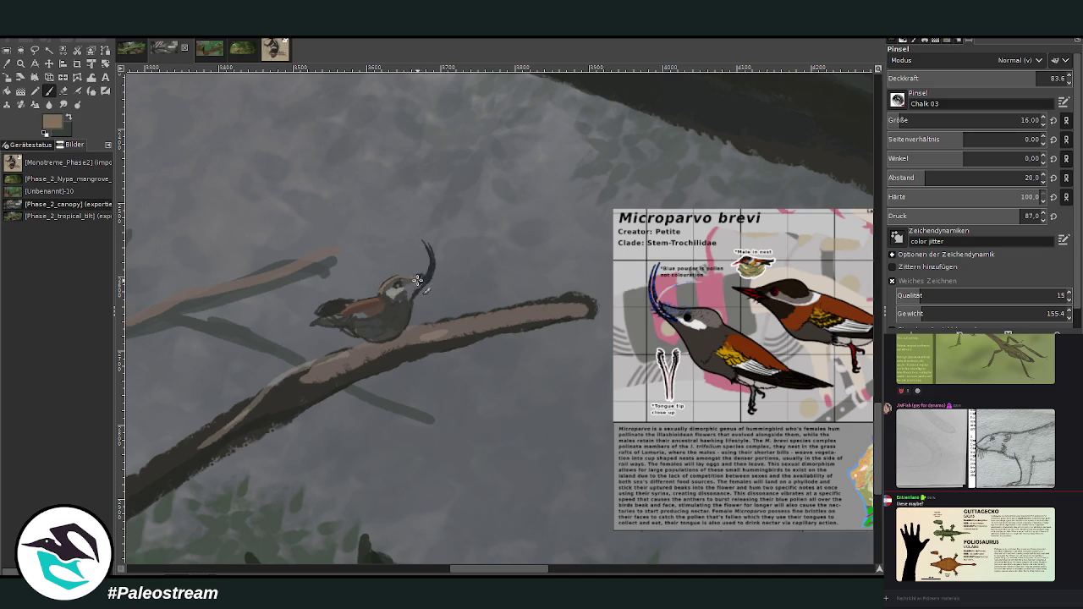
{"action": "key", "text": "bracketleft"}
{"action": "key", "text": "bracketleft"}
{"action": "key", "text": "bracketleft"}
{"action": "mouse_move", "coordinate": [354, 303]}
{"action": "left_mouse_down"}
{"action": "mouse_move", "coordinate": [317, 313]}
{"action": "mouse_move", "coordinate": [375, 299]}
{"action": "mouse_move", "coordinate": [328, 306]}
{"action": "mouse_move", "coordinate": [360, 303]}
{"action": "left_mouse_up"}
Hatch darker greenish-grey strokes along the branch below the bird
{"action": "left_click", "coordinate": [404, 317], "text": "ctrl"}
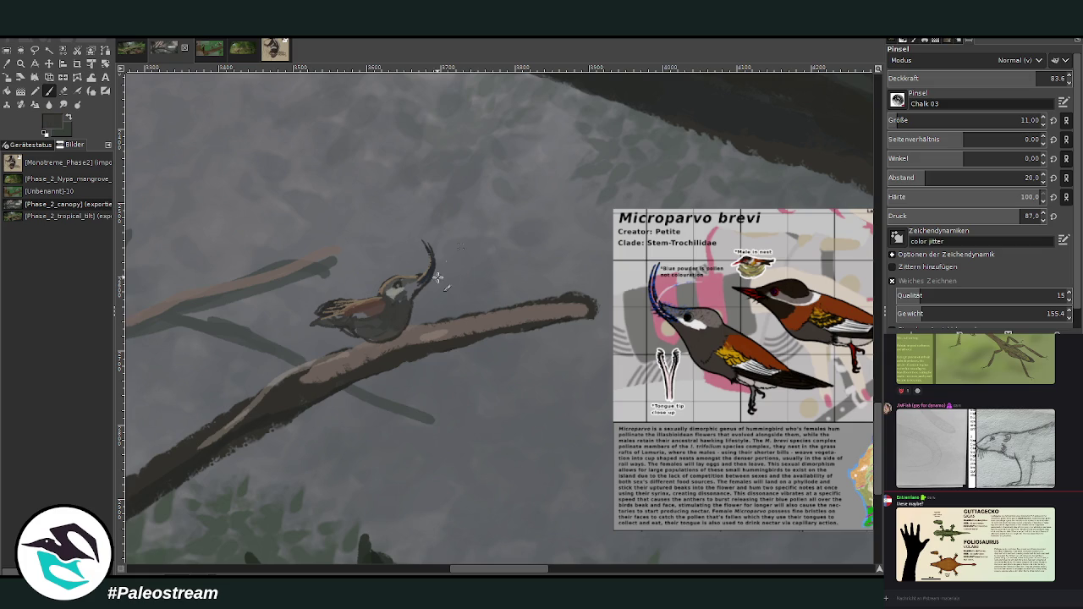
{"action": "left_click", "coordinate": [865, 250], "text": "ctrl"}
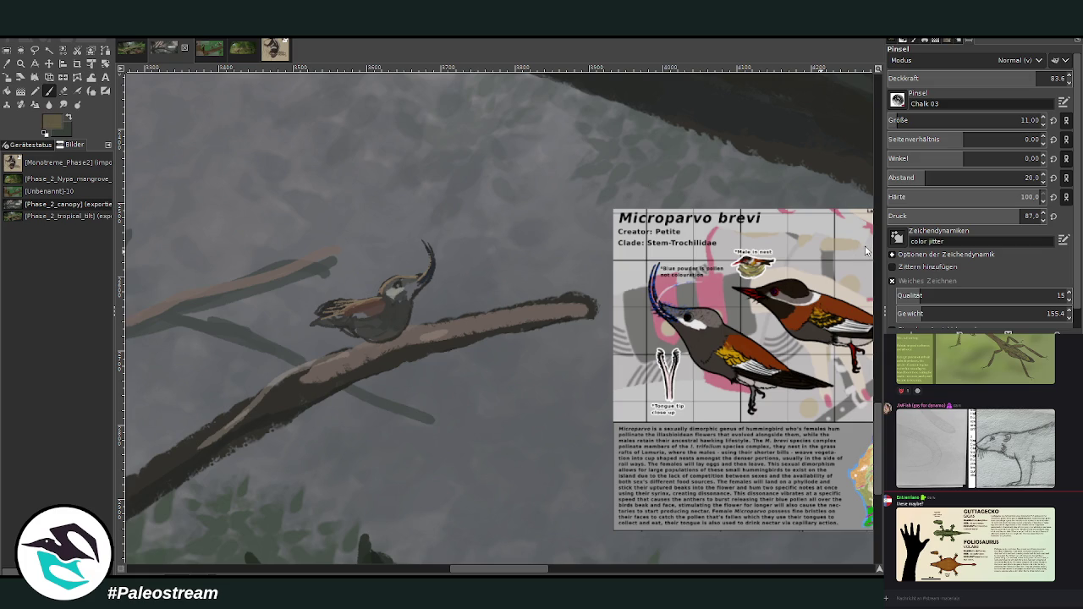
{"action": "left_click", "coordinate": [385, 313], "text": "ctrl"}
{"action": "left_click", "coordinate": [394, 323], "text": "ctrl"}
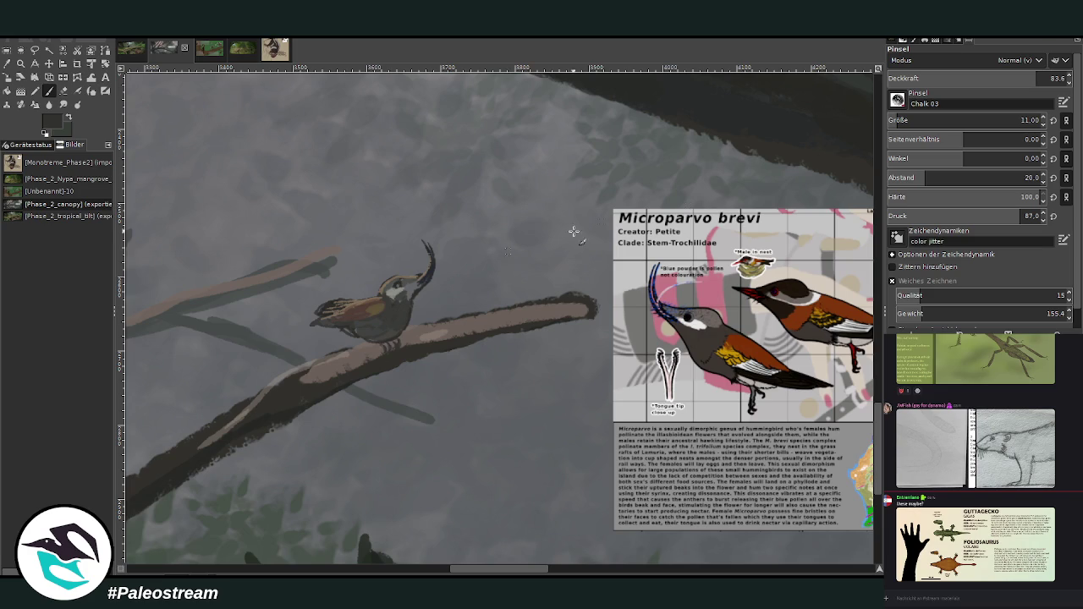
{"action": "left_click", "coordinate": [837, 254], "text": "ctrl"}
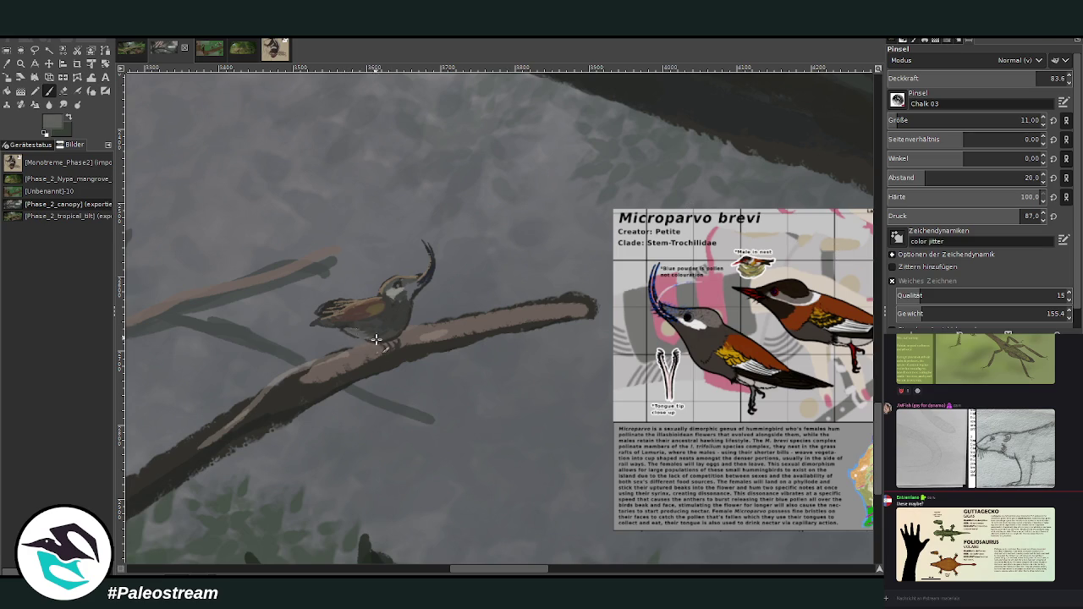
{"action": "left_click", "coordinate": [377, 352], "text": "ctrl"}
{"action": "mouse_move", "coordinate": [371, 348]}
{"action": "left_mouse_down"}
{"action": "mouse_move", "coordinate": [355, 370]}
{"action": "mouse_move", "coordinate": [281, 380]}
{"action": "mouse_move", "coordinate": [190, 453]}
{"action": "left_mouse_up"}
{"action": "left_click_drag", "start_coordinate": [262, 395], "coordinate": [288, 380]}
Highlight the top edge of the branch tip in light brownish grey
{"action": "left_click", "coordinate": [328, 355], "text": "ctrl"}
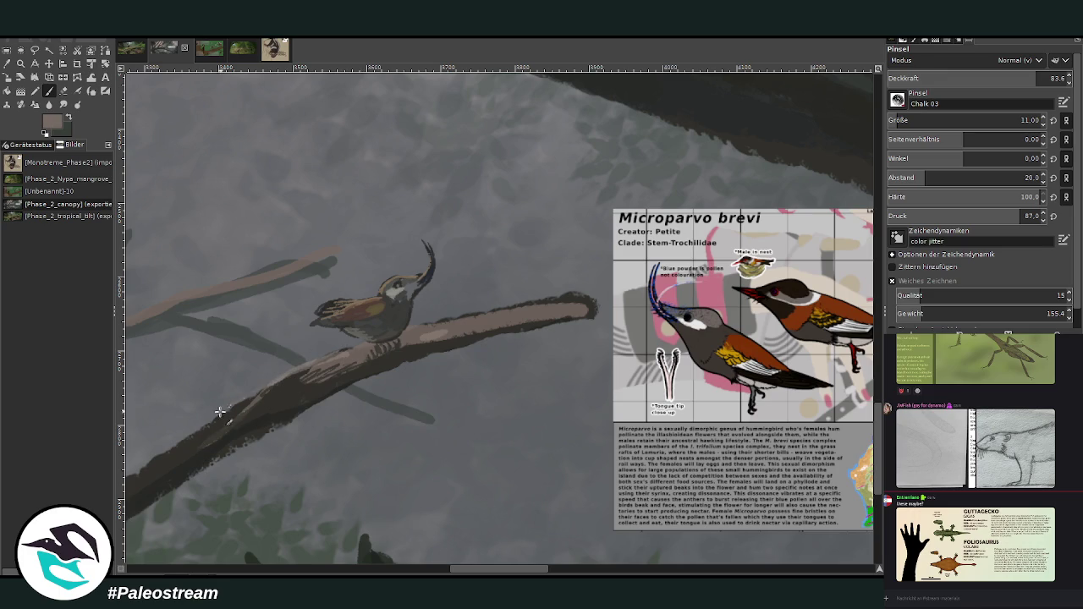
{"action": "mouse_move", "coordinate": [481, 310]}
{"action": "left_mouse_down"}
{"action": "mouse_move", "coordinate": [573, 300]}
{"action": "mouse_move", "coordinate": [561, 311]}
{"action": "left_mouse_up"}
{"action": "left_click", "coordinate": [853, 236], "text": "ctrl"}
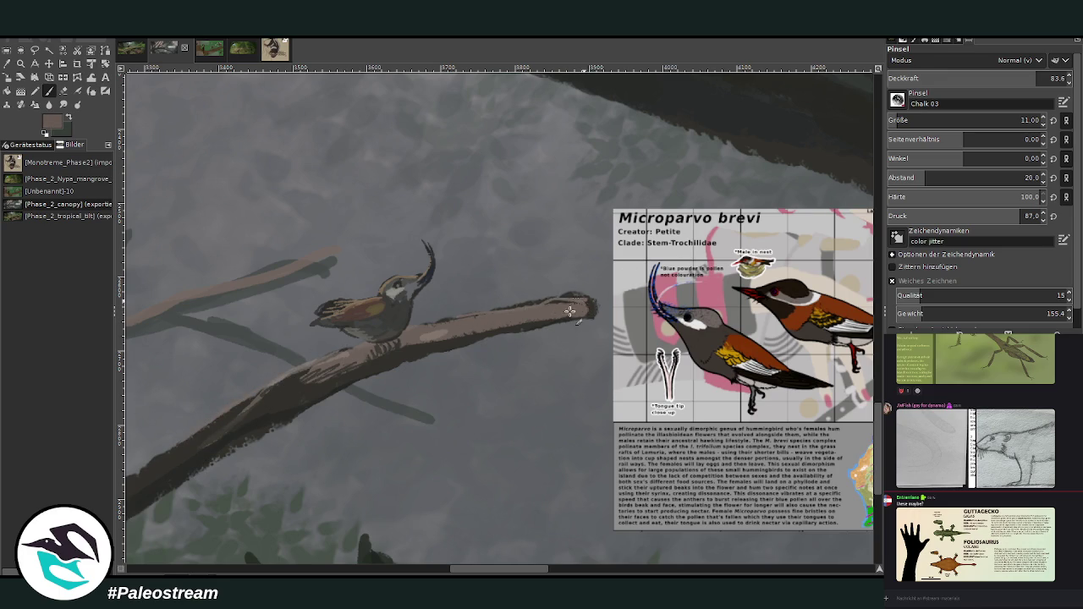
Set the brush to size 27, opacity 60.6, and darken the branch's lower edge near-black
{"action": "left_click", "coordinate": [512, 318], "text": "ctrl"}
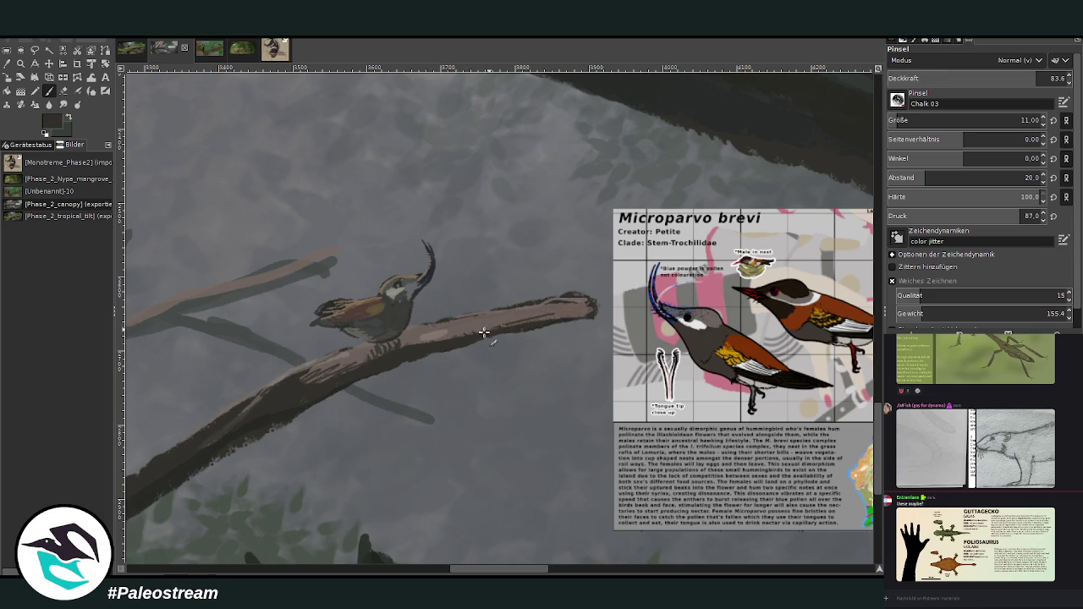
{"action": "left_click_drag", "start_coordinate": [913, 118], "coordinate": [1021, 118]}
{"action": "left_click_drag", "start_coordinate": [1020, 78], "coordinate": [994, 78]}
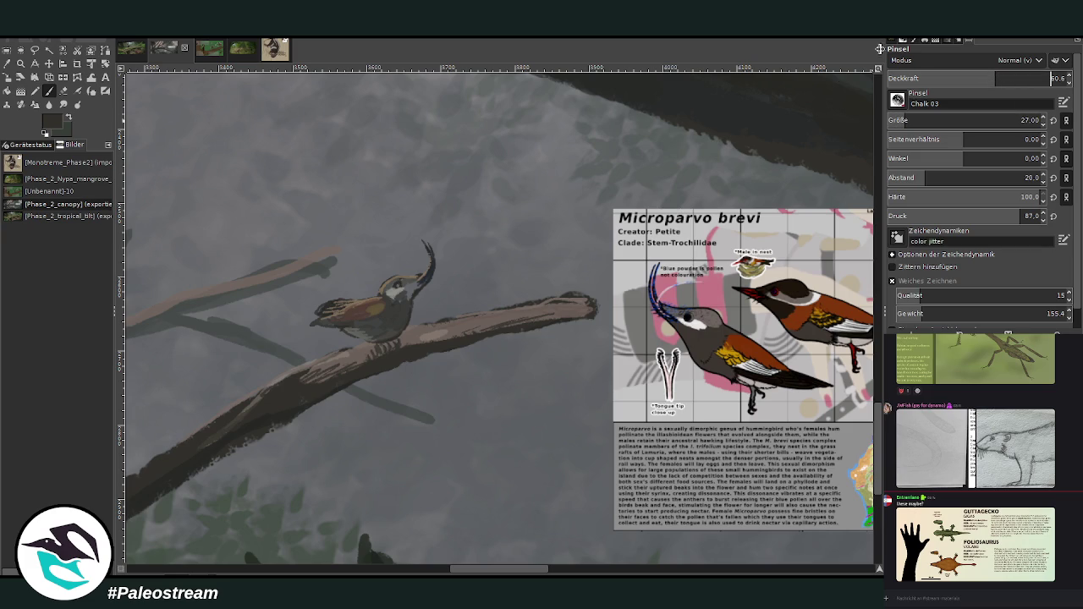
{"action": "left_click_drag", "start_coordinate": [549, 312], "coordinate": [415, 341]}
{"action": "left_click_drag", "start_coordinate": [466, 572], "coordinate": [444, 572]}
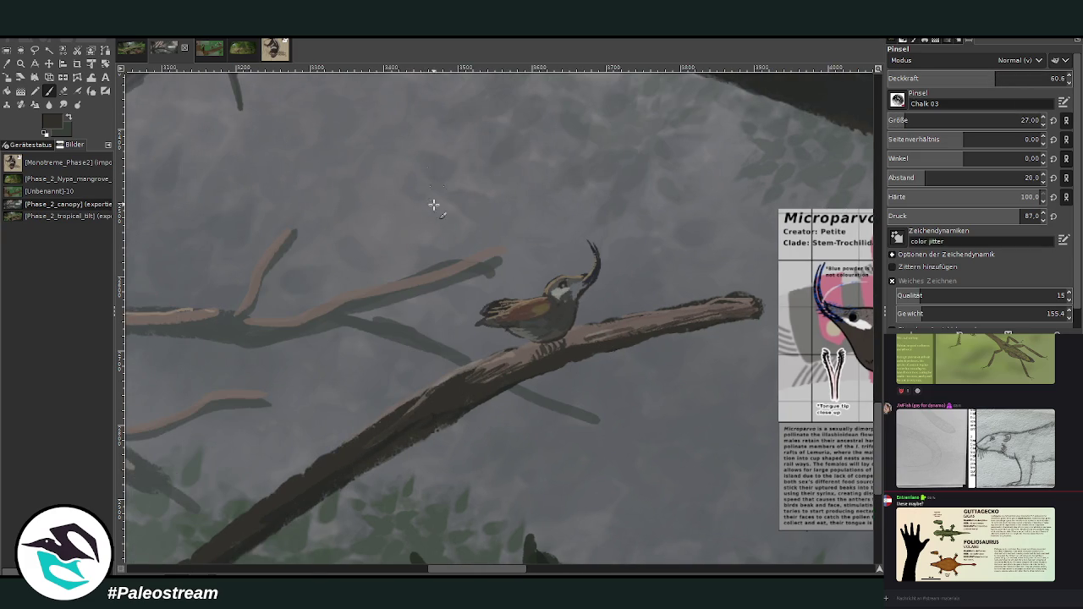
Lighten the branch's upper edge and repaint the bird's chest darker with a white throat
{"action": "left_click", "coordinate": [525, 352], "text": "ctrl"}
{"action": "left_click_drag", "start_coordinate": [444, 379], "coordinate": [271, 499]}
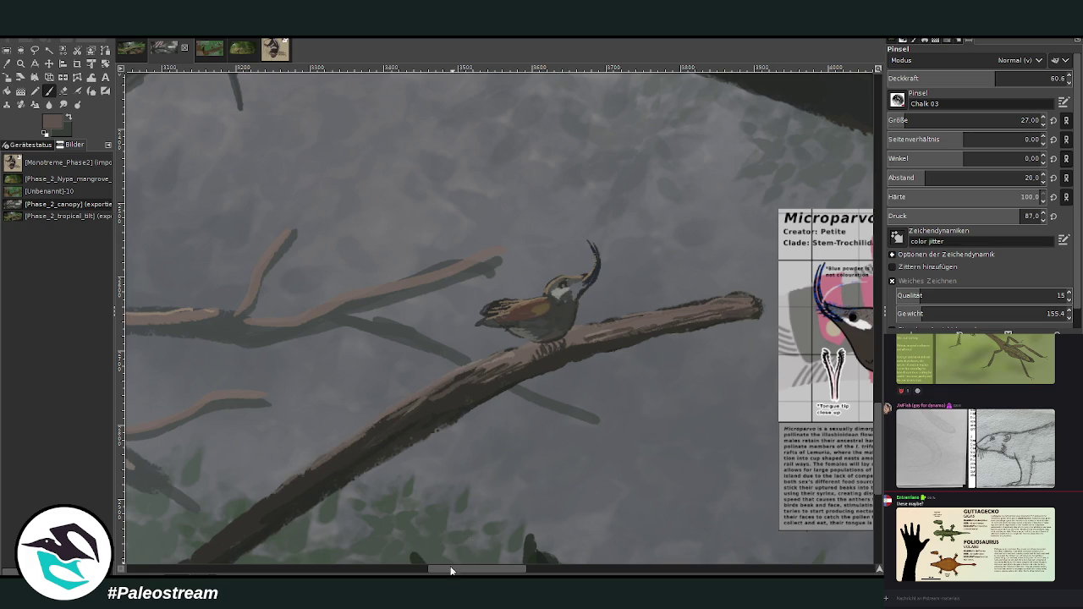
{"action": "left_click_drag", "start_coordinate": [455, 569], "coordinate": [492, 563]}
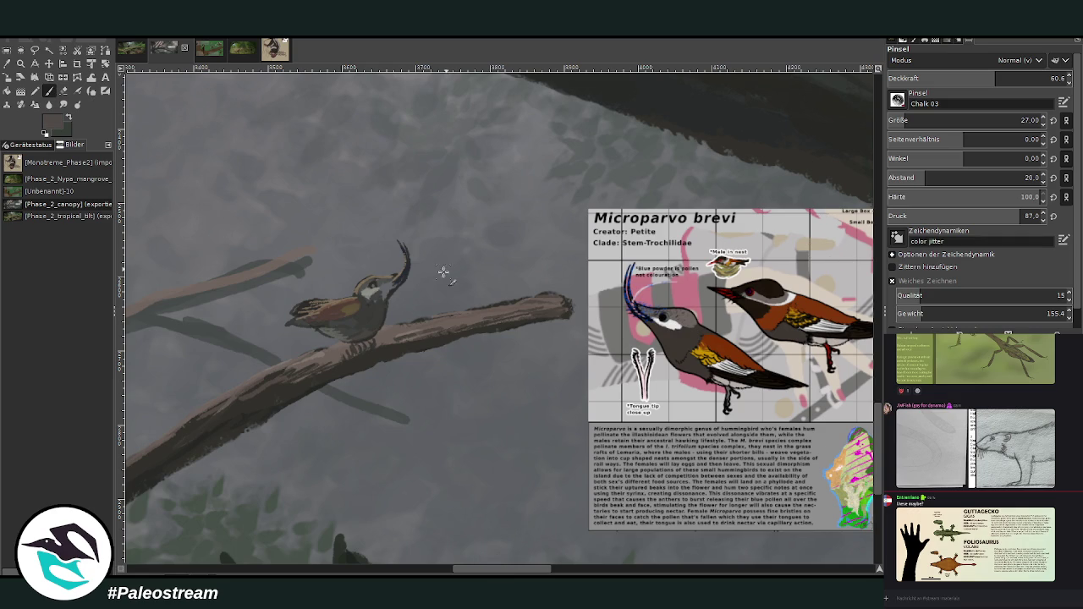
{"action": "mouse_move", "coordinate": [387, 286]}
{"action": "left_mouse_down"}
{"action": "mouse_move", "coordinate": [364, 313]}
{"action": "mouse_move", "coordinate": [312, 307]}
{"action": "left_mouse_up"}
{"action": "scroll", "coordinate": [311, 307], "scroll_direction": "down", "scroll_amount": 3}
{"action": "scroll", "coordinate": [311, 307], "scroll_direction": "down", "scroll_amount": 3}
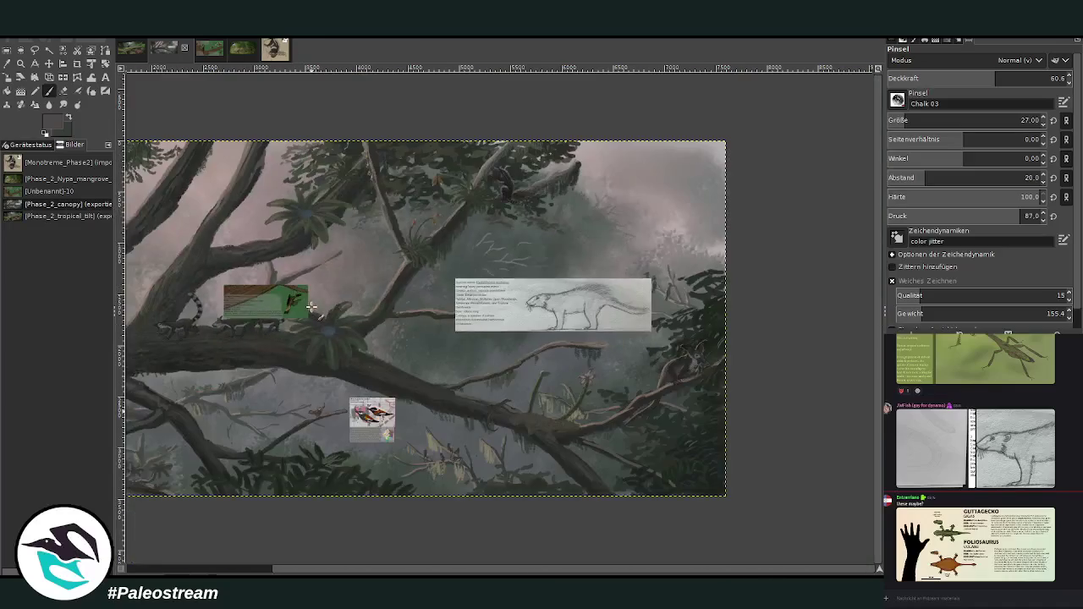
Paint a light greyish-brown highlight along the upper branch
{"action": "key", "text": "z"}
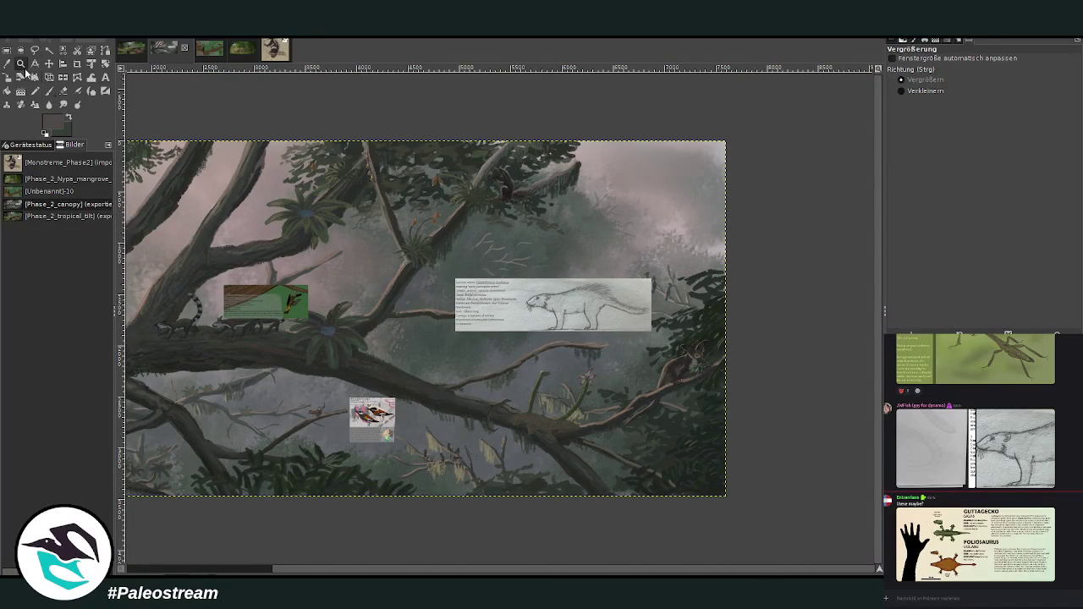
{"action": "left_click_drag", "start_coordinate": [247, 338], "coordinate": [382, 480]}
{"action": "left_click_drag", "start_coordinate": [334, 205], "coordinate": [615, 476]}
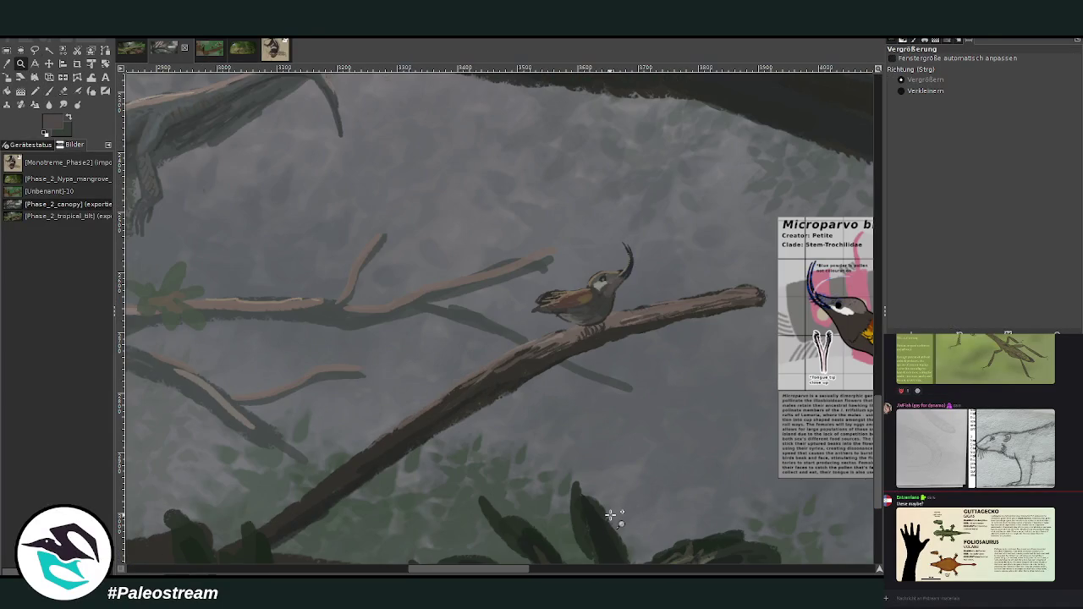
{"action": "key", "text": "o"}
{"action": "left_click", "coordinate": [431, 289]}
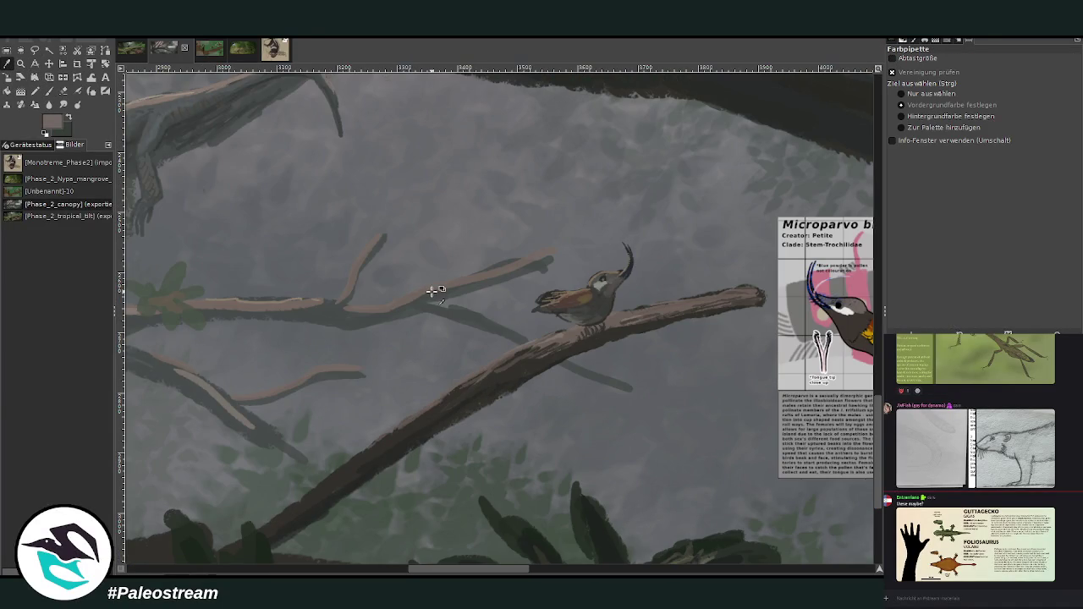
{"action": "key", "text": "shift+p"}
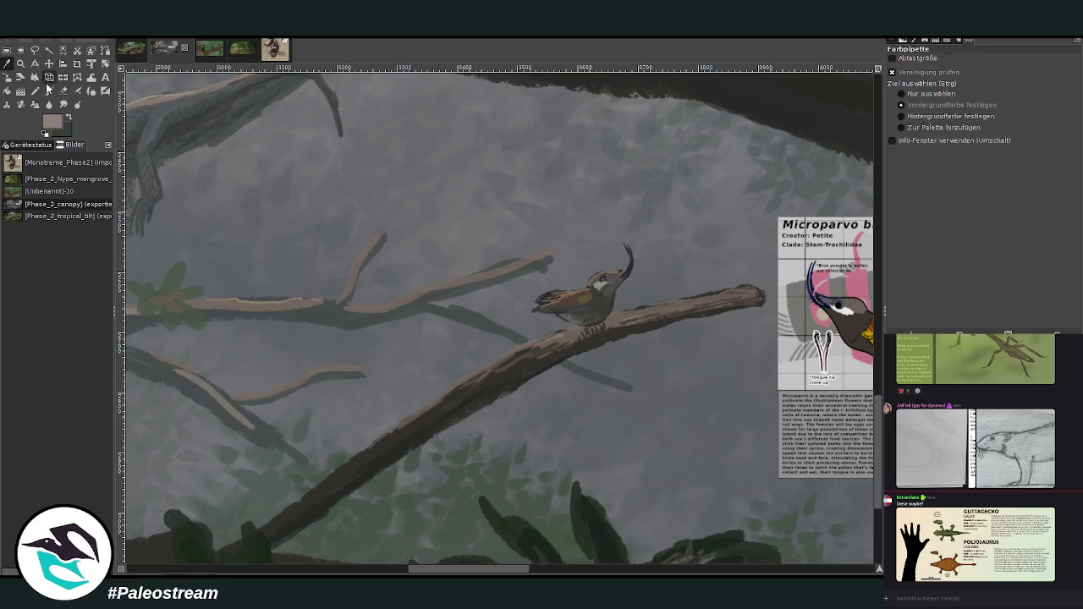
{"action": "key", "text": "p"}
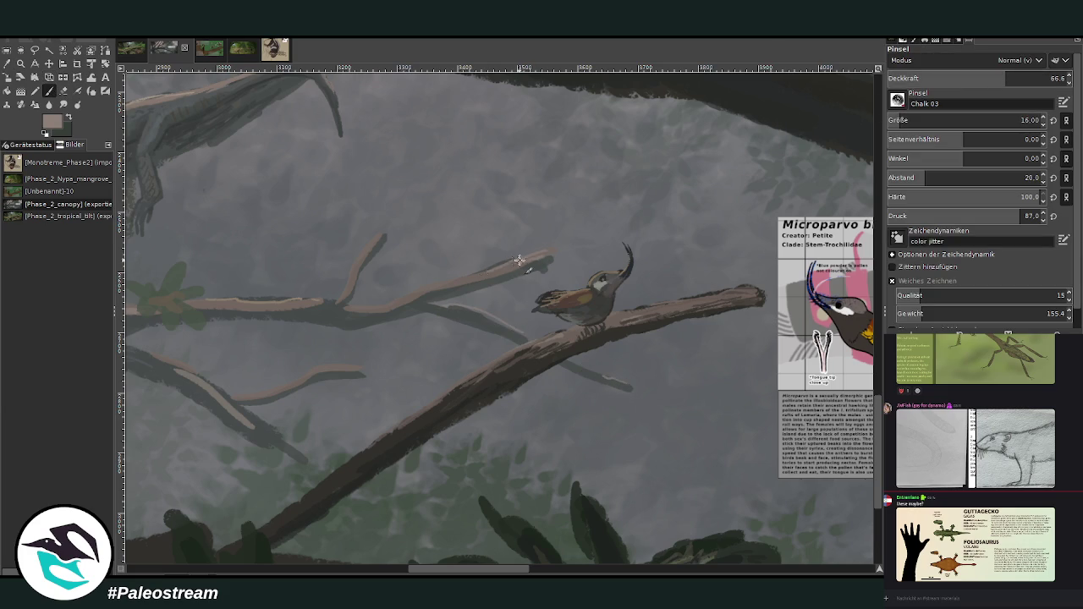
{"action": "left_click_drag", "start_coordinate": [548, 260], "coordinate": [390, 305]}
Add darker brown along the upper branch, lighten the bird's face and throat, and select the card's rectangle
{"action": "left_click", "coordinate": [852, 236], "text": "ctrl"}
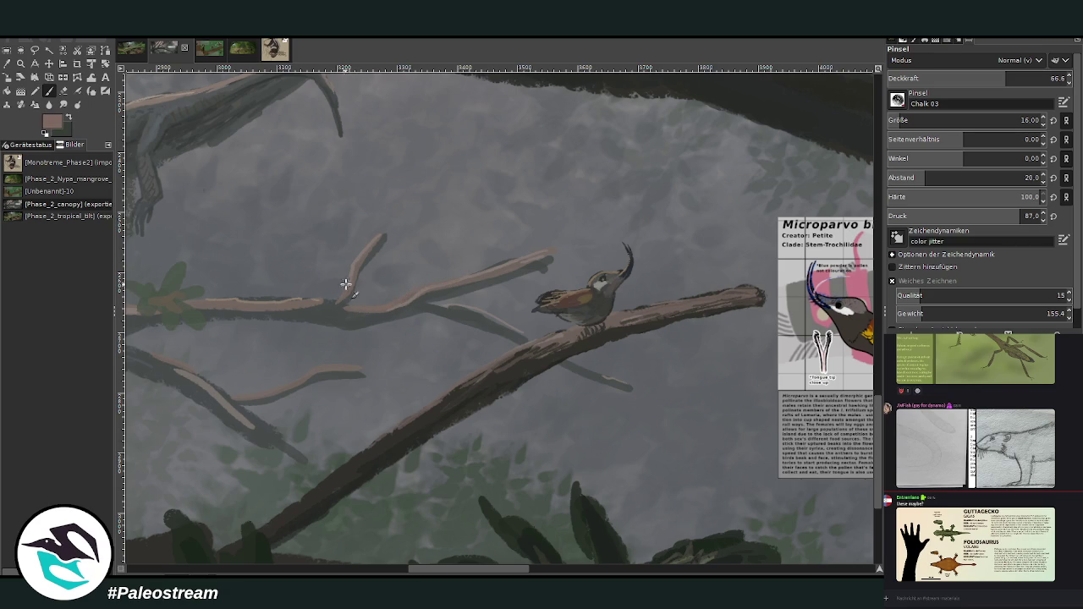
{"action": "left_click_drag", "start_coordinate": [336, 301], "coordinate": [250, 302]}
{"action": "scroll", "coordinate": [514, 506], "scroll_direction": "right", "scroll_amount": 2}
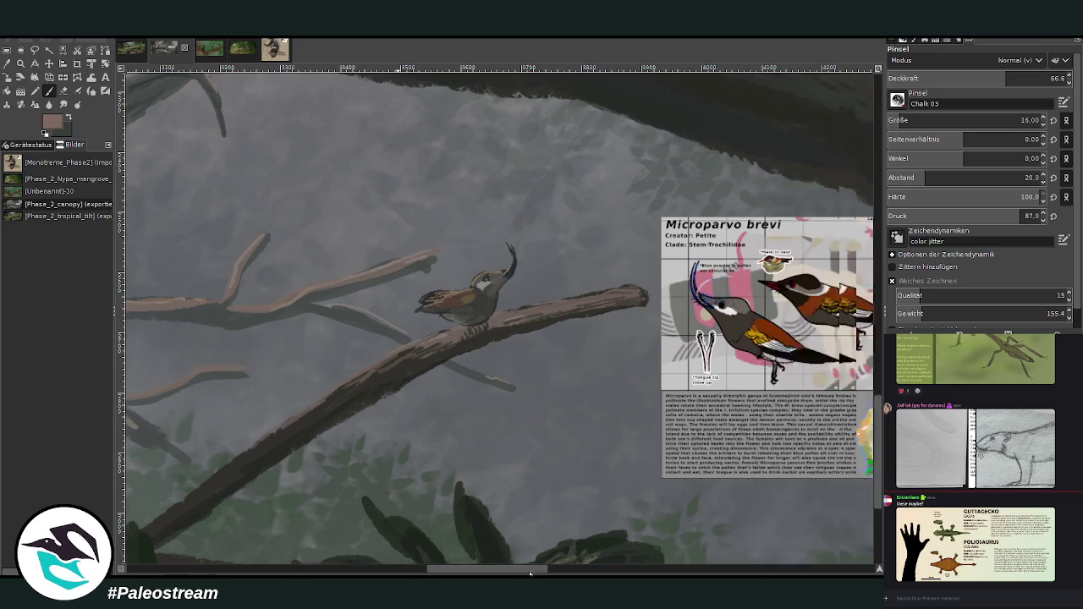
{"action": "scroll", "coordinate": [533, 532], "scroll_direction": "right", "scroll_amount": 3}
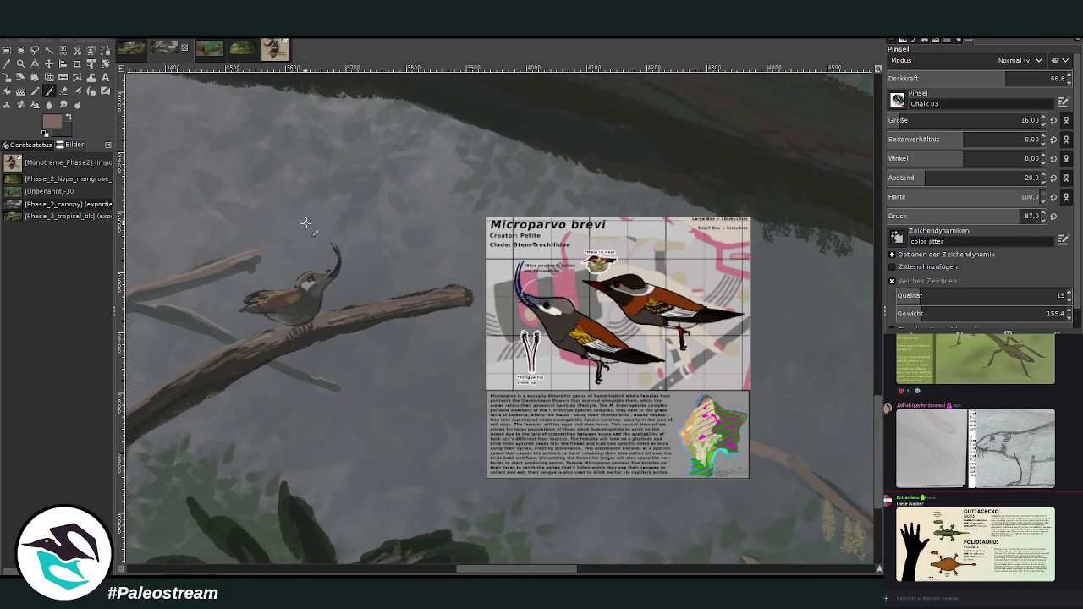
{"action": "left_click_drag", "start_coordinate": [309, 280], "coordinate": [322, 288]}
{"action": "left_click_drag", "start_coordinate": [485, 218], "coordinate": [750, 479]}
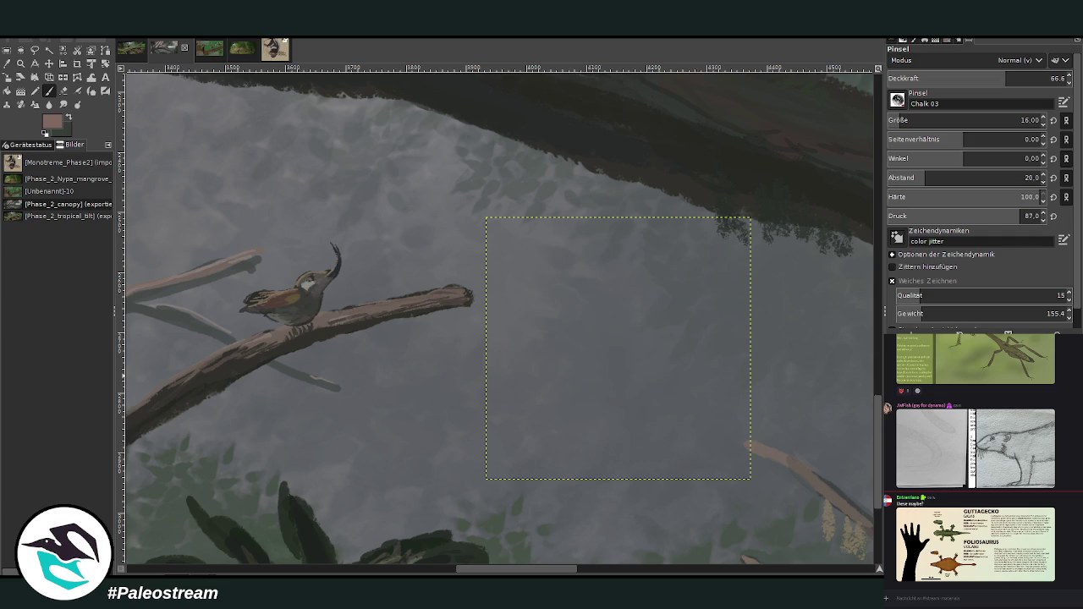
Clear the selection and frame the whole painting to fill the view
{"action": "key", "text": "ctrl+shift+a"}
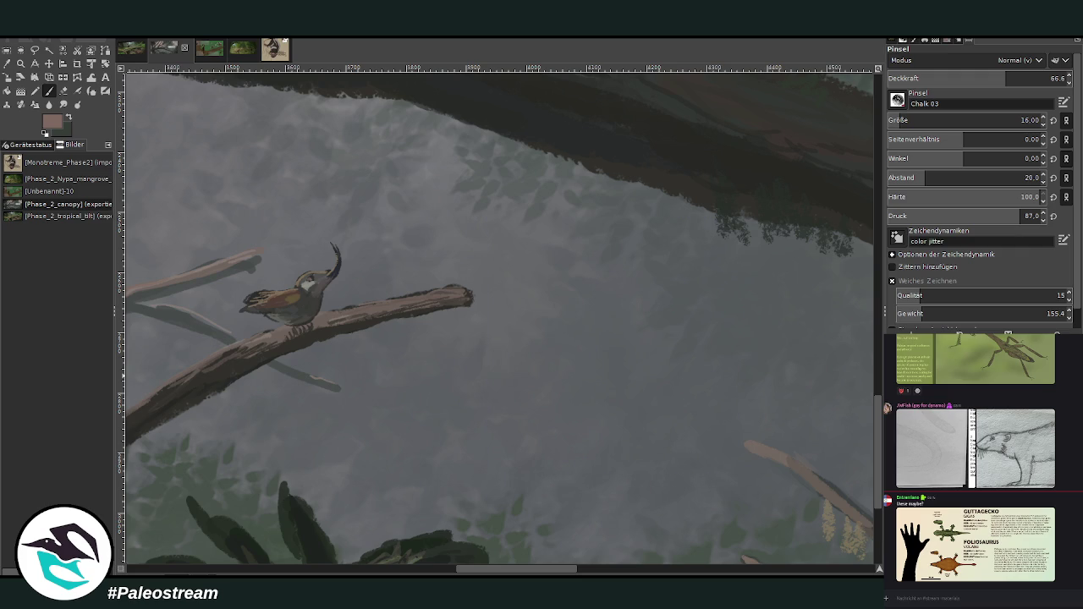
{"action": "key", "text": "shift+ctrl+j"}
{"action": "key", "text": "z"}
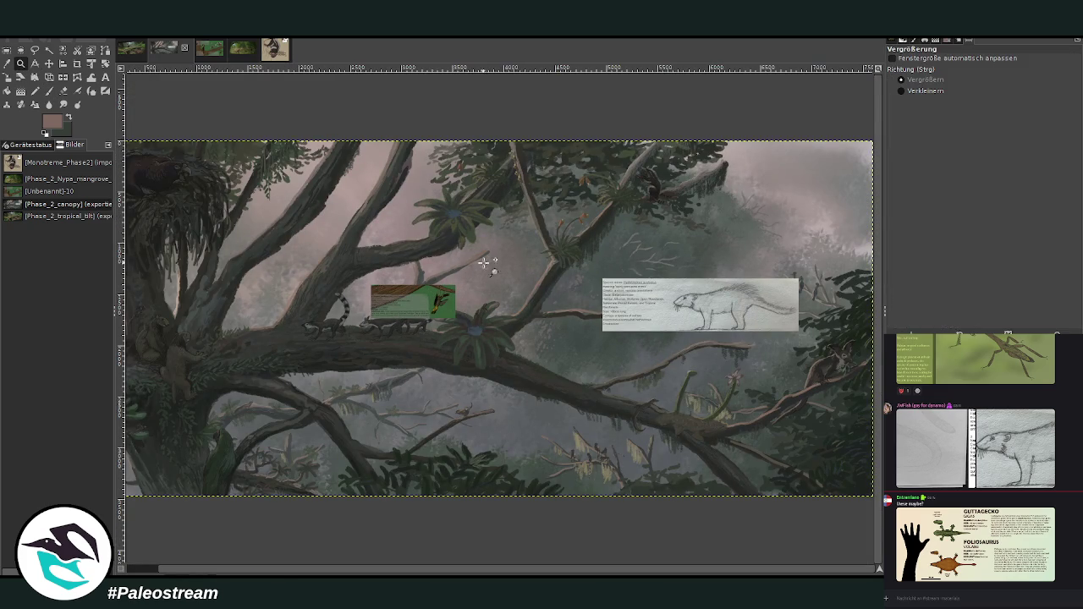
{"action": "scroll", "coordinate": [159, 558], "scroll_direction": "left", "scroll_amount": 1}
{"action": "scroll", "coordinate": [159, 558], "scroll_direction": "left", "scroll_amount": 1}
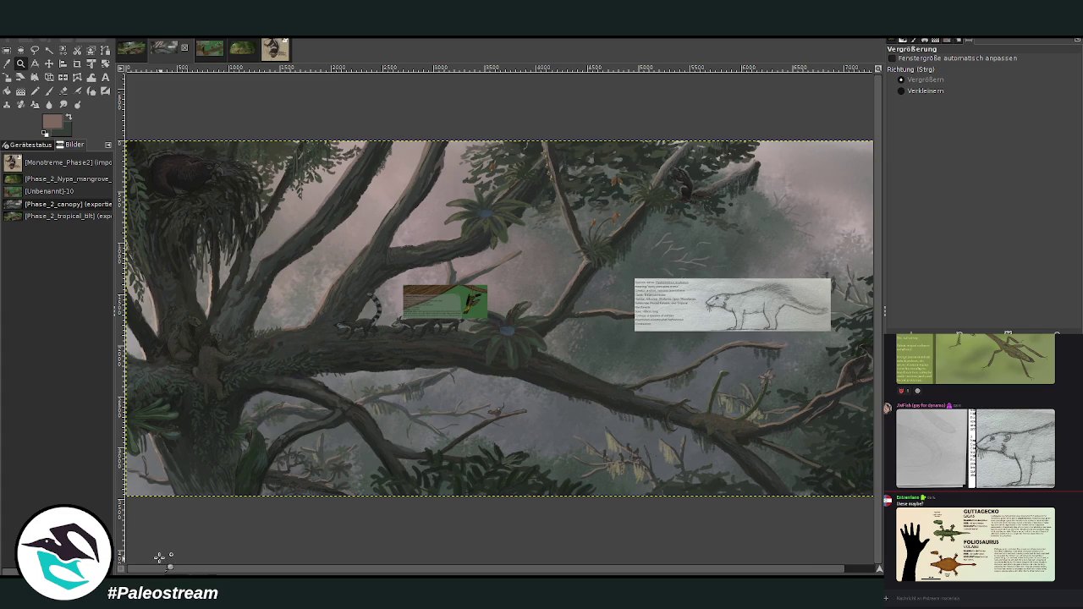
{"action": "scroll", "coordinate": [160, 559], "scroll_direction": "down", "scroll_amount": 1}
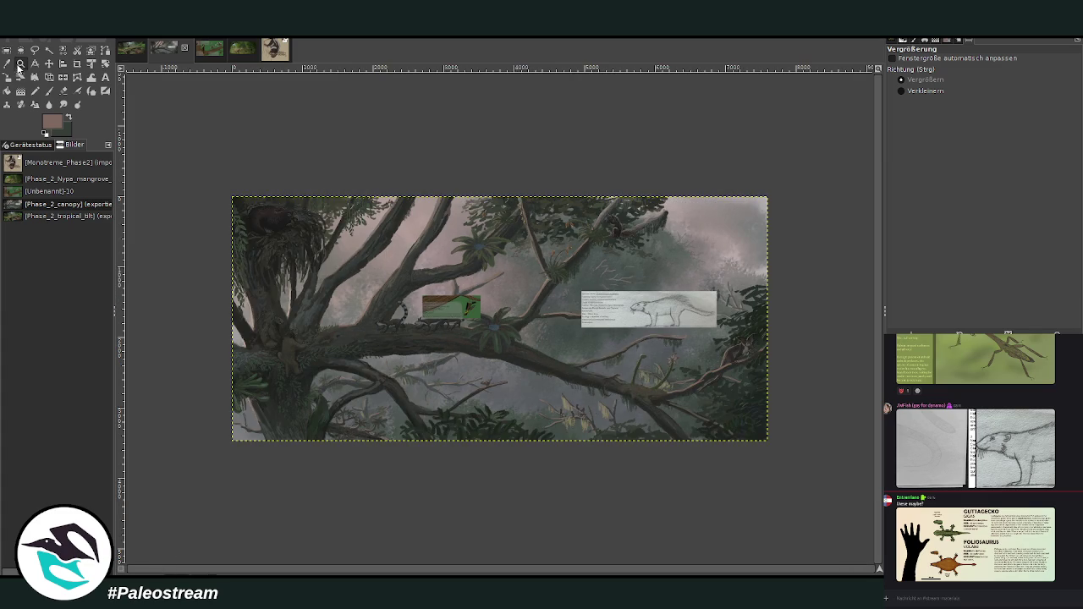
{"action": "left_click_drag", "start_coordinate": [230, 159], "coordinate": [694, 429]}
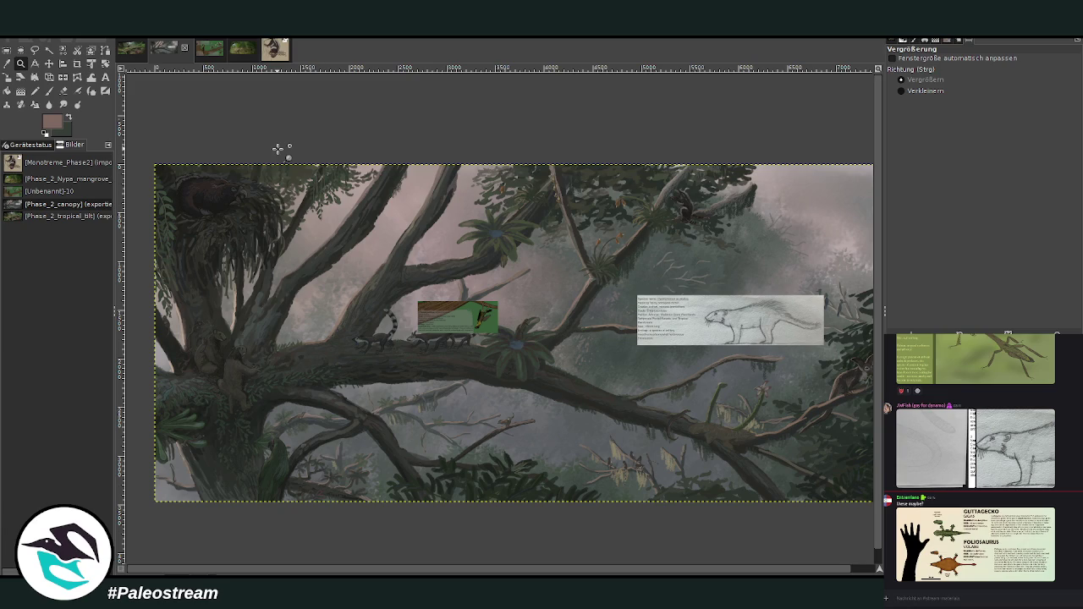
Move the mammal sketch card onto the lower-left branch and the slothbird card to the right
{"action": "left_click", "coordinate": [49, 63]}
{"action": "left_click_drag", "start_coordinate": [699, 327], "coordinate": [379, 396]}
{"action": "left_click_drag", "start_coordinate": [446, 316], "coordinate": [447, 281]}
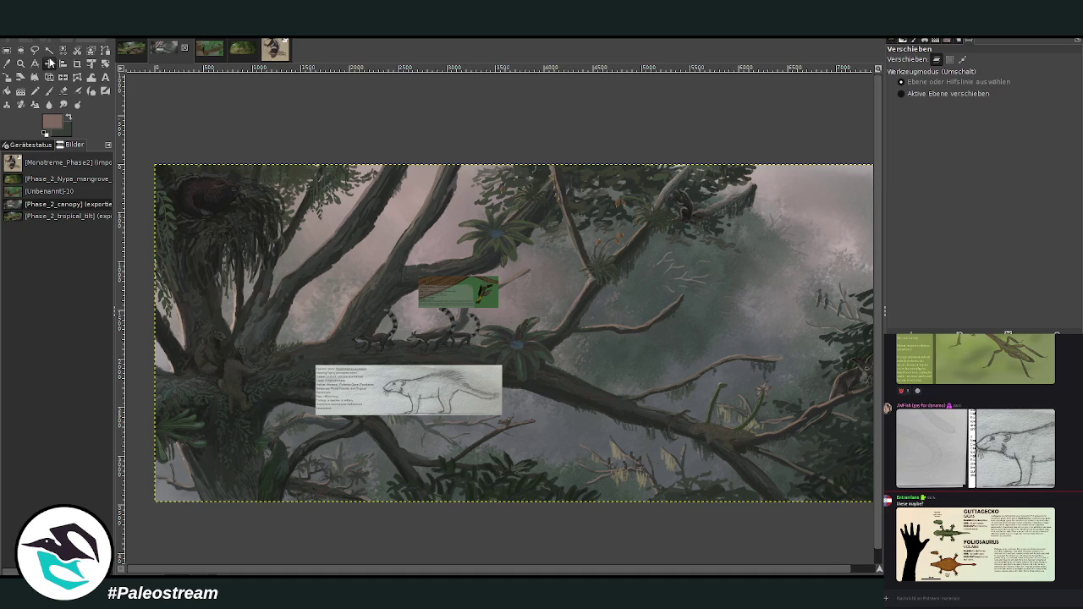
{"action": "left_click_drag", "start_coordinate": [450, 277], "coordinate": [734, 303]}
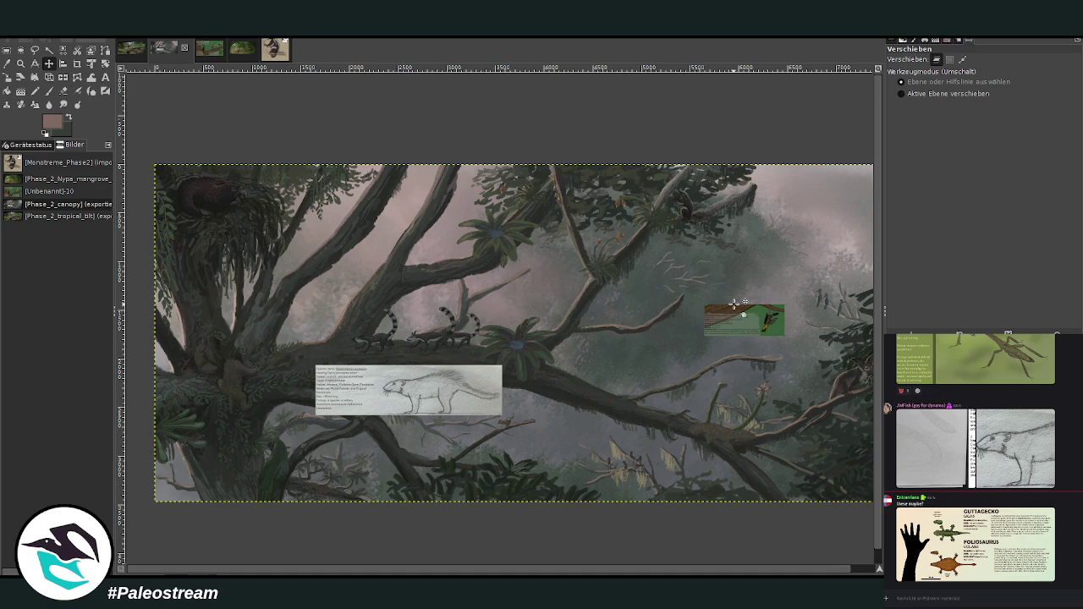
{"action": "left_click", "coordinate": [20, 63]}
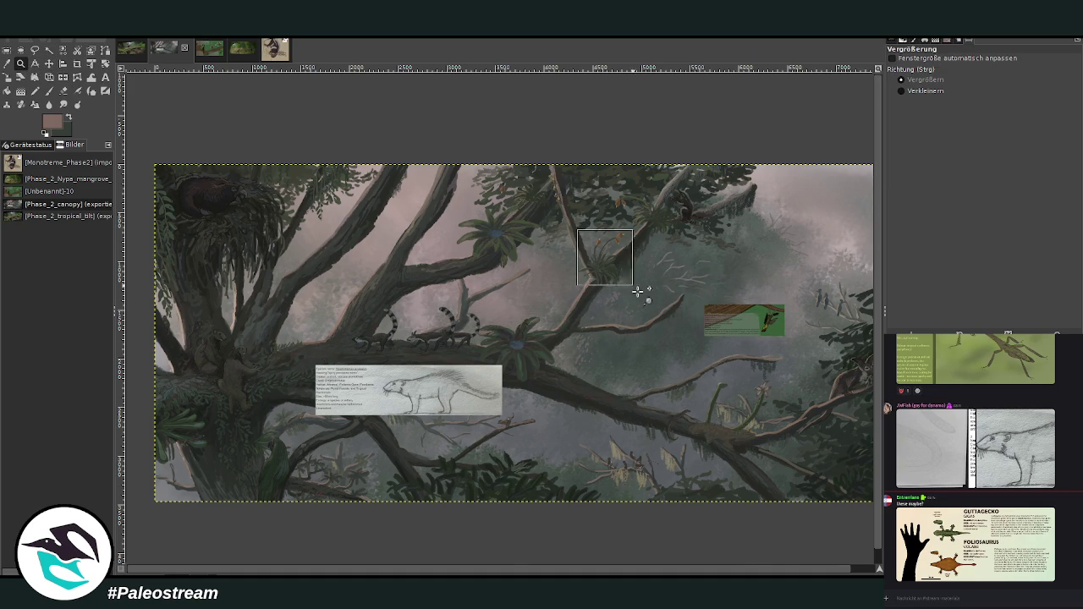
{"action": "left_click", "coordinate": [637, 292]}
{"action": "left_click", "coordinate": [475, 247]}
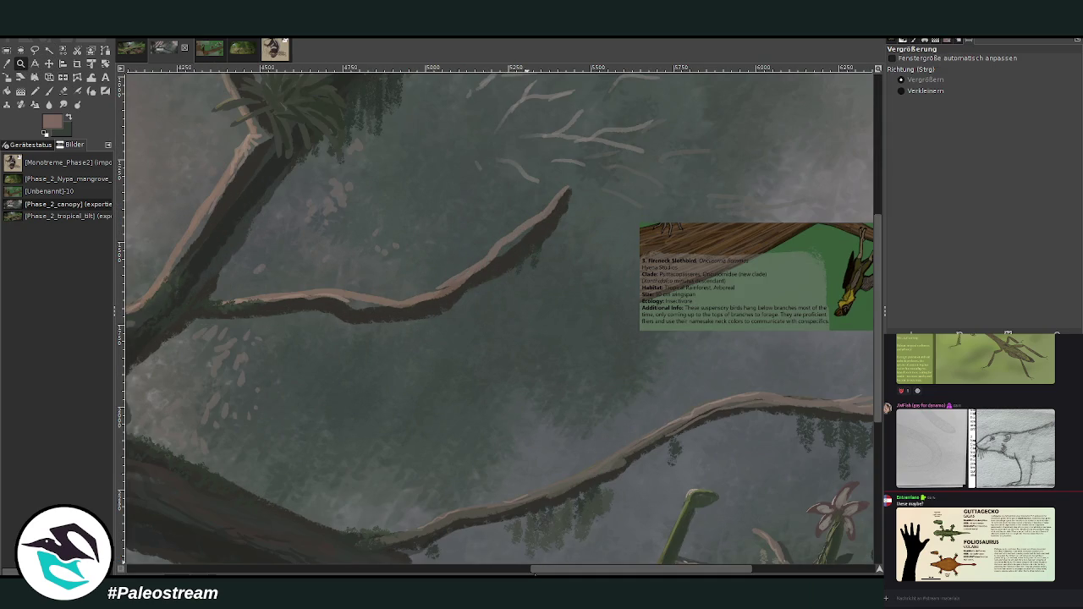
Paint dark green-grey hanging moss beneath the upper and lower branches
{"action": "left_click_drag", "start_coordinate": [546, 573], "coordinate": [562, 573]}
{"action": "key", "text": "o"}
{"action": "left_click", "coordinate": [307, 88]}
{"action": "key", "text": "p"}
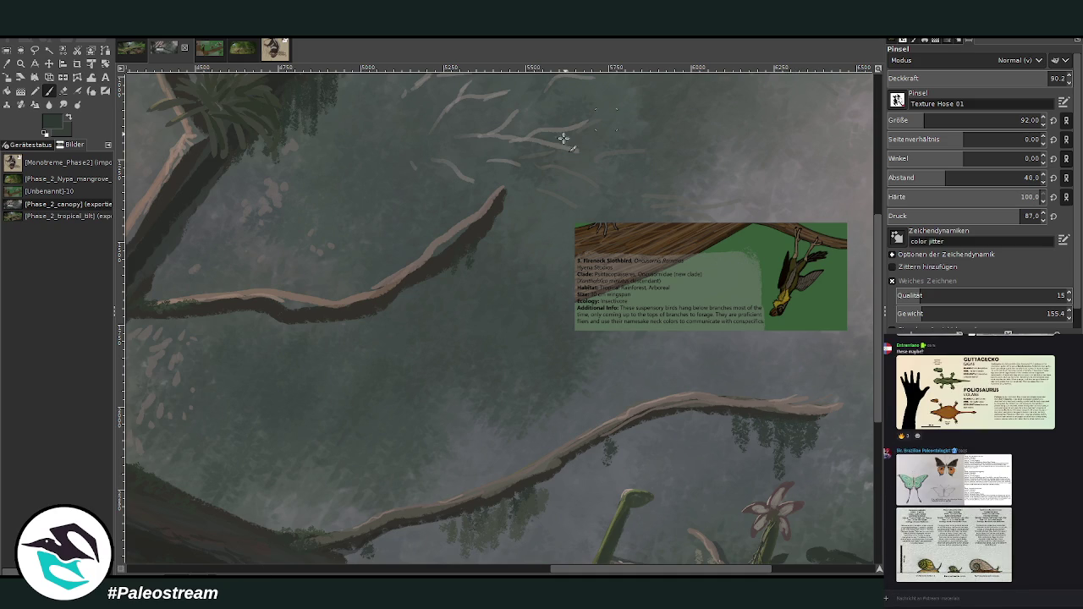
{"action": "mouse_move", "coordinate": [455, 246]}
{"action": "left_mouse_down"}
{"action": "mouse_move", "coordinate": [430, 261]}
{"action": "mouse_move", "coordinate": [460, 249]}
{"action": "mouse_move", "coordinate": [461, 275]}
{"action": "left_mouse_up"}
{"action": "mouse_move", "coordinate": [319, 314]}
{"action": "left_mouse_down"}
{"action": "mouse_move", "coordinate": [297, 324]}
{"action": "mouse_move", "coordinate": [329, 314]}
{"action": "mouse_move", "coordinate": [259, 304]}
{"action": "mouse_move", "coordinate": [242, 338]}
{"action": "mouse_move", "coordinate": [225, 313]}
{"action": "mouse_move", "coordinate": [157, 326]}
{"action": "left_mouse_up"}
{"action": "left_click_drag", "start_coordinate": [499, 205], "coordinate": [470, 243]}
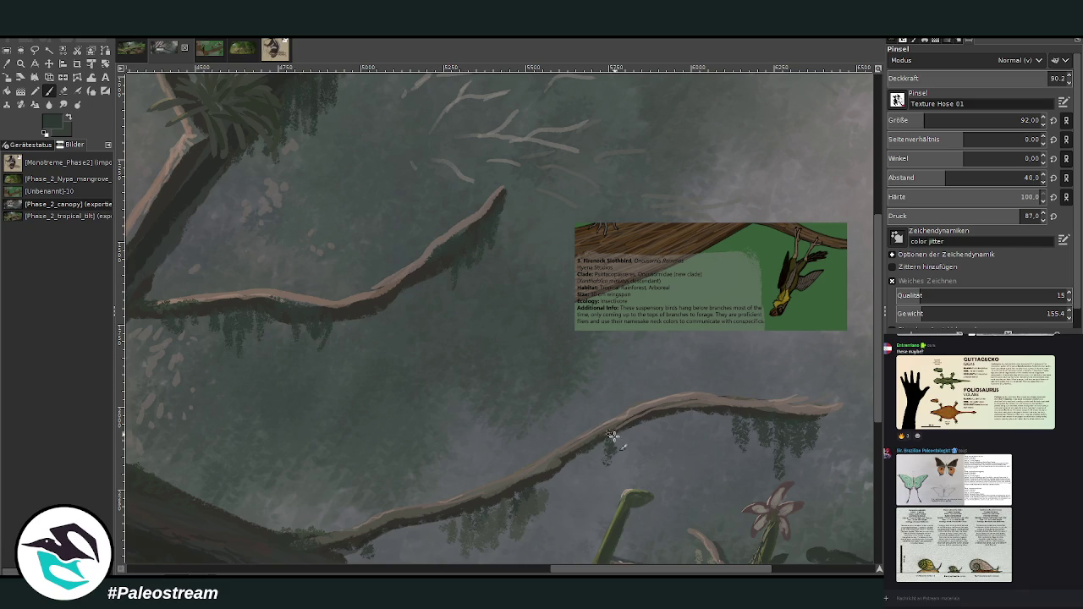
{"action": "left_click_drag", "start_coordinate": [562, 570], "coordinate": [510, 570]}
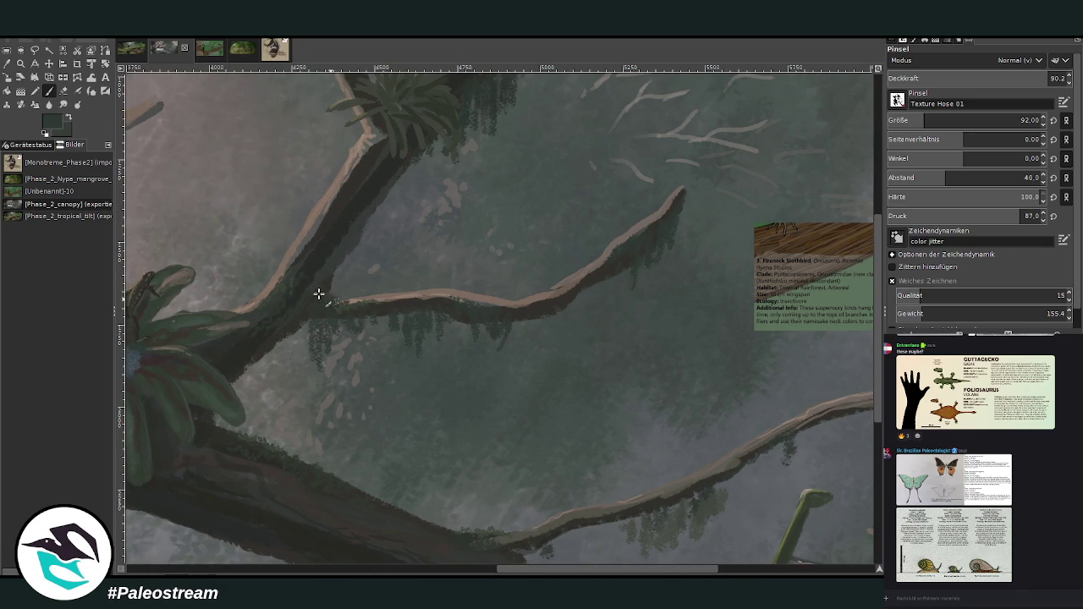
{"action": "mouse_move", "coordinate": [315, 314]}
{"action": "left_mouse_down"}
{"action": "mouse_move", "coordinate": [305, 363]}
{"action": "mouse_move", "coordinate": [290, 321]}
{"action": "left_mouse_up"}
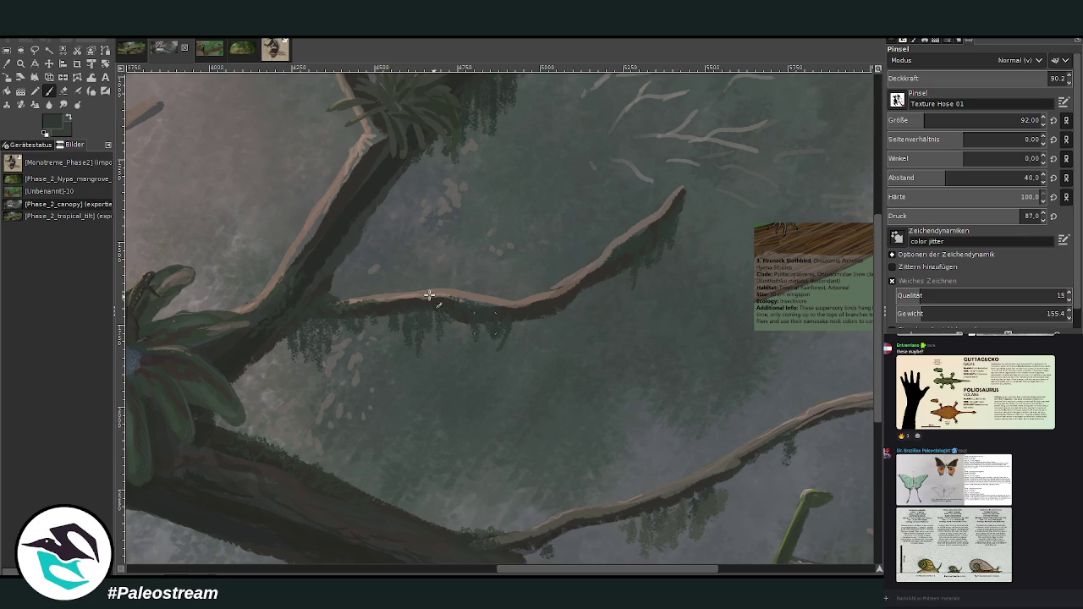
Add dark foliage strokes under the branch near the Fireneck Slothbird card
{"action": "scroll", "coordinate": [279, 360], "scroll_direction": "down", "scroll_amount": 1}
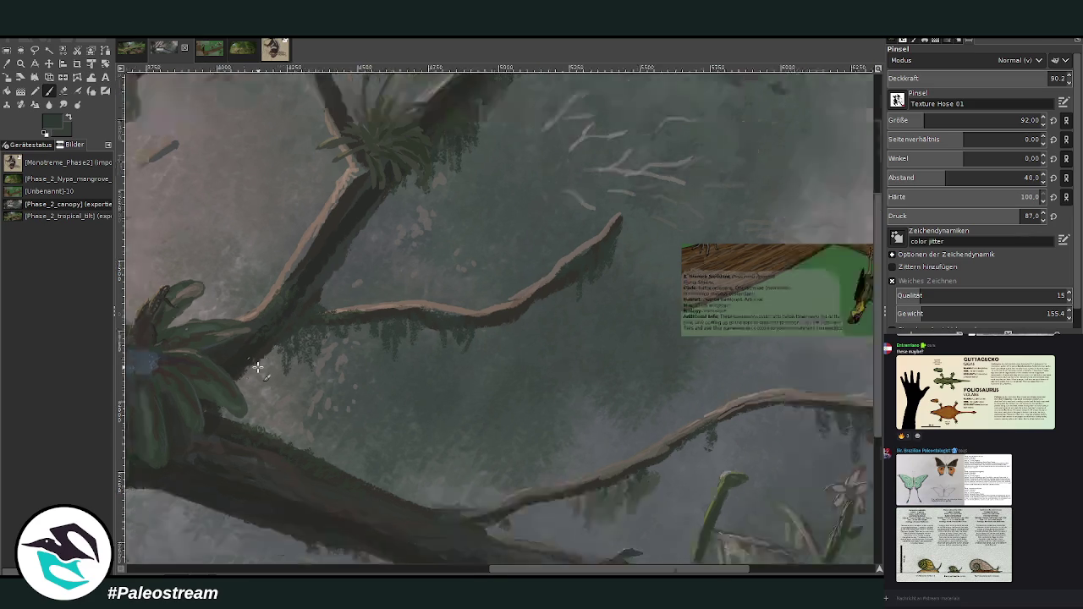
{"action": "scroll", "coordinate": [257, 366], "scroll_direction": "down", "scroll_amount": 3}
{"action": "key", "text": "z"}
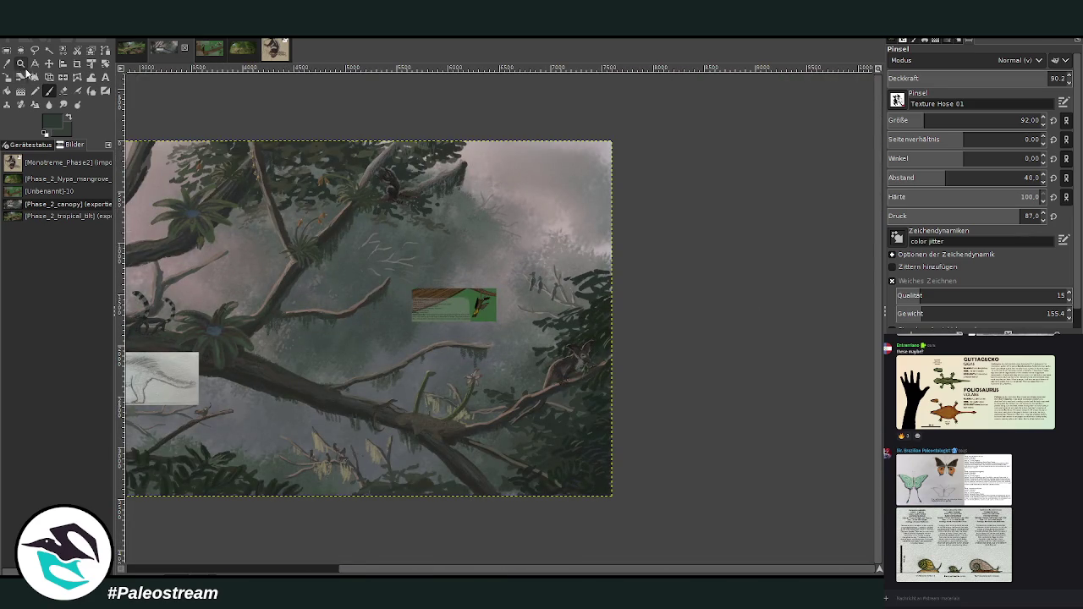
{"action": "left_click_drag", "start_coordinate": [315, 228], "coordinate": [474, 396]}
{"action": "left_click_drag", "start_coordinate": [363, 180], "coordinate": [676, 412]}
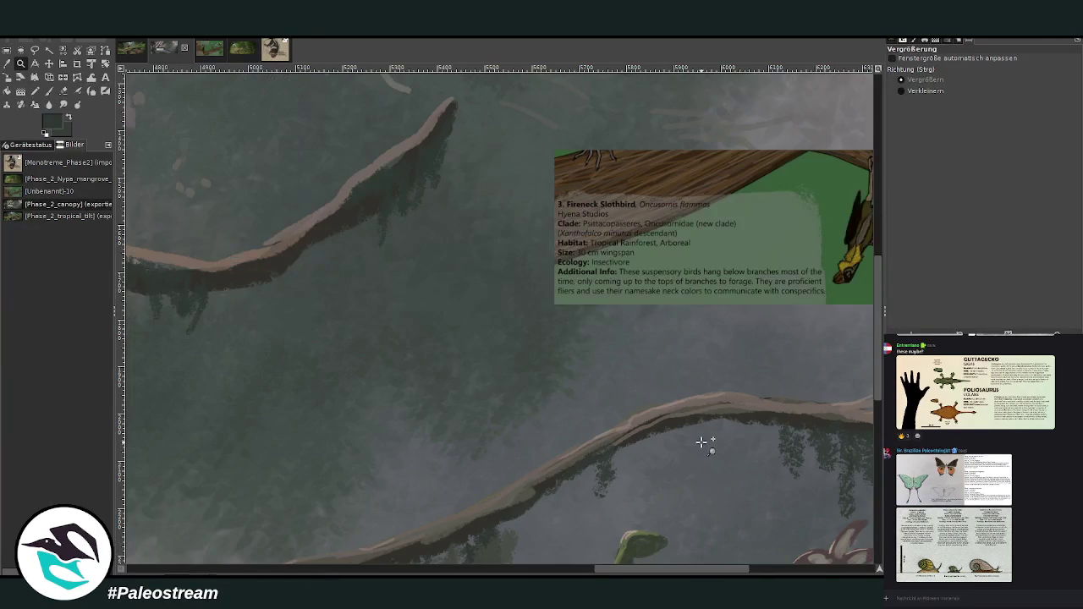
{"action": "key", "text": "p"}
{"action": "mouse_move", "coordinate": [400, 196]}
{"action": "left_mouse_down"}
{"action": "mouse_move", "coordinate": [398, 237]}
{"action": "mouse_move", "coordinate": [423, 169]}
{"action": "left_mouse_up"}
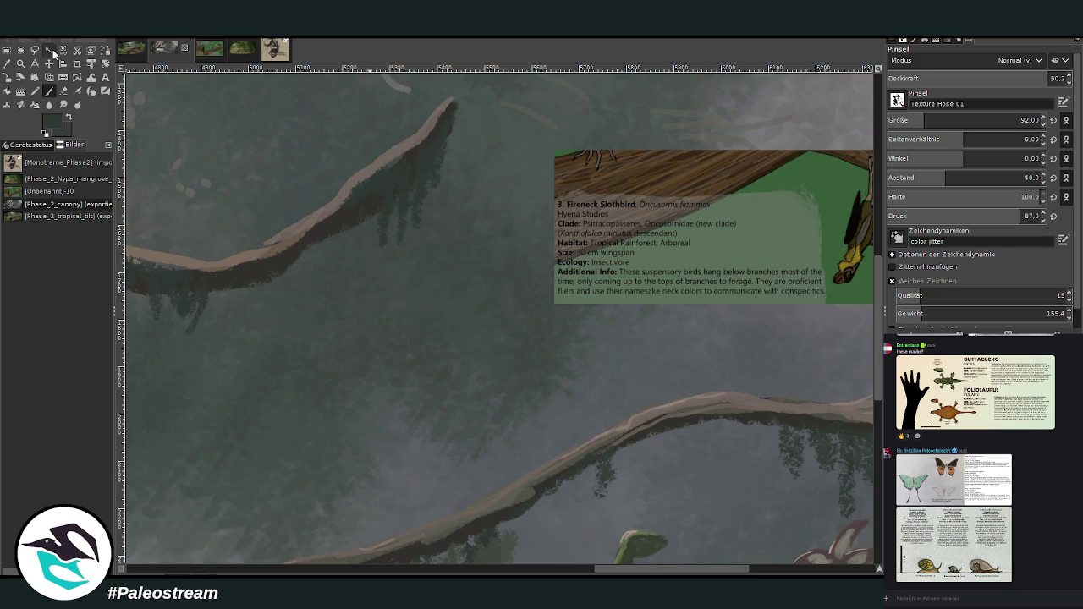
{"action": "scroll", "coordinate": [605, 551], "scroll_direction": "down", "scroll_amount": 10}
{"action": "scroll", "coordinate": [605, 550], "scroll_direction": "right", "scroll_amount": 2}
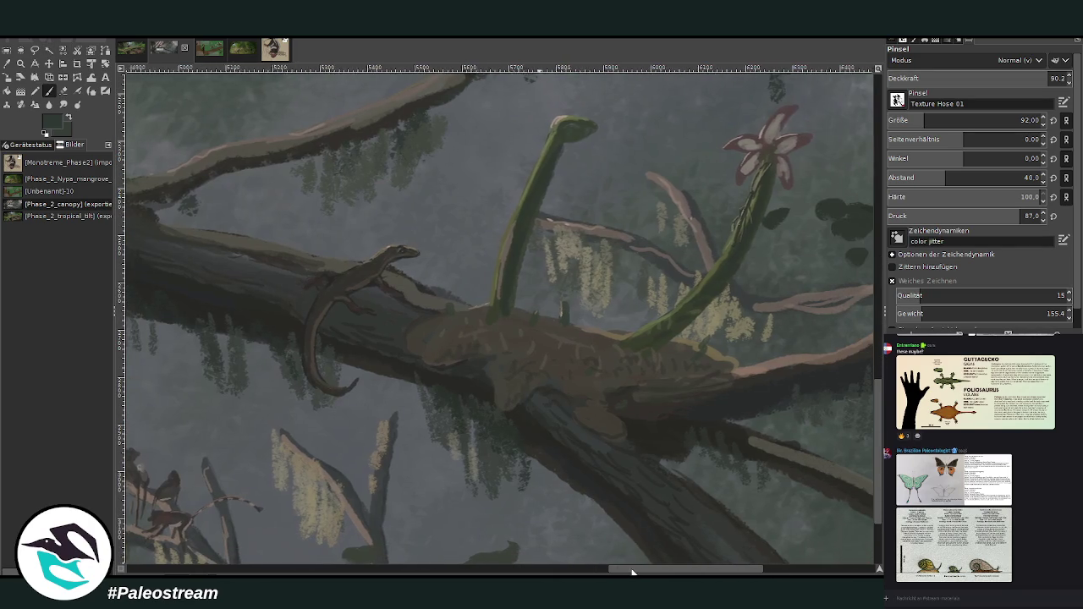
Paint beige hanging foliage near the plant stalks and along the left hanging branch
{"action": "key", "text": "o"}
{"action": "left_click", "coordinate": [302, 471]}
{"action": "left_click", "coordinate": [49, 91]}
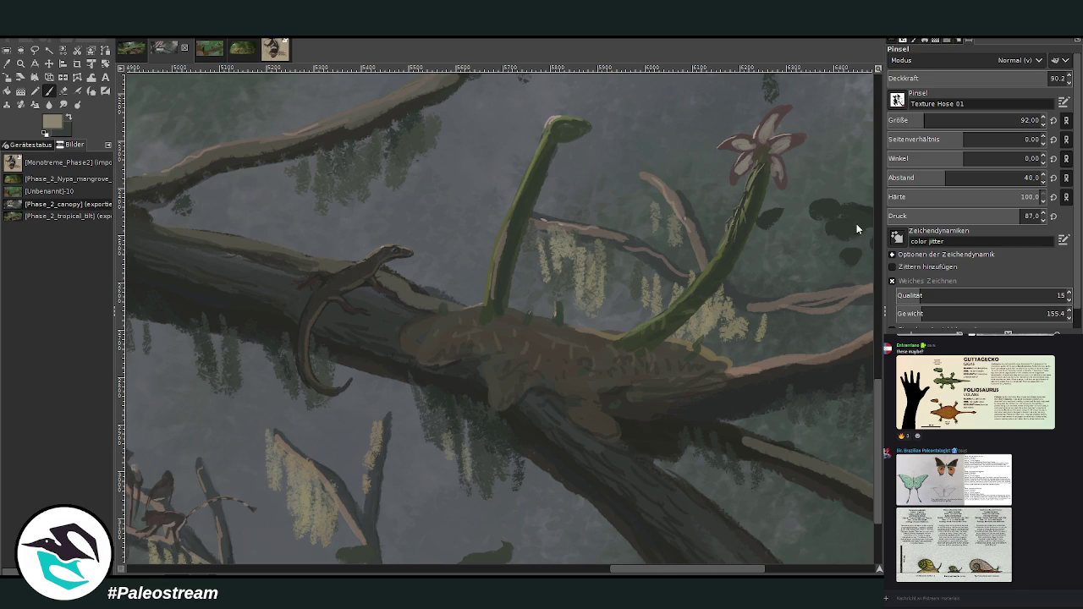
{"action": "left_click_drag", "start_coordinate": [587, 251], "coordinate": [582, 239]}
{"action": "mouse_move", "coordinate": [653, 281]}
{"action": "left_mouse_down"}
{"action": "mouse_move", "coordinate": [684, 304]}
{"action": "mouse_move", "coordinate": [733, 316]}
{"action": "left_mouse_up"}
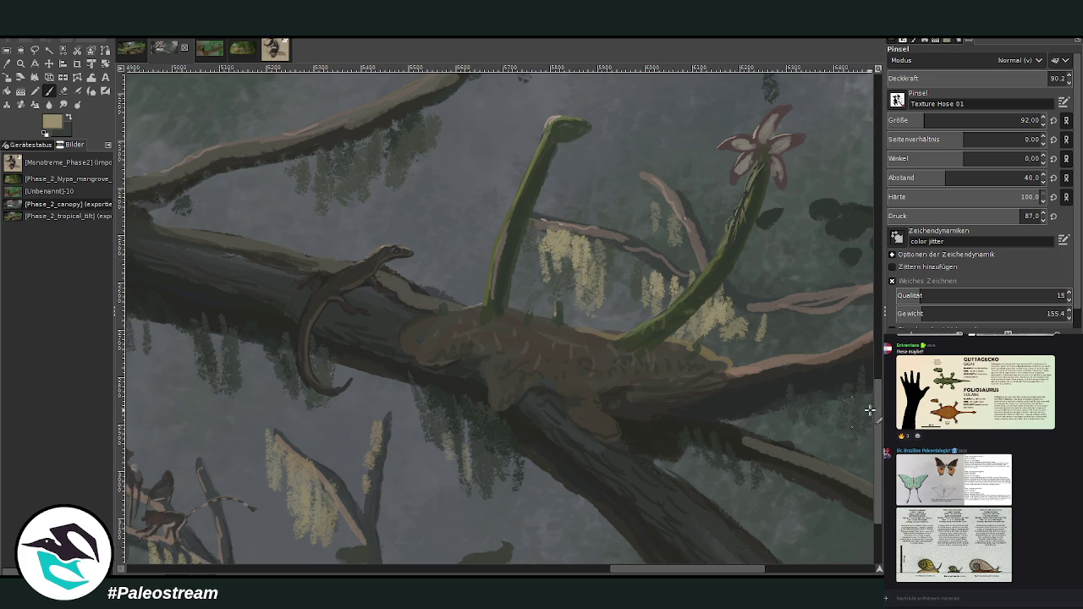
{"action": "scroll", "coordinate": [870, 410], "scroll_direction": "down", "scroll_amount": 3}
{"action": "mouse_move", "coordinate": [279, 314]}
{"action": "left_mouse_down"}
{"action": "mouse_move", "coordinate": [334, 373]}
{"action": "mouse_move", "coordinate": [292, 320]}
{"action": "left_mouse_up"}
{"action": "left_click_drag", "start_coordinate": [369, 328], "coordinate": [384, 294]}
Thicken the beige hanging foliage around and below the small mammals' branch
{"action": "left_click", "coordinate": [524, 571]}
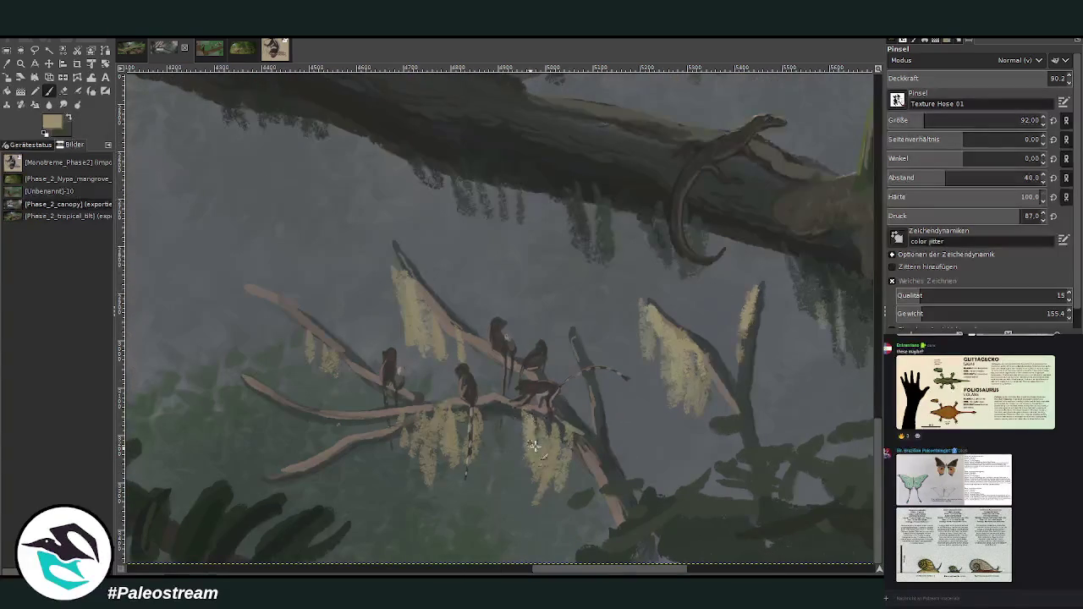
{"action": "left_click_drag", "start_coordinate": [431, 331], "coordinate": [380, 249]}
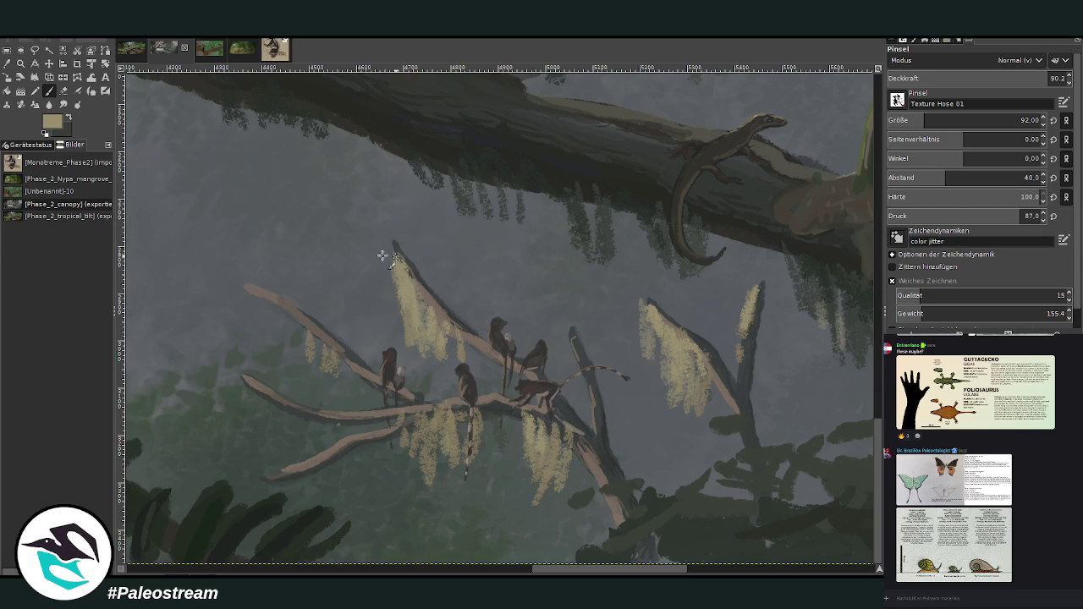
{"action": "left_click_drag", "start_coordinate": [307, 321], "coordinate": [327, 359]}
{"action": "left_click_drag", "start_coordinate": [400, 405], "coordinate": [431, 448]}
{"action": "mouse_move", "coordinate": [448, 408]}
{"action": "left_mouse_down"}
{"action": "mouse_move", "coordinate": [430, 470]}
{"action": "mouse_move", "coordinate": [417, 438]}
{"action": "left_mouse_up"}
{"action": "scroll", "coordinate": [417, 438], "scroll_direction": "down", "scroll_amount": 3}
{"action": "scroll", "coordinate": [417, 438], "scroll_direction": "down", "scroll_amount": 3}
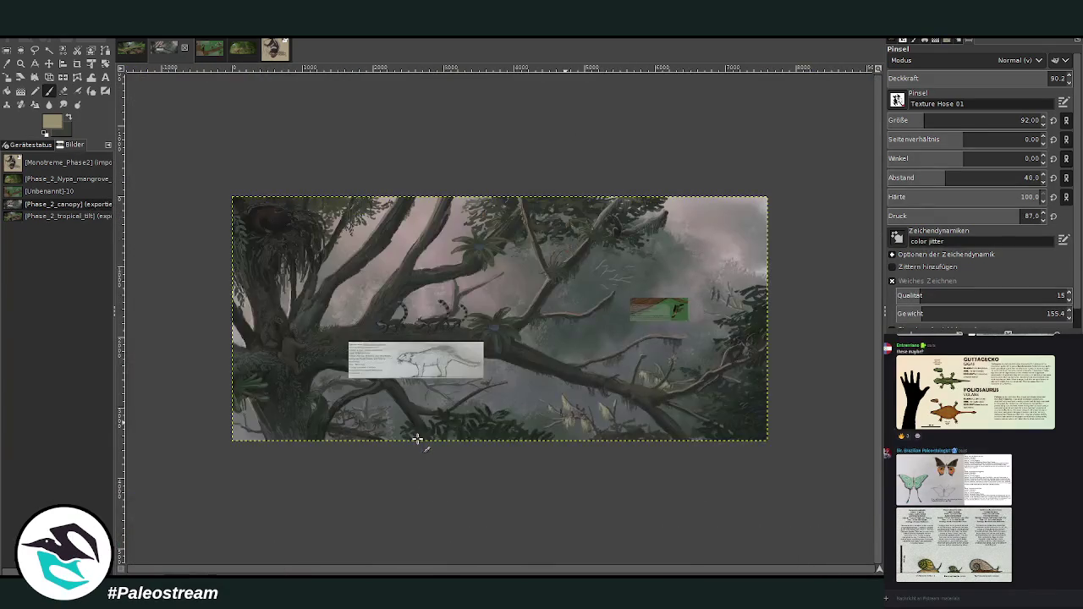
{"action": "left_click", "coordinate": [20, 63]}
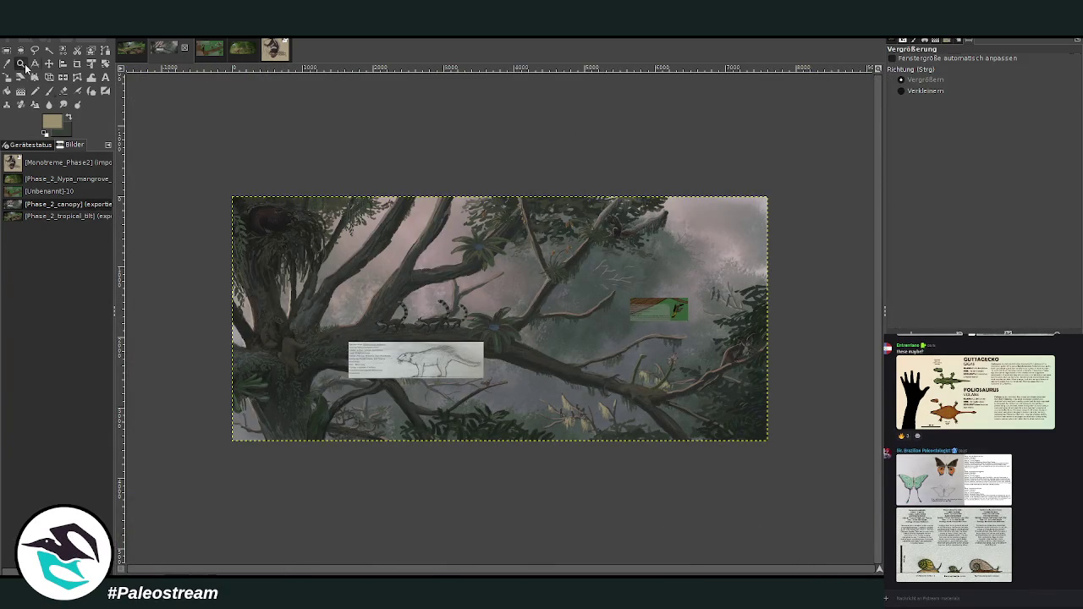
Move the Fireneck Slothbird card lower and left, below the upper branch
{"action": "left_click_drag", "start_coordinate": [526, 258], "coordinate": [646, 367]}
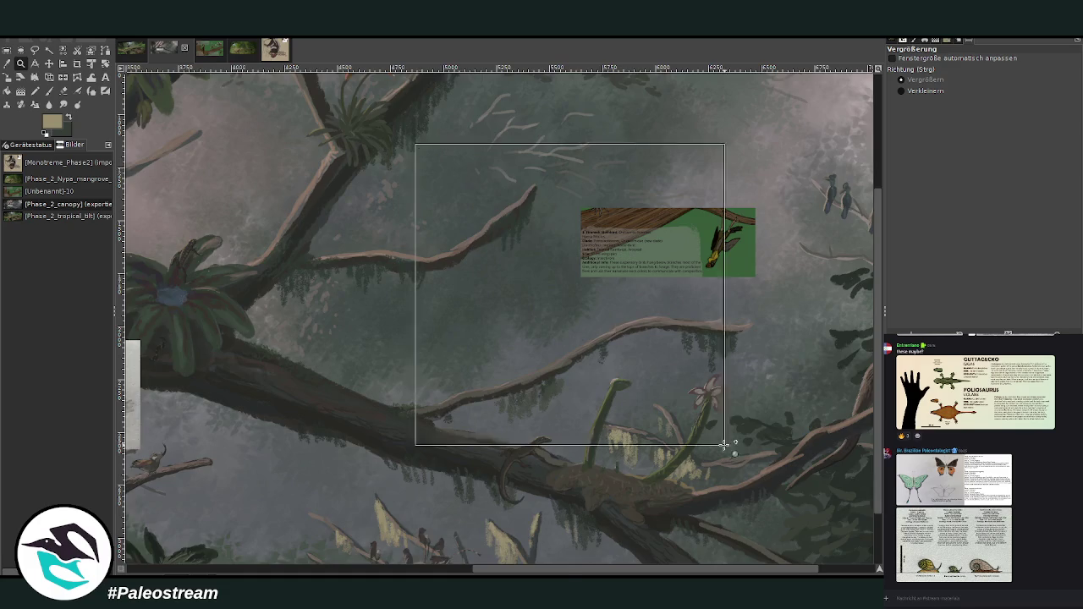
{"action": "left_click_drag", "start_coordinate": [414, 140], "coordinate": [725, 453]}
{"action": "left_click", "coordinate": [50, 63]}
{"action": "left_click_drag", "start_coordinate": [641, 197], "coordinate": [267, 383]}
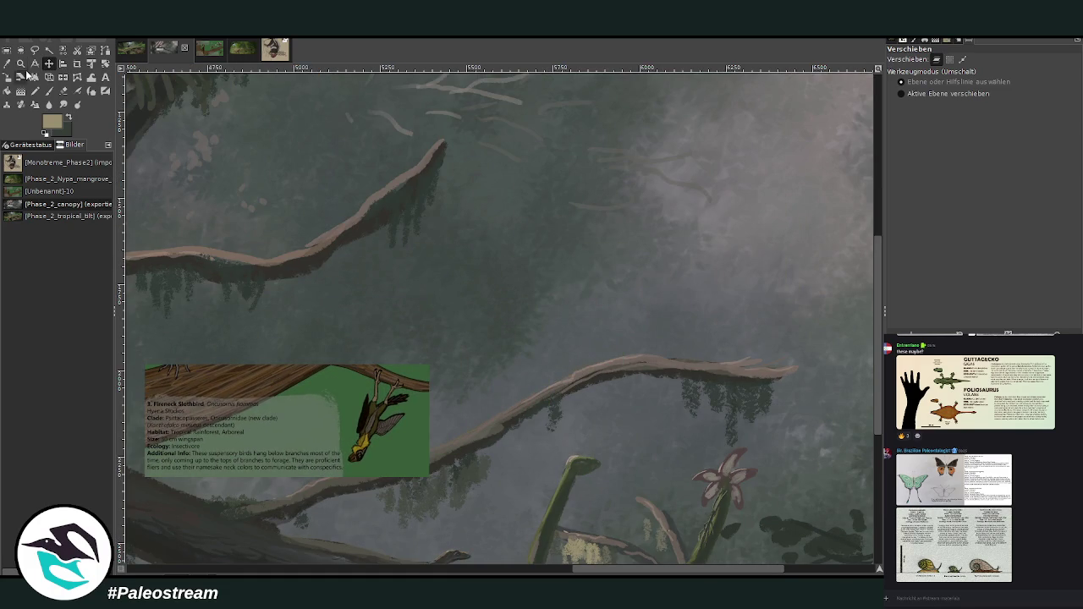
Zoom in on the card and branch, and pick a dark grey paint colour from the canvas
{"action": "left_click", "coordinate": [20, 63]}
{"action": "left_click_drag", "start_coordinate": [174, 131], "coordinate": [487, 464]}
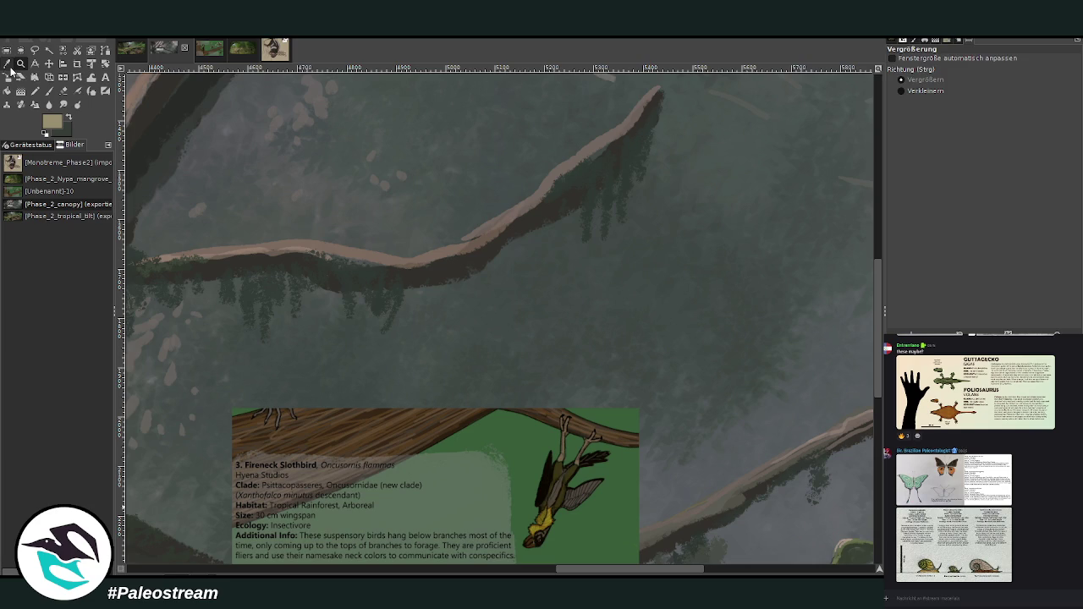
{"action": "left_click", "coordinate": [7, 64]}
{"action": "left_click", "coordinate": [192, 98]}
{"action": "left_click", "coordinate": [49, 91]}
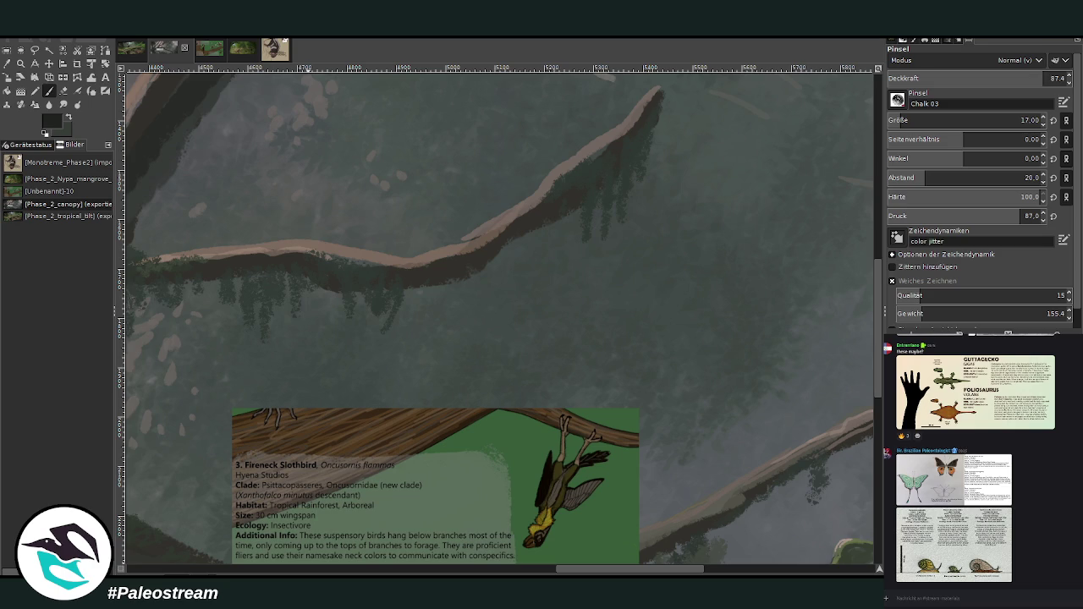
Undo a stray stroke, then sketch the first slothbird hanging upside down under the branch
{"action": "key", "text": "z"}
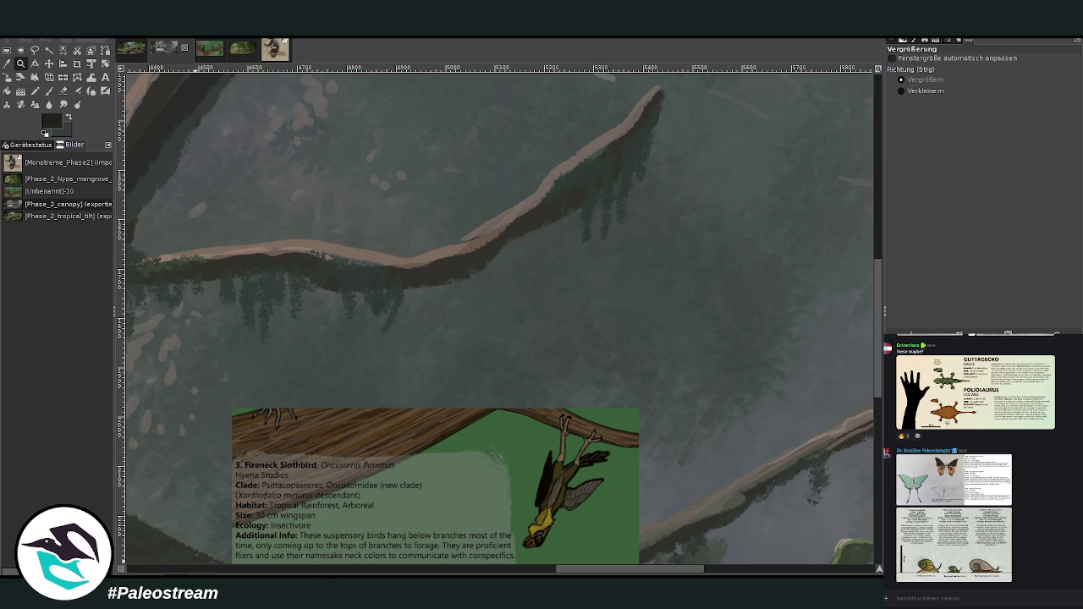
{"action": "key", "text": "p"}
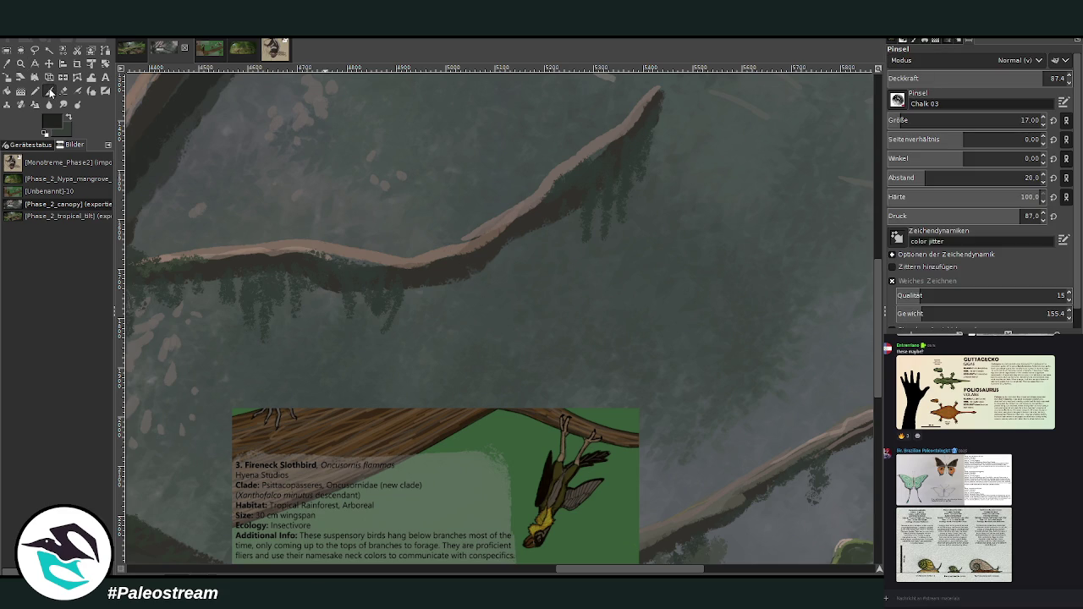
{"action": "left_click_drag", "start_coordinate": [550, 245], "coordinate": [506, 273]}
{"action": "key", "text": "ctrl+z"}
{"action": "scroll", "coordinate": [875, 302], "scroll_direction": "down", "scroll_amount": 2}
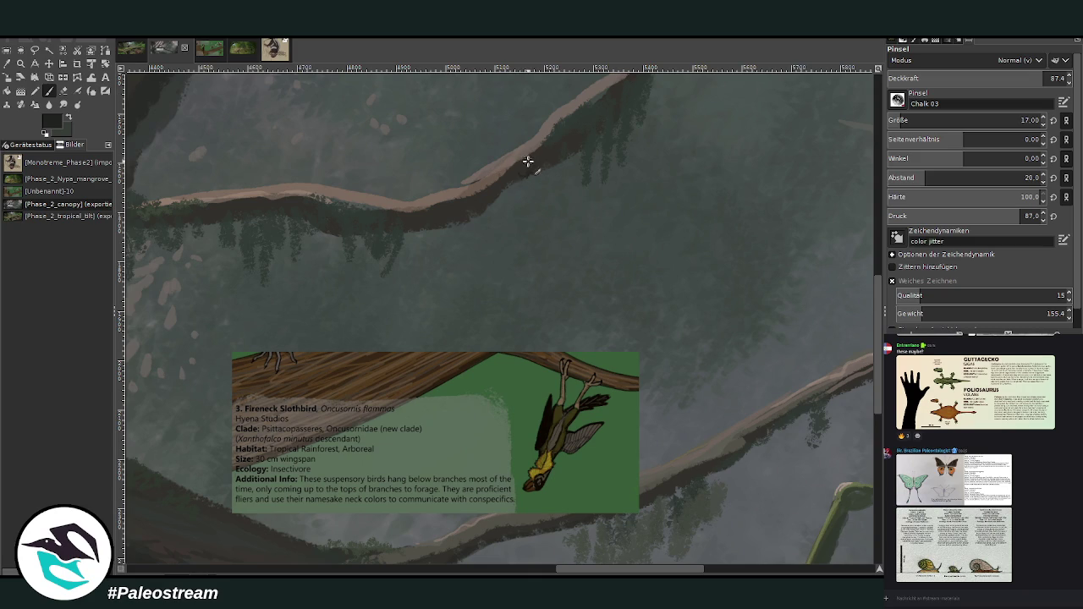
{"action": "left_click_drag", "start_coordinate": [522, 181], "coordinate": [514, 224]}
{"action": "left_click_drag", "start_coordinate": [518, 207], "coordinate": [513, 222]}
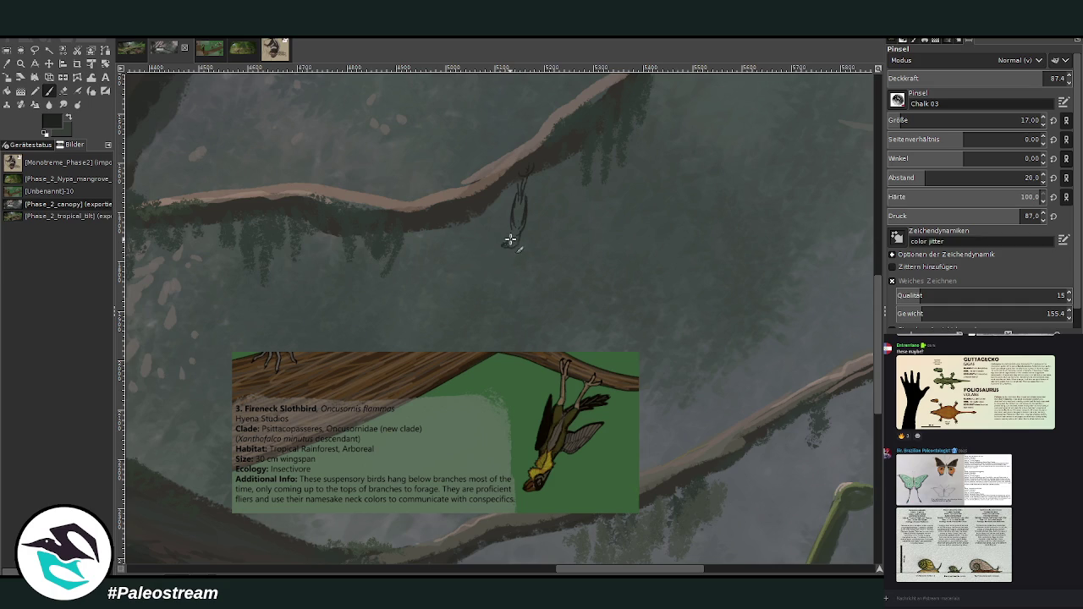
Sketch the second and third hanging birds beside the first, then zoom in on them
{"action": "left_click_drag", "start_coordinate": [548, 165], "coordinate": [546, 201]}
{"action": "left_click_drag", "start_coordinate": [572, 155], "coordinate": [571, 169]}
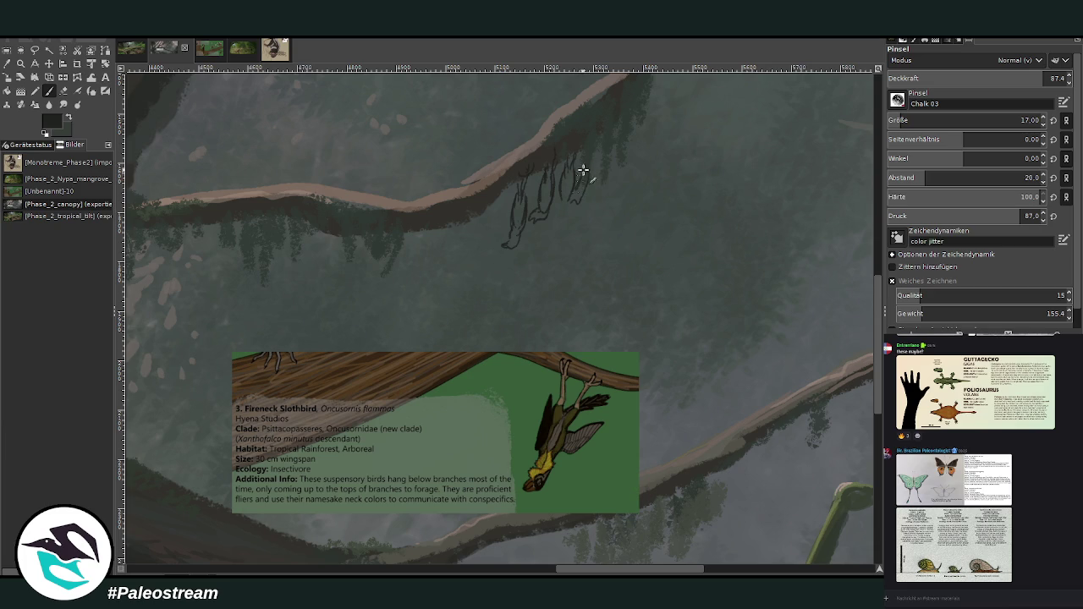
{"action": "left_click_drag", "start_coordinate": [586, 185], "coordinate": [572, 206]}
{"action": "key", "text": "plus"}
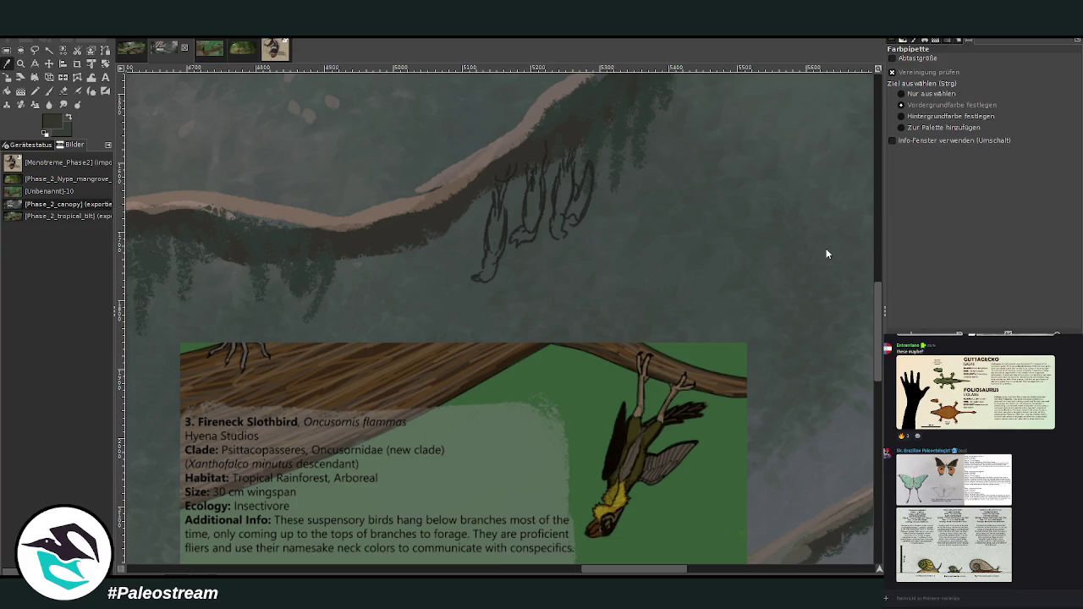
Shade the three hanging birds' bodies and legs with dark paint
{"action": "mouse_move", "coordinate": [489, 221]}
{"action": "left_mouse_down"}
{"action": "mouse_move", "coordinate": [500, 212]}
{"action": "mouse_move", "coordinate": [488, 261]}
{"action": "left_mouse_up"}
{"action": "left_click_drag", "start_coordinate": [530, 212], "coordinate": [531, 230]}
{"action": "left_click_drag", "start_coordinate": [558, 188], "coordinate": [564, 211]}
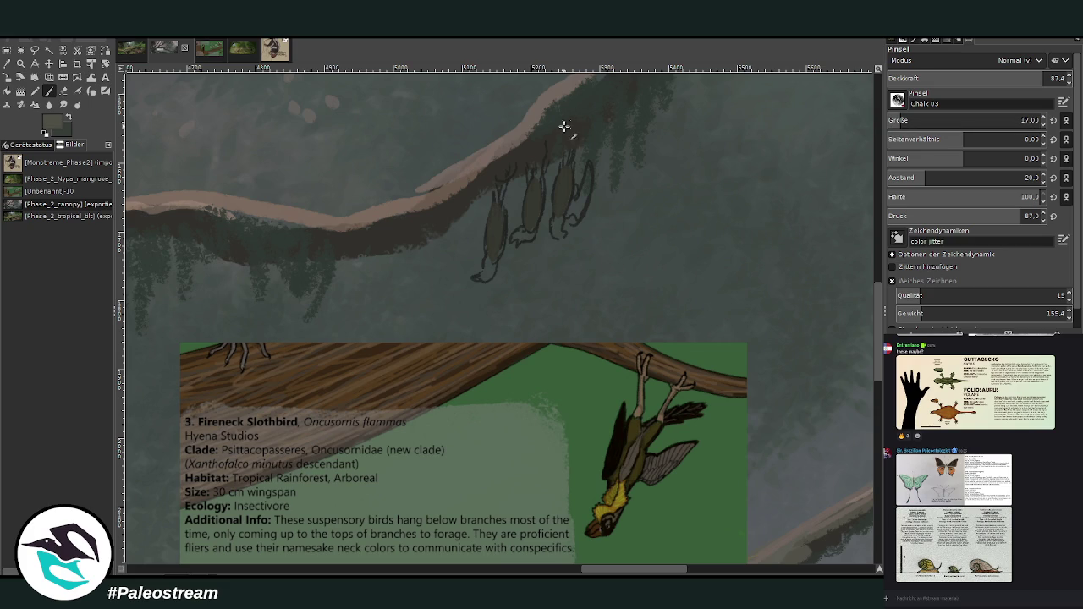
{"action": "left_click_drag", "start_coordinate": [504, 179], "coordinate": [506, 210]}
{"action": "left_click_drag", "start_coordinate": [550, 154], "coordinate": [545, 179]}
Paint the left and right birds' heads olive green
{"action": "left_click", "coordinate": [843, 261], "text": "ctrl"}
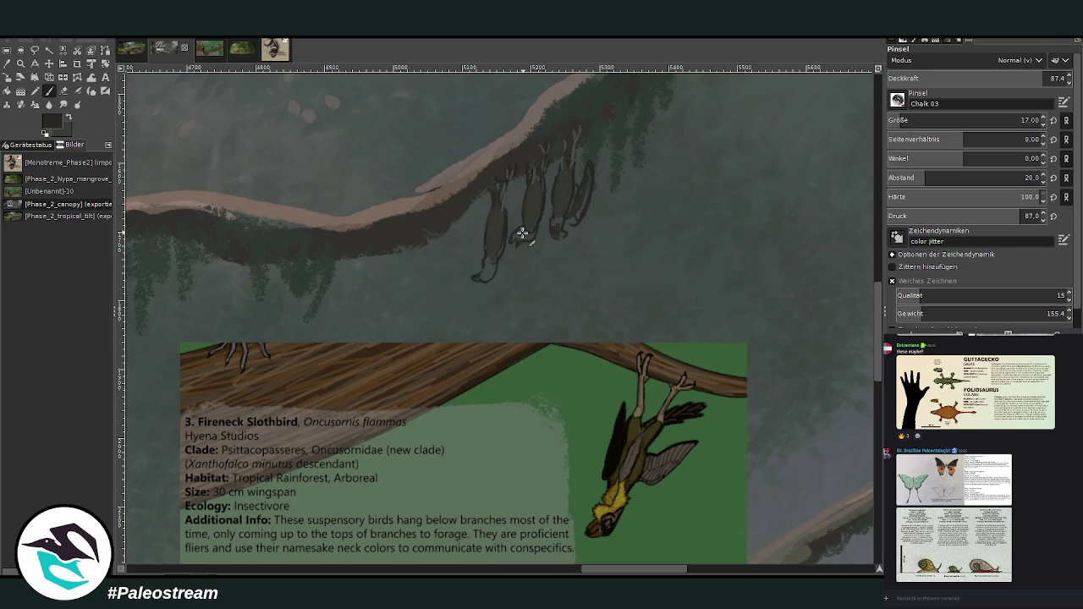
{"action": "left_click", "coordinate": [861, 252], "text": "ctrl"}
{"action": "left_click_drag", "start_coordinate": [482, 278], "coordinate": [484, 262]}
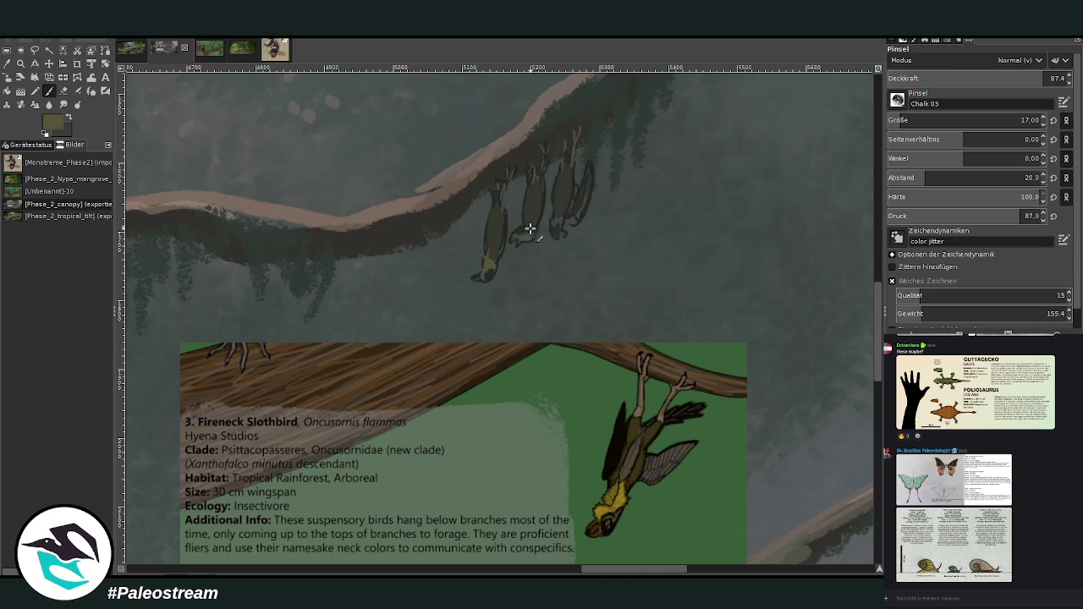
{"action": "left_click_drag", "start_coordinate": [554, 224], "coordinate": [557, 217]}
Repaint the middle bird's head darker with a size-12 brush at slightly higher opacity
{"action": "left_click", "coordinate": [859, 258], "text": "ctrl"}
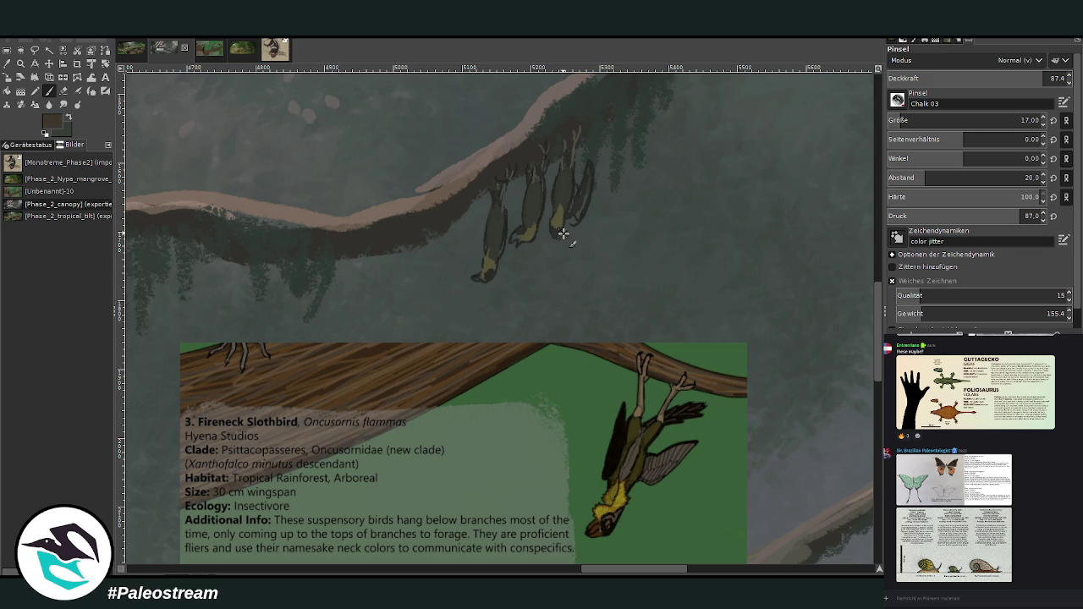
{"action": "left_click", "coordinate": [887, 121]}
{"action": "left_click", "coordinate": [1033, 75]}
{"action": "left_click", "coordinate": [856, 270], "text": "ctrl"}
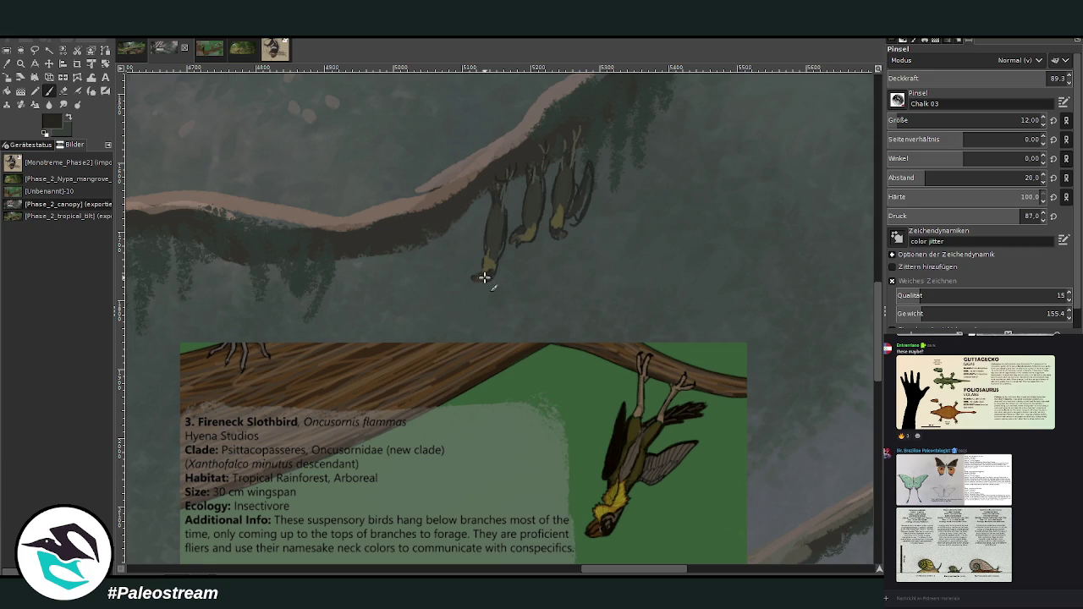
{"action": "left_click", "coordinate": [858, 275], "text": "ctrl"}
{"action": "left_click_drag", "start_coordinate": [520, 230], "coordinate": [525, 238]}
At brush size 17 and opacity 71.6, fill the rightmost bird's body and neck near-black green
{"action": "scroll", "coordinate": [973, 120], "scroll_direction": "up", "scroll_amount": 5}
{"action": "left_click_drag", "start_coordinate": [1049, 81], "coordinate": [1018, 82]}
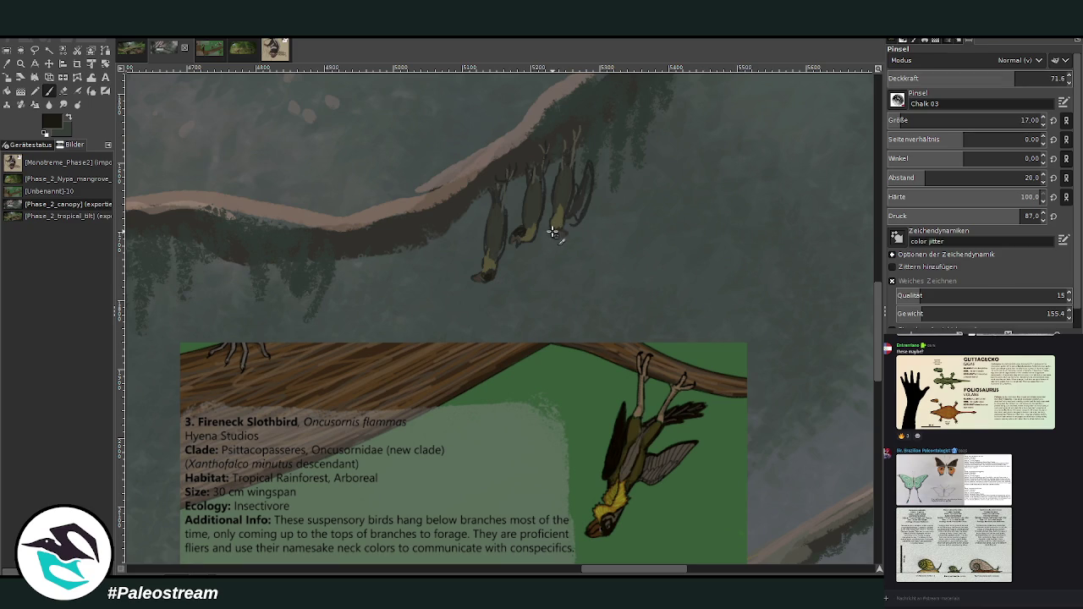
{"action": "left_click", "coordinate": [847, 262], "text": "ctrl"}
{"action": "left_click", "coordinate": [851, 261], "text": "ctrl"}
{"action": "mouse_move", "coordinate": [579, 193]}
{"action": "left_mouse_down"}
{"action": "mouse_move", "coordinate": [587, 184]}
{"action": "mouse_move", "coordinate": [575, 196]}
{"action": "mouse_move", "coordinate": [575, 180]}
{"action": "mouse_move", "coordinate": [571, 221]}
{"action": "left_mouse_up"}
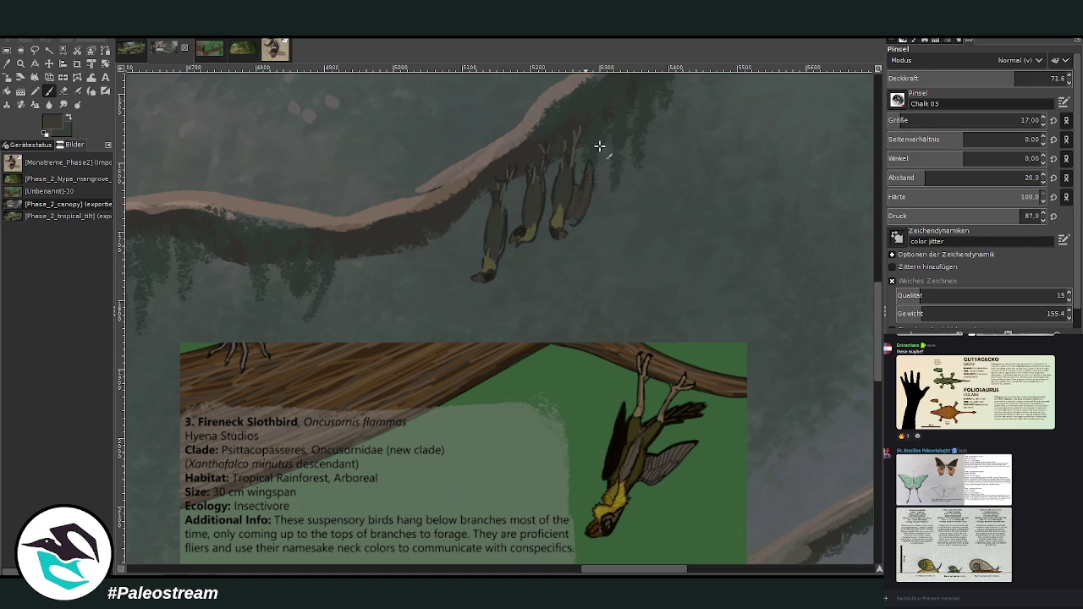
{"action": "left_click", "coordinate": [850, 271], "text": "ctrl"}
{"action": "mouse_move", "coordinate": [580, 181]}
{"action": "left_mouse_down"}
{"action": "mouse_move", "coordinate": [586, 197]}
{"action": "mouse_move", "coordinate": [558, 189]}
{"action": "left_mouse_up"}
{"action": "left_click", "coordinate": [664, 95], "text": "ctrl"}
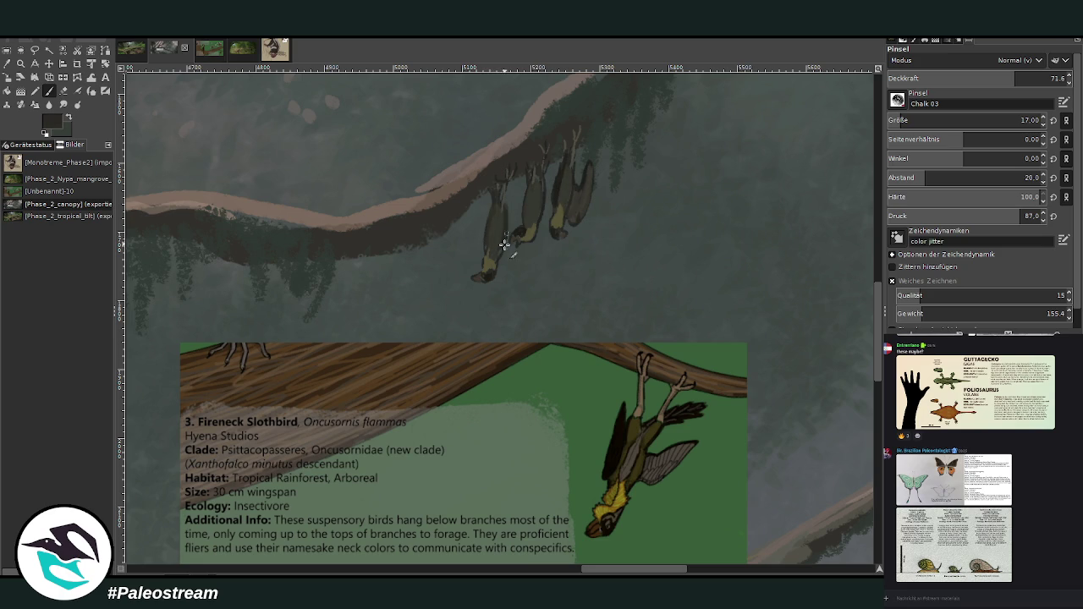
{"action": "left_click", "coordinate": [840, 187], "text": "ctrl"}
Highlight the branch top and leftmost bird's edge in tan at opacity 49.8
{"action": "key", "text": "o"}
{"action": "left_click", "coordinate": [403, 202]}
{"action": "key", "text": "p"}
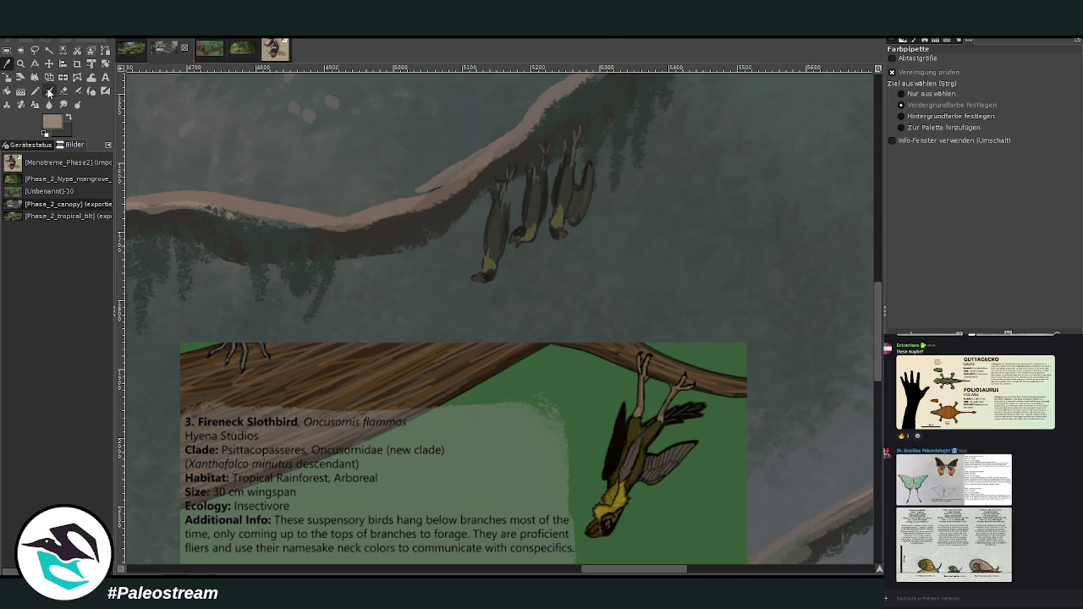
{"action": "left_click_drag", "start_coordinate": [467, 172], "coordinate": [428, 189]}
{"action": "left_click", "coordinate": [976, 76]}
{"action": "left_click_drag", "start_coordinate": [484, 256], "coordinate": [491, 199]}
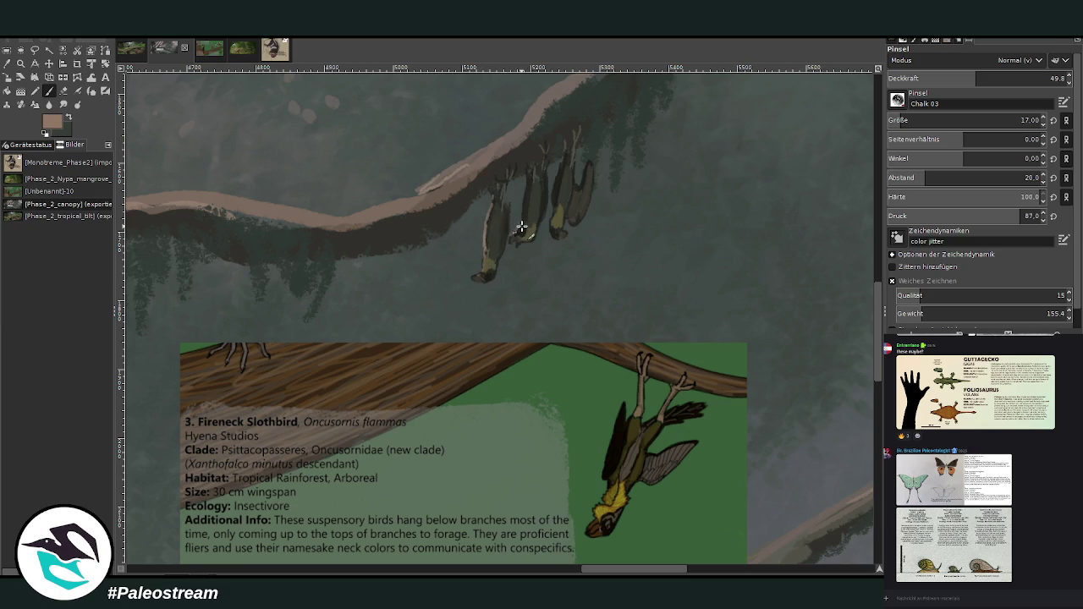
Add more light tan marks on the branch top at opacity 59.9
{"action": "scroll", "coordinate": [973, 120], "scroll_direction": "down", "scroll_amount": 4}
{"action": "left_click", "coordinate": [994, 78]}
{"action": "left_click_drag", "start_coordinate": [560, 129], "coordinate": [556, 134]}
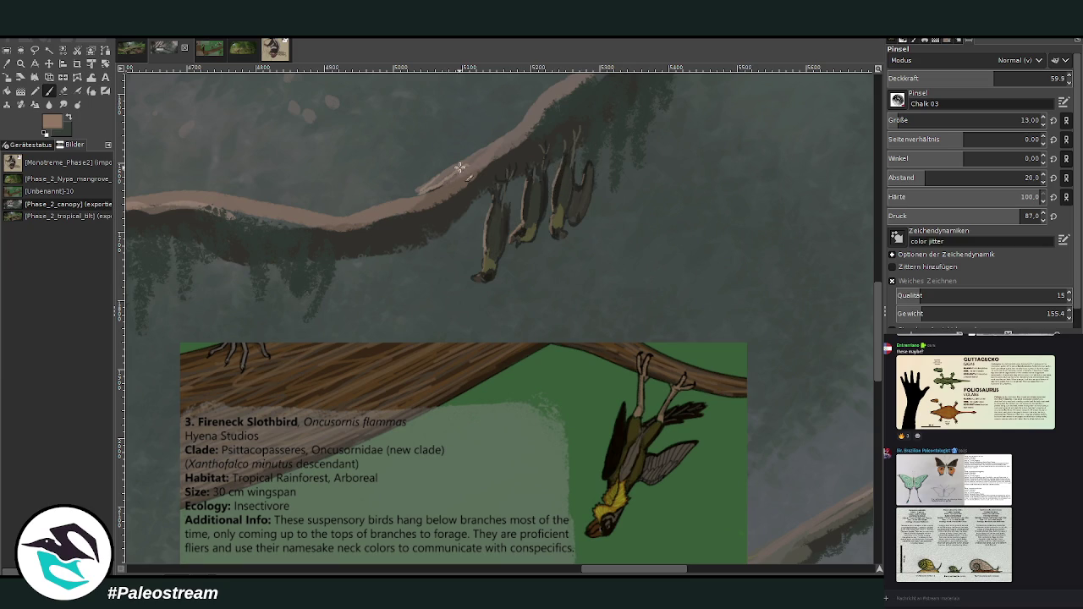
{"action": "left_click_drag", "start_coordinate": [411, 206], "coordinate": [428, 193]}
Darken the branch underside near the birds with dark branch colour at brush size 27
{"action": "left_click", "coordinate": [391, 225], "text": "ctrl"}
{"action": "key", "text": "bracketright"}
{"action": "key", "text": "bracketright"}
{"action": "key", "text": "bracketright"}
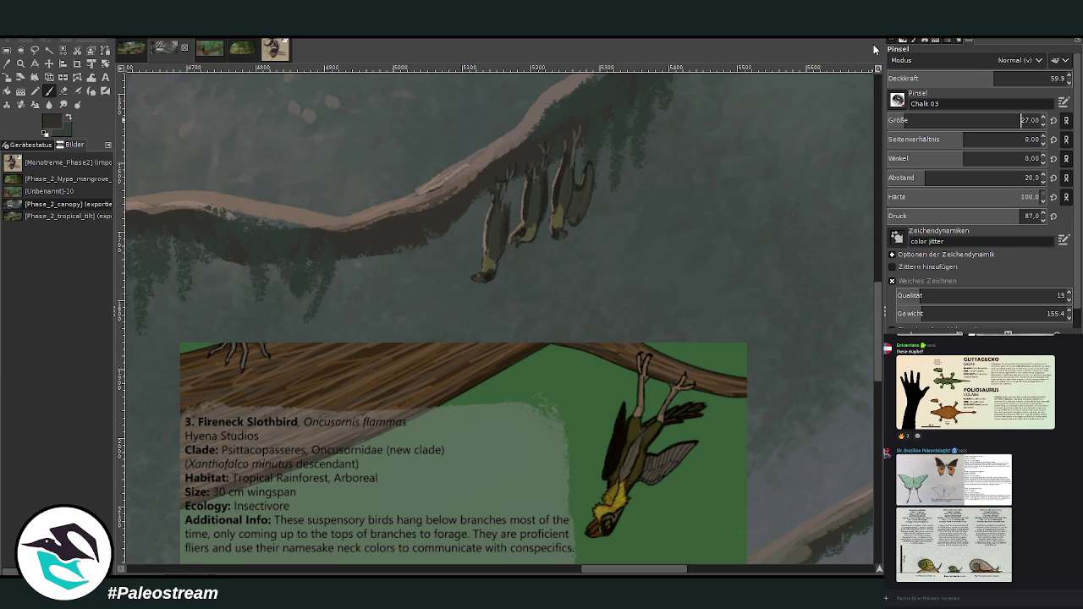
{"action": "mouse_move", "coordinate": [397, 211]}
{"action": "left_mouse_down"}
{"action": "mouse_move", "coordinate": [333, 225]}
{"action": "mouse_move", "coordinate": [230, 208]}
{"action": "left_mouse_up"}
{"action": "left_click_drag", "start_coordinate": [512, 155], "coordinate": [463, 179]}
{"action": "scroll", "coordinate": [884, 345], "scroll_direction": "up", "scroll_amount": 3}
{"action": "mouse_move", "coordinate": [607, 190]}
{"action": "left_mouse_down"}
{"action": "mouse_move", "coordinate": [580, 181]}
{"action": "mouse_move", "coordinate": [527, 237]}
{"action": "mouse_move", "coordinate": [635, 164]}
{"action": "mouse_move", "coordinate": [600, 187]}
{"action": "mouse_move", "coordinate": [665, 128]}
{"action": "left_mouse_up"}
Shade the left branch's underside and tan band edges in dark grey-green
{"action": "left_click", "coordinate": [669, 112], "text": "ctrl"}
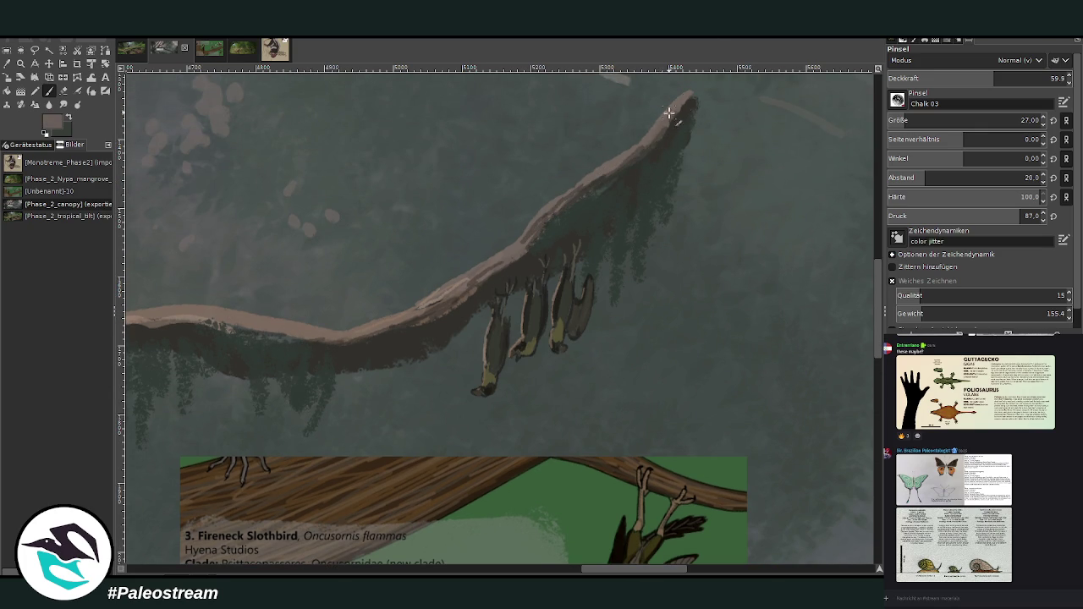
{"action": "left_click", "coordinate": [419, 328], "text": "ctrl"}
{"action": "left_click_drag", "start_coordinate": [364, 334], "coordinate": [157, 322]}
{"action": "left_click_drag", "start_coordinate": [608, 568], "coordinate": [552, 573]}
{"action": "left_click_drag", "start_coordinate": [471, 328], "coordinate": [592, 314]}
{"action": "left_click_drag", "start_coordinate": [298, 195], "coordinate": [244, 264]}
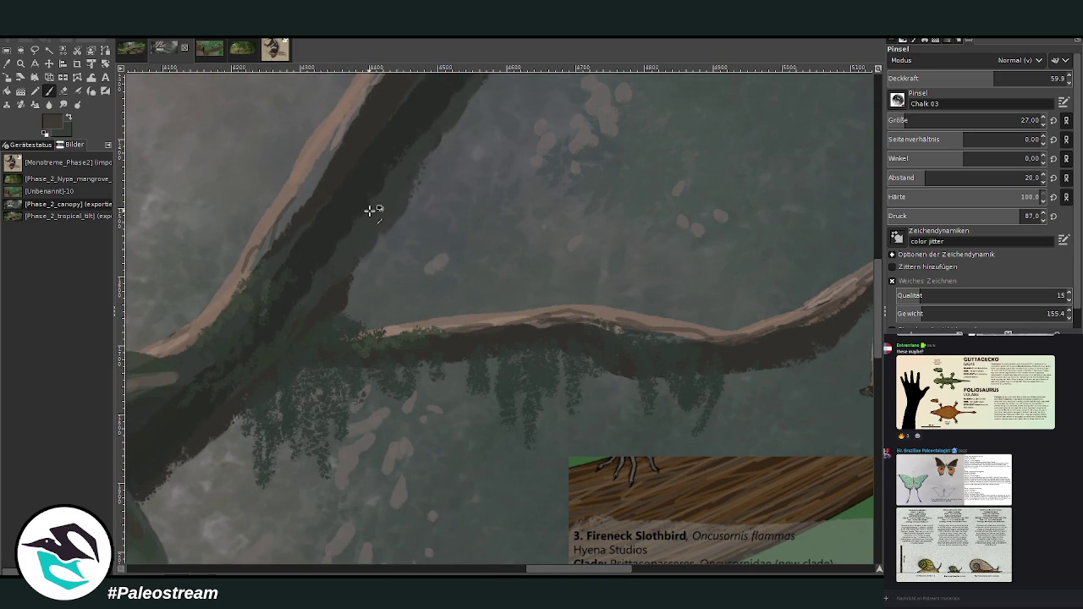
{"action": "mouse_move", "coordinate": [333, 159]}
{"action": "left_mouse_down"}
{"action": "mouse_move", "coordinate": [300, 188]}
{"action": "mouse_move", "coordinate": [338, 121]}
{"action": "mouse_move", "coordinate": [181, 347]}
{"action": "left_mouse_up"}
{"action": "left_click_drag", "start_coordinate": [373, 91], "coordinate": [281, 217]}
Repaint the left branch's upper edge in tan and the trunk shading below the palm
{"action": "left_click", "coordinate": [324, 132], "text": "ctrl"}
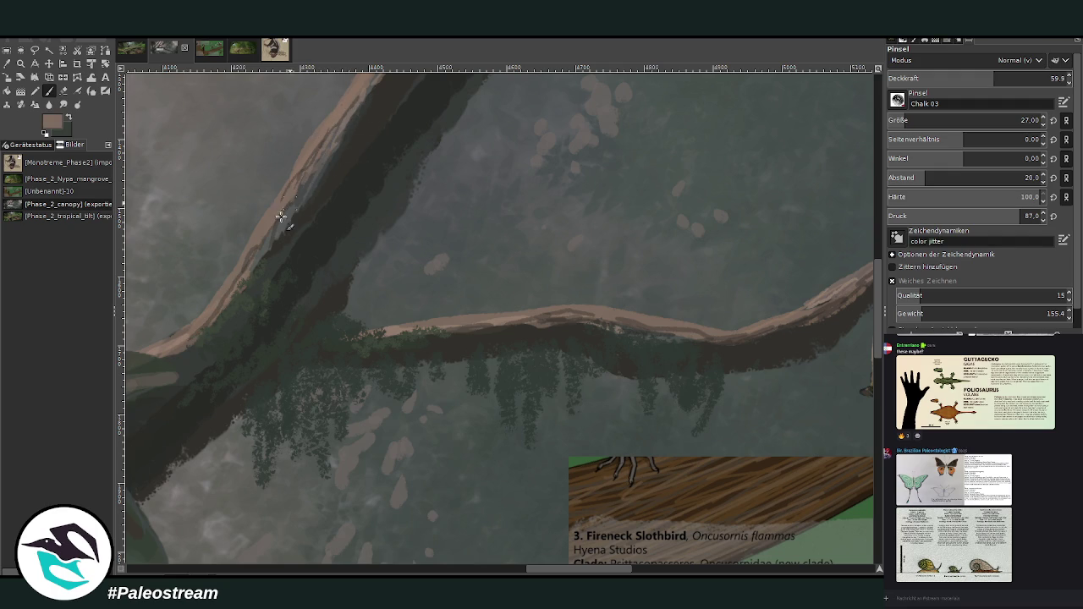
{"action": "scroll", "coordinate": [878, 135], "scroll_direction": "up", "scroll_amount": 5}
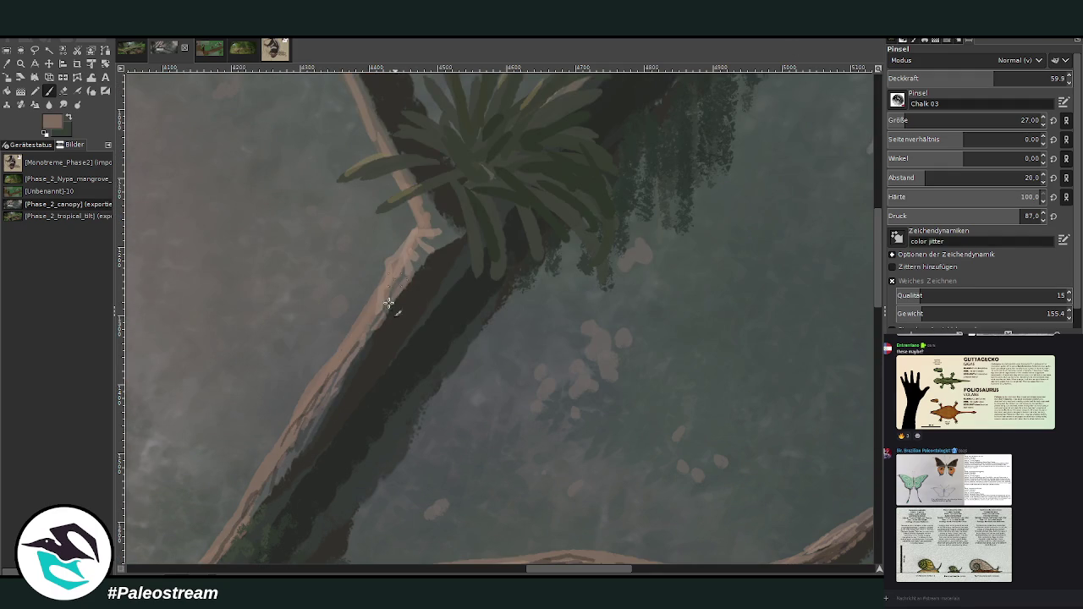
{"action": "left_click", "coordinate": [434, 288], "text": "ctrl"}
{"action": "mouse_move", "coordinate": [434, 287]}
{"action": "left_mouse_down"}
{"action": "mouse_move", "coordinate": [401, 350]}
{"action": "mouse_move", "coordinate": [421, 367]}
{"action": "mouse_move", "coordinate": [401, 416]}
{"action": "mouse_move", "coordinate": [323, 523]}
{"action": "left_mouse_up"}
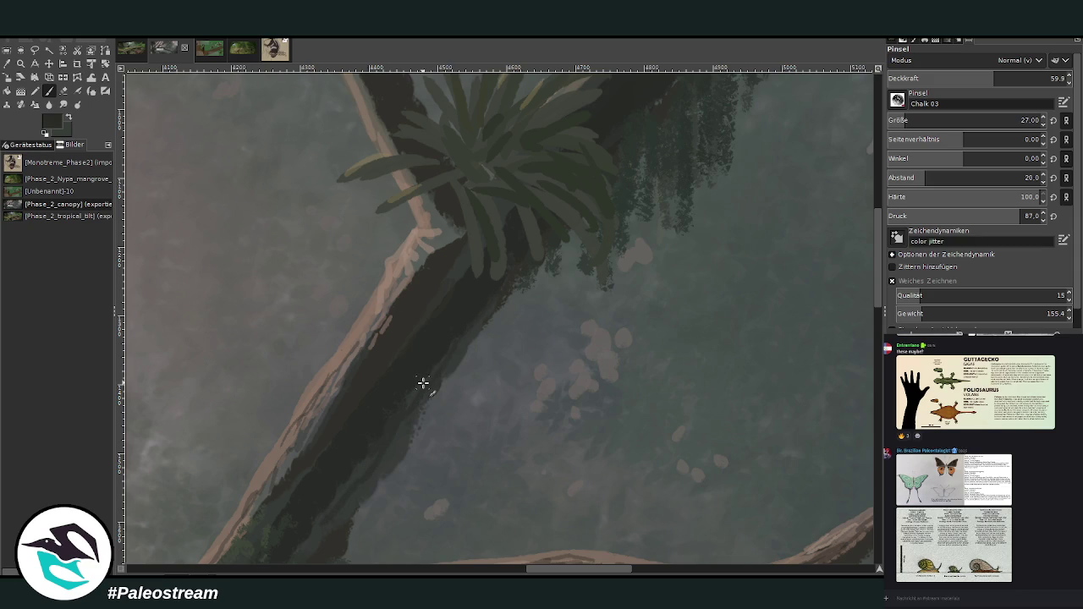
{"action": "scroll", "coordinate": [423, 382], "scroll_direction": "down", "scroll_amount": 2, "text": "ctrl"}
{"action": "scroll", "coordinate": [423, 382], "scroll_direction": "down", "scroll_amount": 2, "text": "ctrl"}
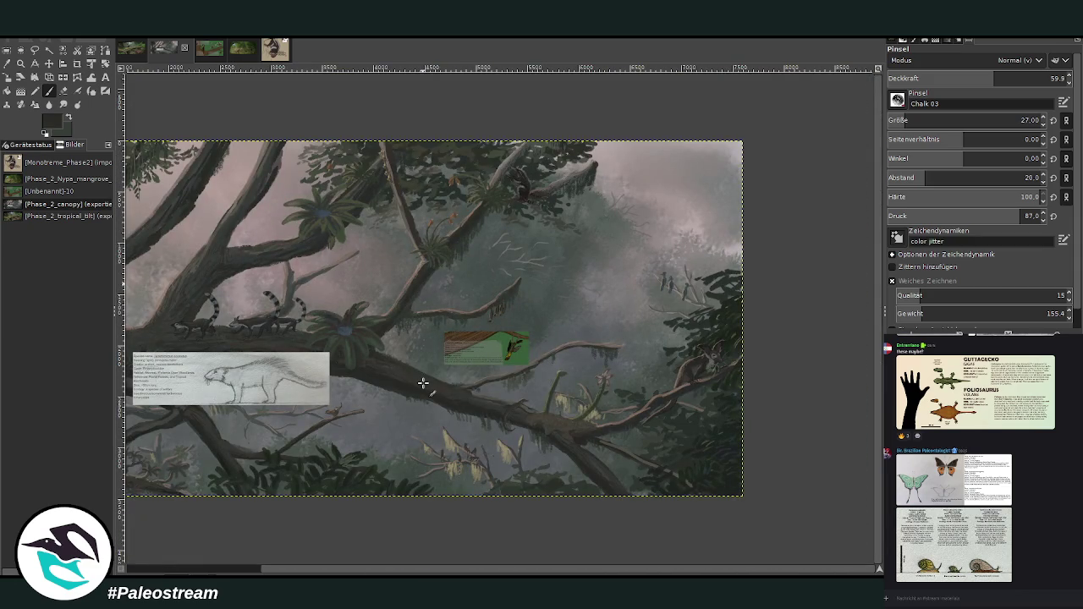
Zoom into a region of the canopy painting and pan across it
{"action": "key", "text": "z"}
{"action": "left_click", "coordinate": [471, 405]}
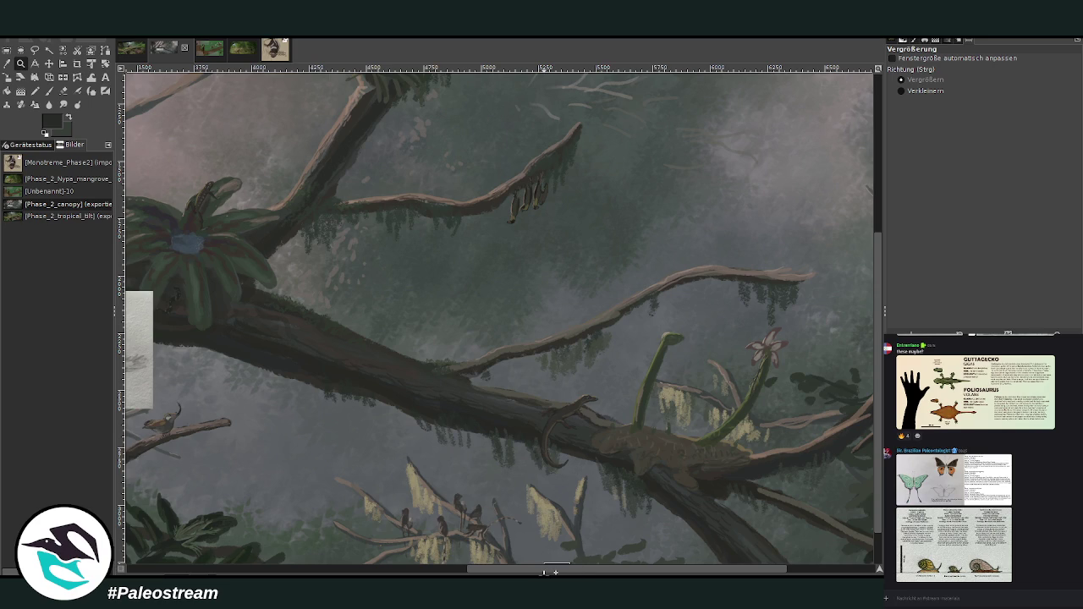
{"action": "left_click_drag", "start_coordinate": [570, 563], "coordinate": [220, 342]}
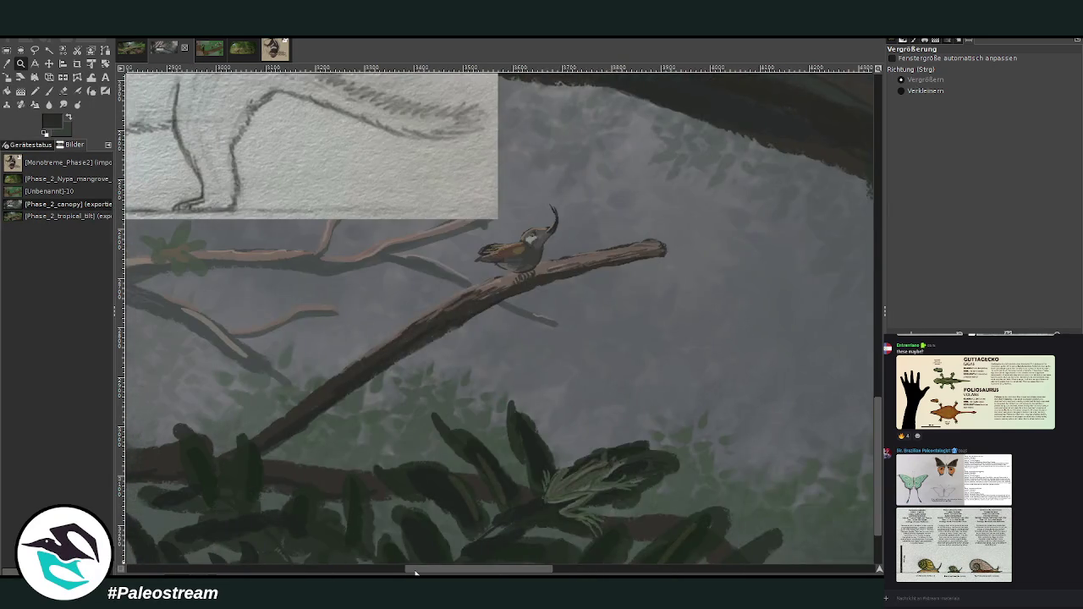
{"action": "left_click_drag", "start_coordinate": [520, 571], "coordinate": [346, 571]}
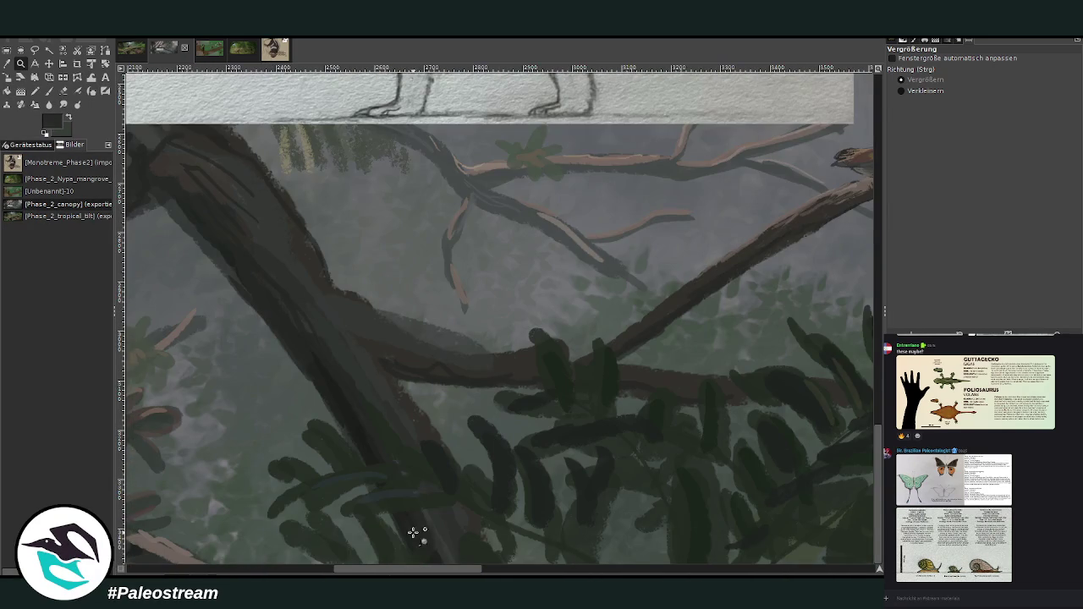
{"action": "mouse_move", "coordinate": [429, 569]}
{"action": "left_mouse_down"}
{"action": "mouse_move", "coordinate": [336, 568]}
{"action": "mouse_move", "coordinate": [488, 568]}
{"action": "left_mouse_up"}
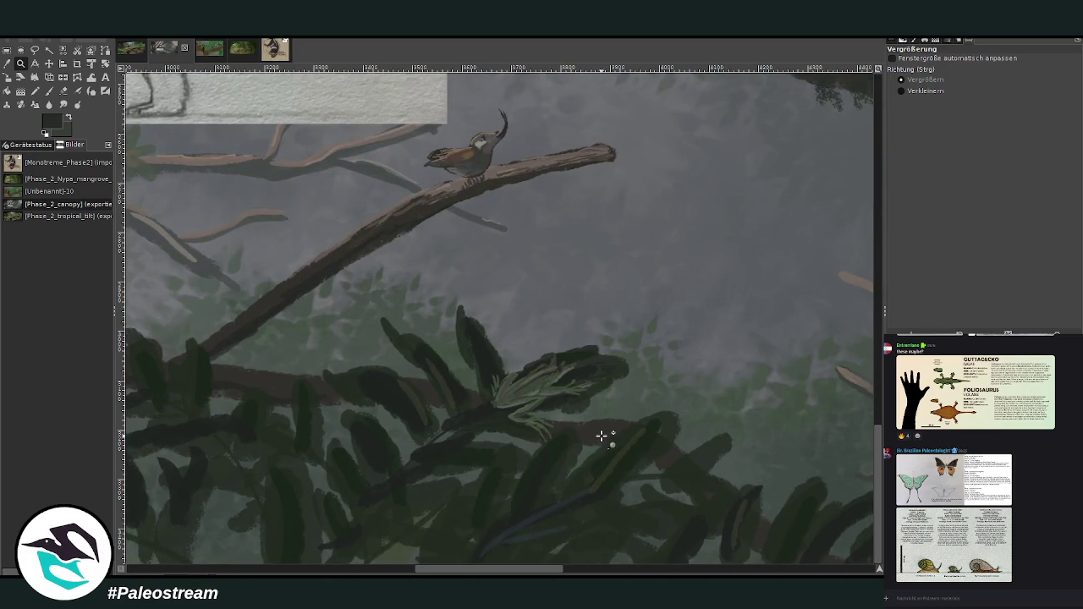
{"action": "scroll", "coordinate": [601, 436], "scroll_direction": "up", "scroll_amount": 5}
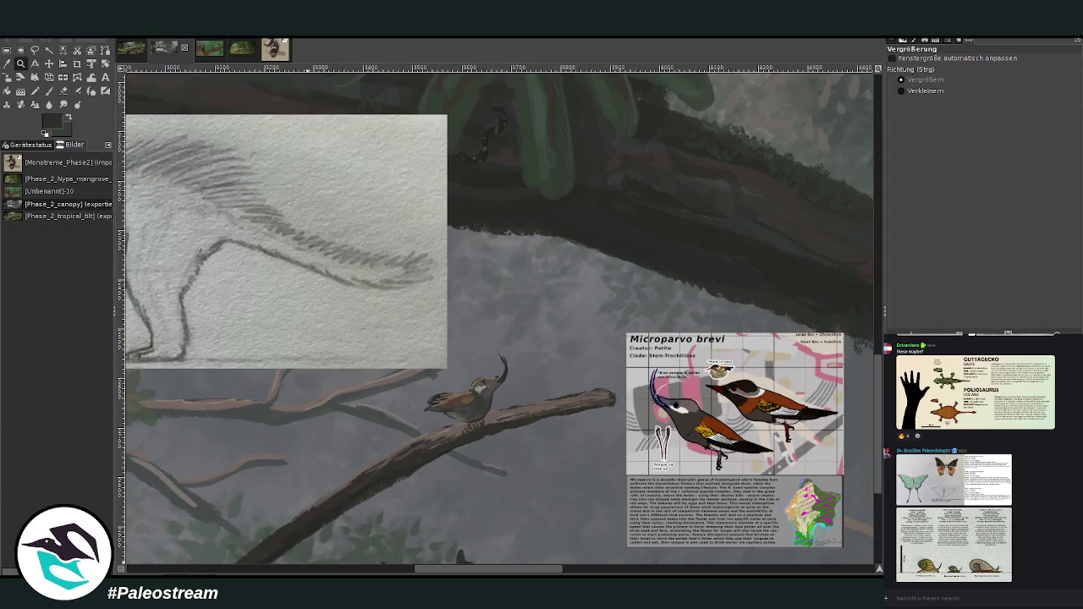
{"action": "left_click_drag", "start_coordinate": [515, 569], "coordinate": [228, 569]}
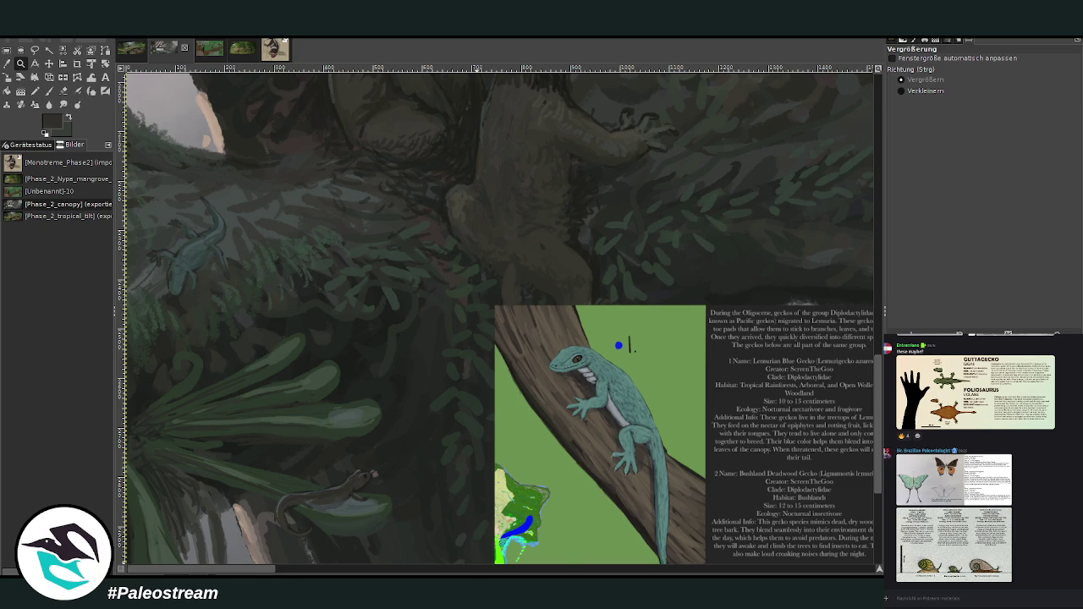
Scroll right and up until the upper branch with the hanging slothbirds is in view
{"action": "scroll", "coordinate": [310, 562], "scroll_direction": "right", "scroll_amount": 5}
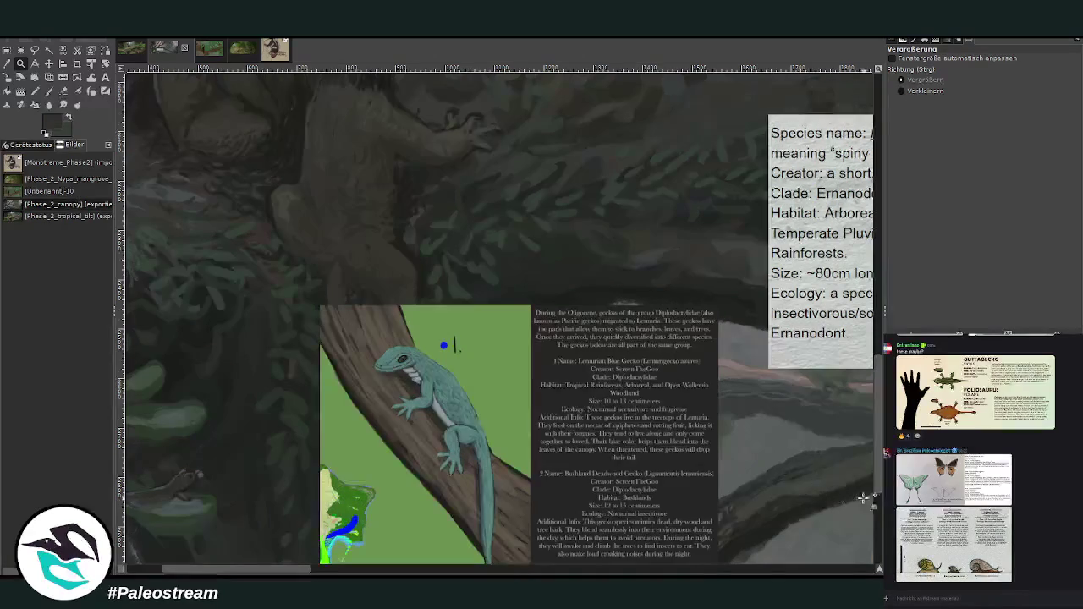
{"action": "scroll", "coordinate": [569, 572], "scroll_direction": "right", "scroll_amount": 5}
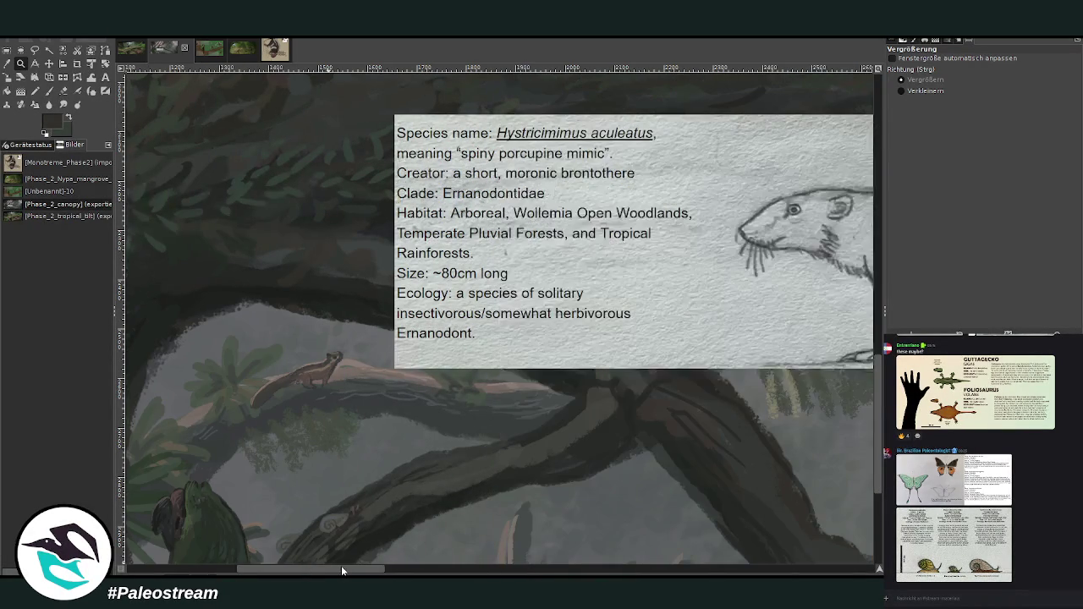
{"action": "scroll", "coordinate": [575, 573], "scroll_direction": "right", "scroll_amount": 1}
{"action": "scroll", "coordinate": [590, 573], "scroll_direction": "right", "scroll_amount": 5}
{"action": "scroll", "coordinate": [642, 573], "scroll_direction": "right", "scroll_amount": 5}
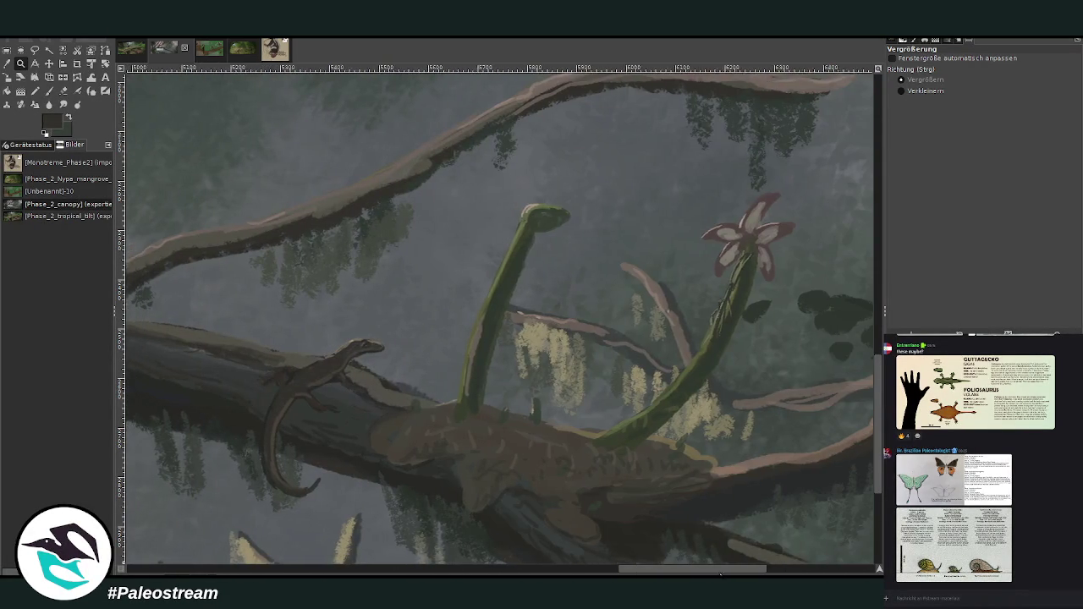
{"action": "scroll", "coordinate": [744, 574], "scroll_direction": "right", "scroll_amount": 2}
{"action": "scroll", "coordinate": [425, 359], "scroll_direction": "down", "scroll_amount": 3}
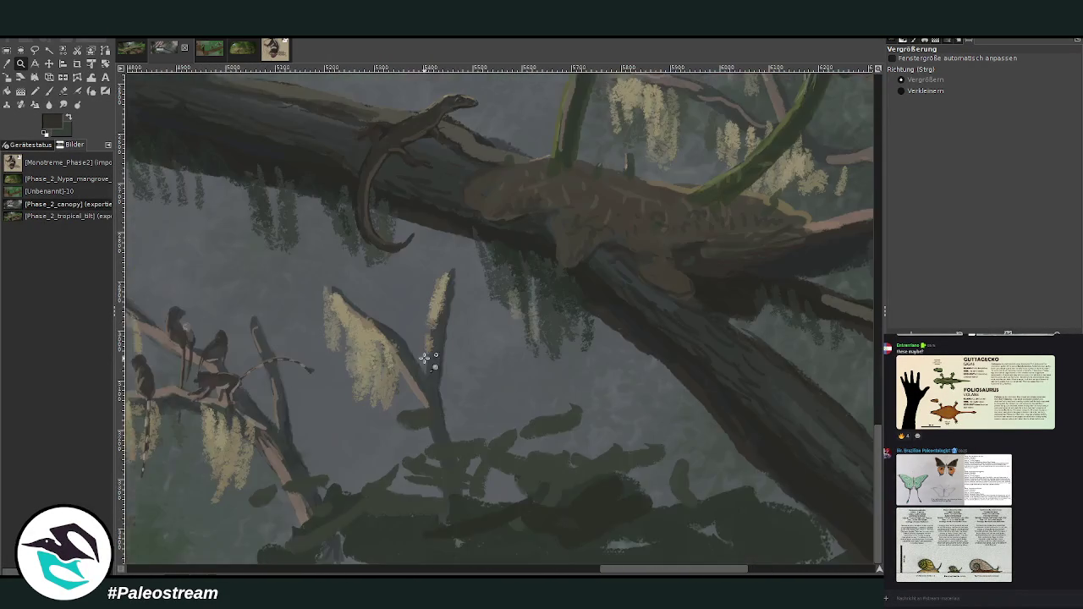
{"action": "scroll", "coordinate": [425, 358], "scroll_direction": "up", "scroll_amount": 5}
{"action": "scroll", "coordinate": [424, 359], "scroll_direction": "up", "scroll_amount": 2}
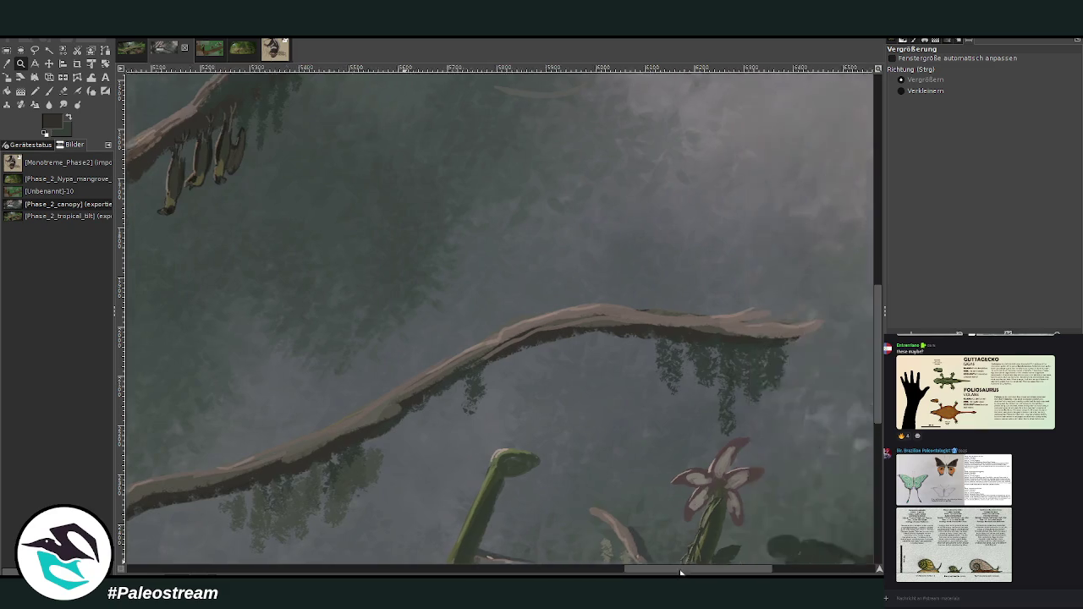
{"action": "scroll", "coordinate": [601, 520], "scroll_direction": "left", "scroll_amount": 3}
{"action": "scroll", "coordinate": [601, 521], "scroll_direction": "up", "scroll_amount": 3}
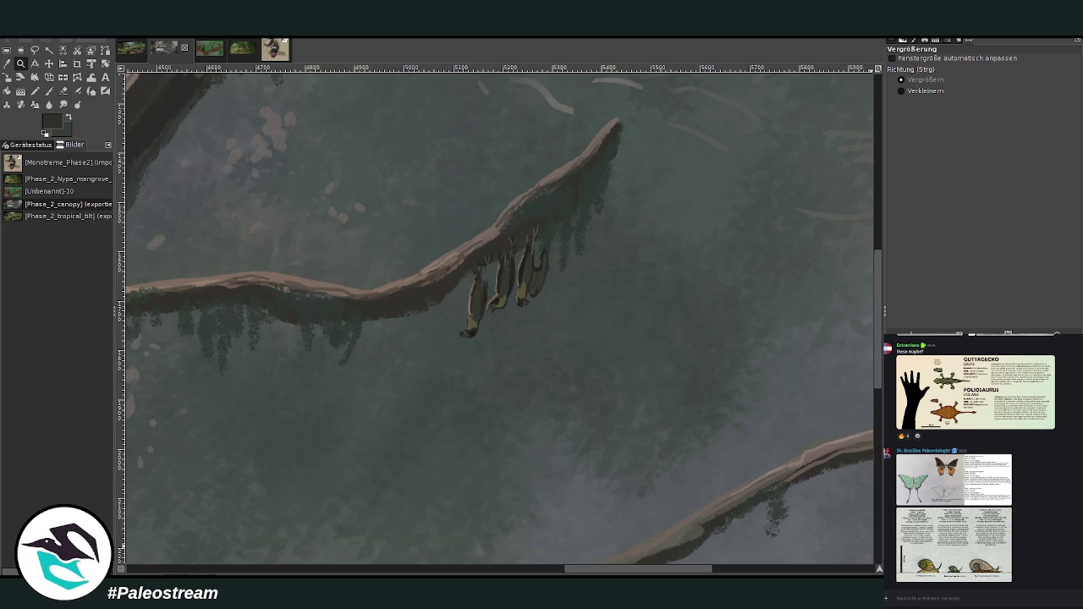
{"action": "key", "text": "Page_Up"}
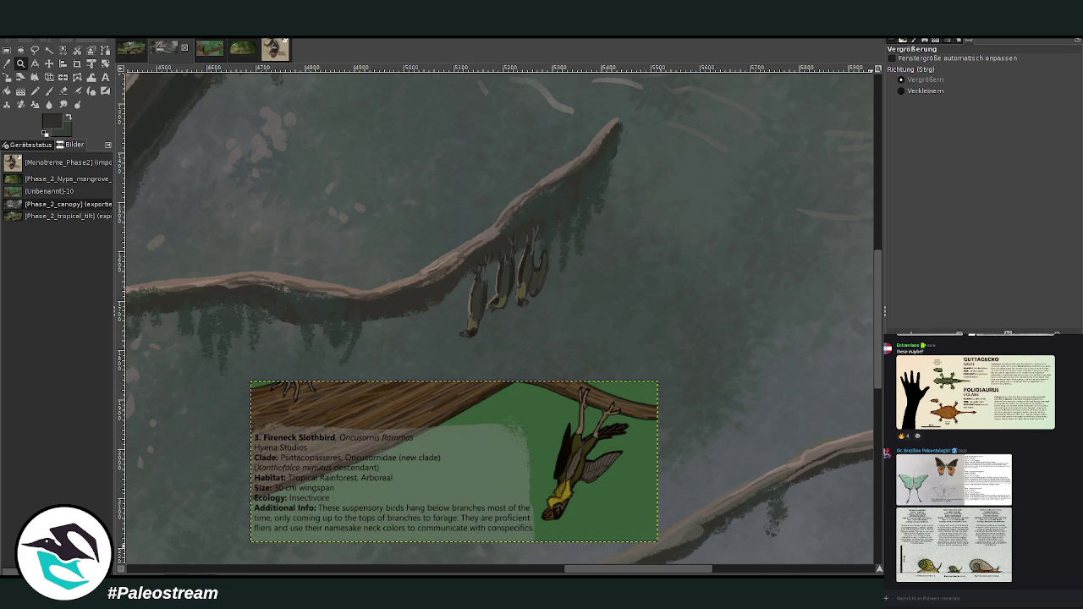
Remove the pasted Fireneck Slothbird card and pan across the trunk scene
{"action": "key", "text": "Page_Down"}
{"action": "key", "text": "Page_Down"}
{"action": "mouse_move", "coordinate": [631, 570]}
{"action": "left_mouse_down"}
{"action": "mouse_move", "coordinate": [395, 511]}
{"action": "mouse_move", "coordinate": [211, 545]}
{"action": "left_mouse_up"}
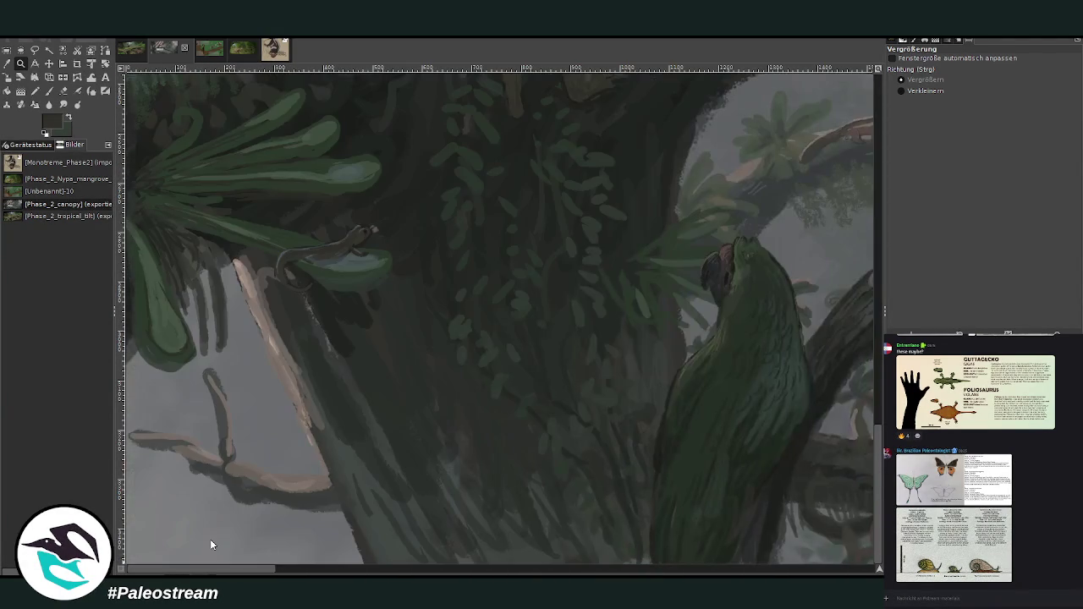
{"action": "scroll", "coordinate": [317, 444], "scroll_direction": "up", "scroll_amount": 5}
{"action": "scroll", "coordinate": [317, 444], "scroll_direction": "up", "scroll_amount": 5}
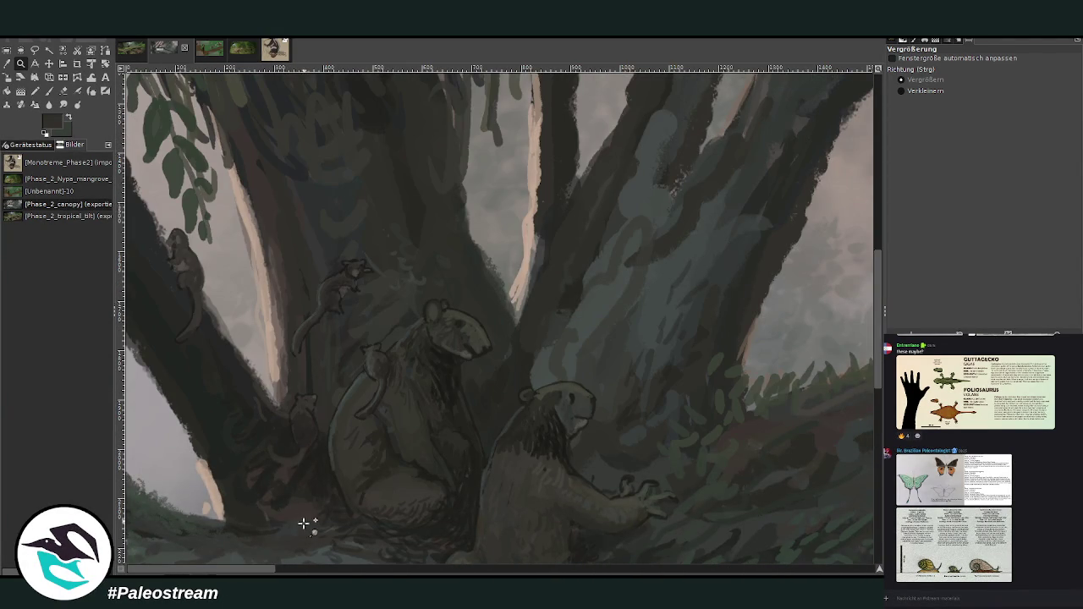
{"action": "mouse_move", "coordinate": [271, 569]}
{"action": "left_mouse_down"}
{"action": "mouse_move", "coordinate": [643, 569]}
{"action": "mouse_move", "coordinate": [332, 568]}
{"action": "mouse_move", "coordinate": [471, 571]}
{"action": "left_mouse_up"}
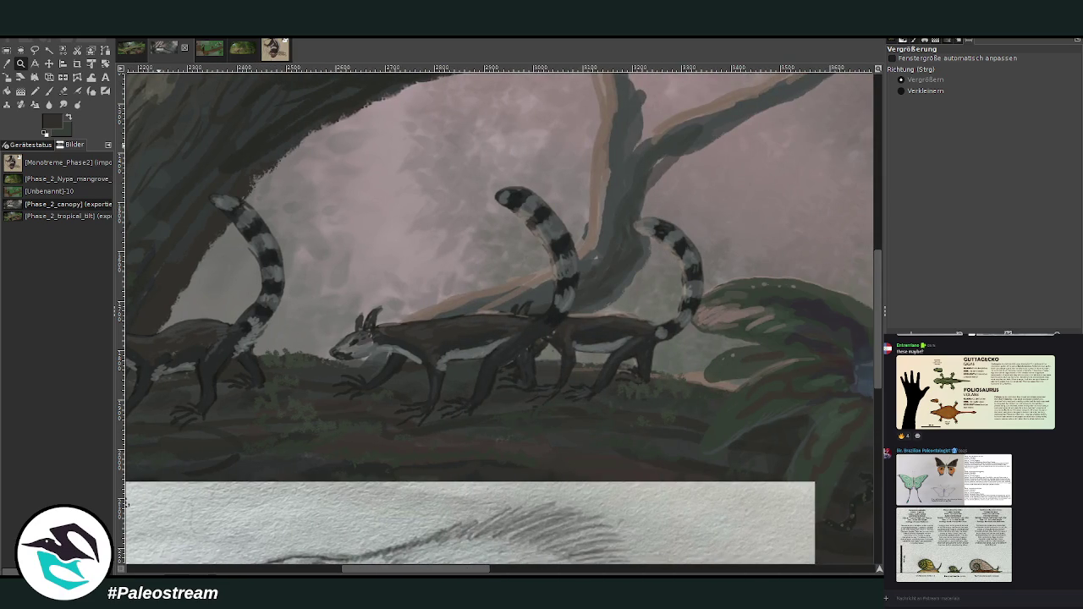
Set the Zoom tool to zoom out and shrink the view until the whole painting fits
{"action": "left_click", "coordinate": [909, 93]}
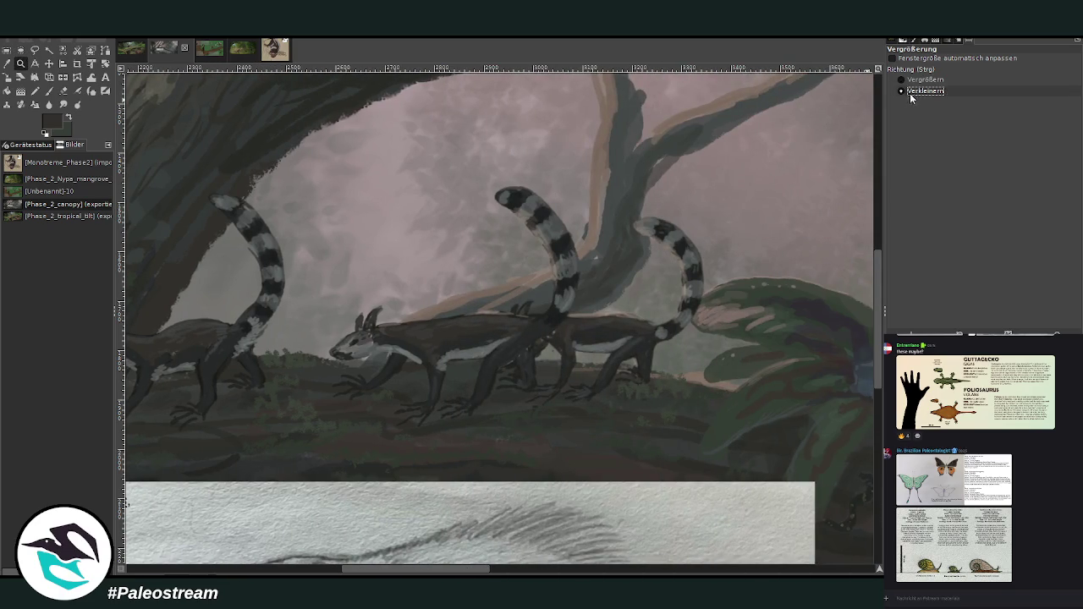
{"action": "left_click", "coordinate": [471, 209]}
{"action": "left_click", "coordinate": [471, 209]}
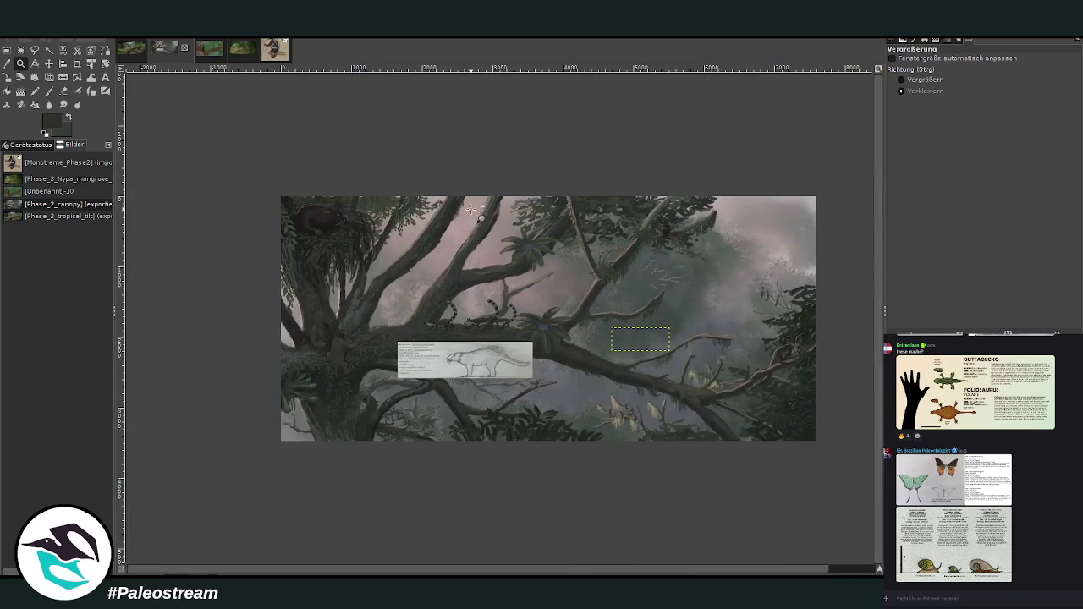
Zoom into the centre, shift the Hystricimimus aculeatus card up-left, and preview the butterfly sheet
{"action": "left_click", "coordinate": [912, 80]}
{"action": "left_click_drag", "start_coordinate": [237, 180], "coordinate": [798, 435]}
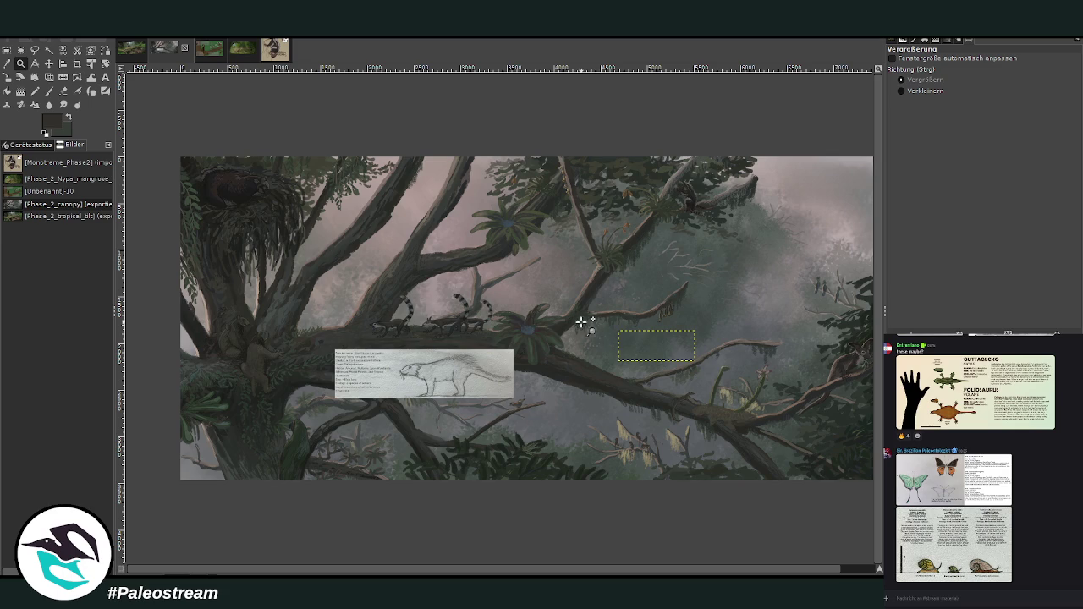
{"action": "left_click", "coordinate": [50, 64]}
{"action": "left_click_drag", "start_coordinate": [379, 377], "coordinate": [365, 248]}
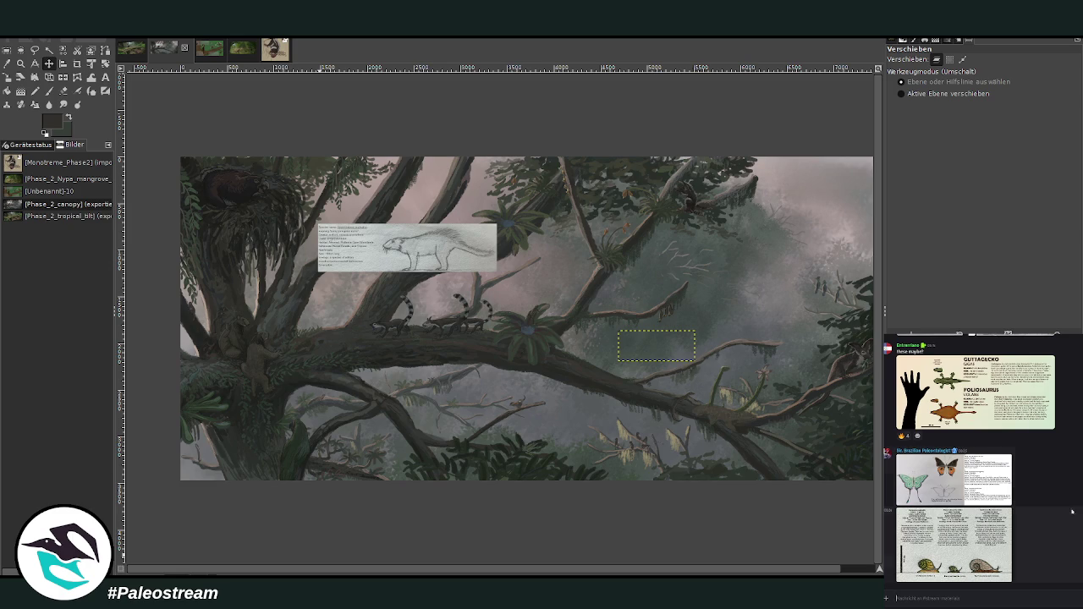
{"action": "left_click", "coordinate": [962, 478]}
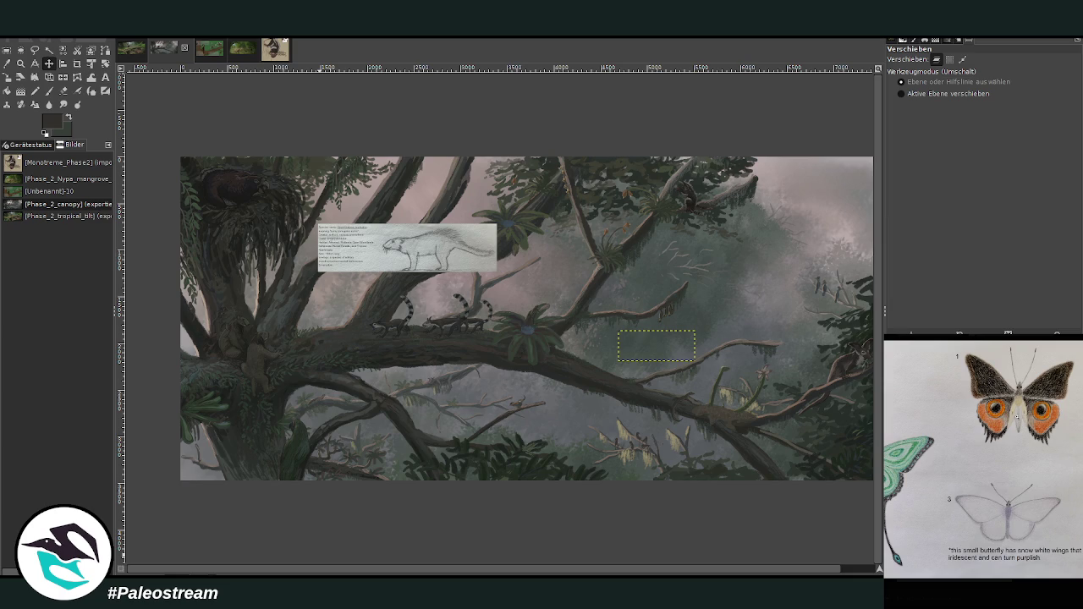
{"action": "left_click", "coordinate": [1037, 593]}
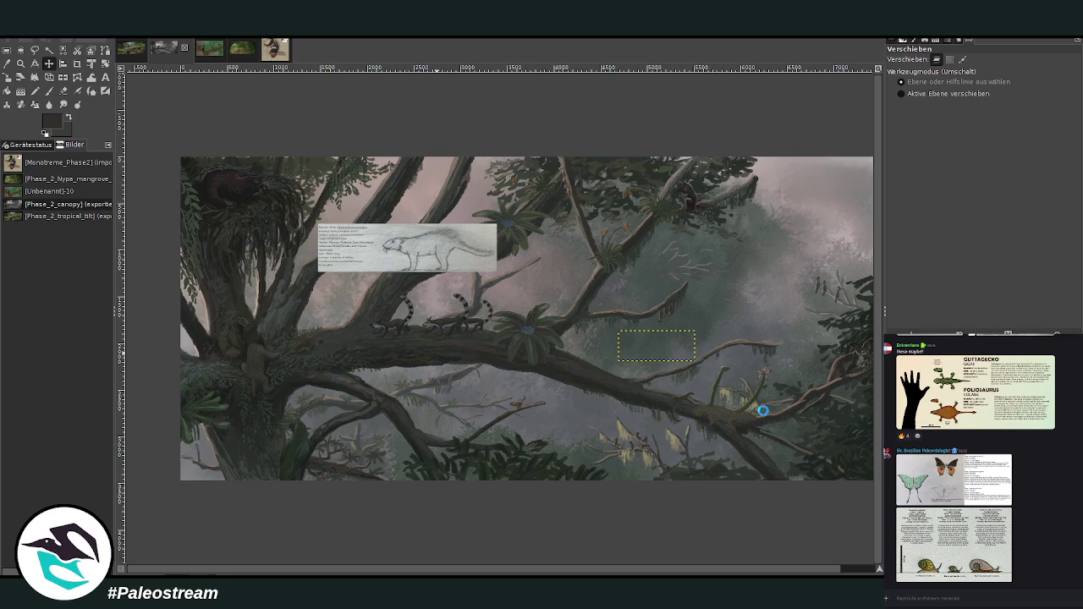
Paste the butterfly reference sheet and crop it around the brown butterfly
{"action": "key", "text": "ctrl+v"}
{"action": "key", "text": "z"}
{"action": "left_click_drag", "start_coordinate": [797, 391], "coordinate": [799, 393]}
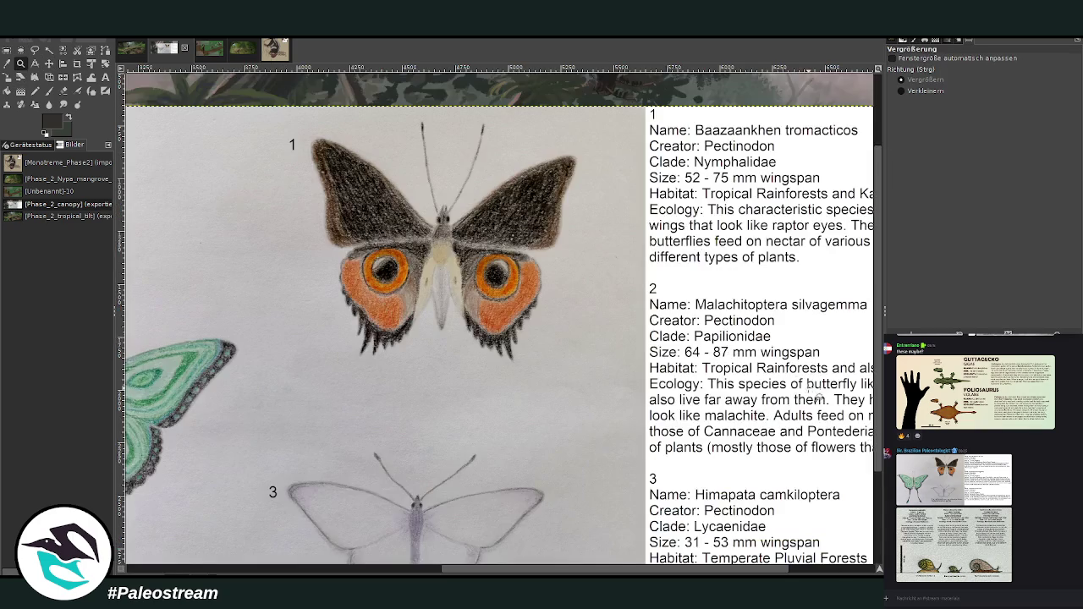
{"action": "left_click", "coordinate": [77, 63]}
{"action": "left_click_drag", "start_coordinate": [279, 212], "coordinate": [611, 481]}
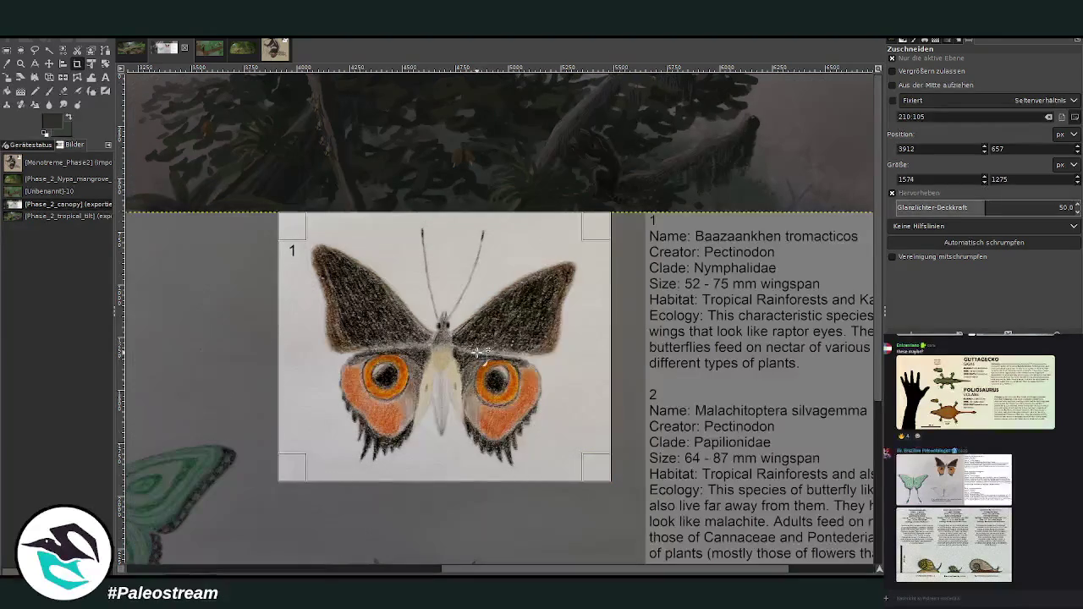
{"action": "left_click", "coordinate": [458, 305]}
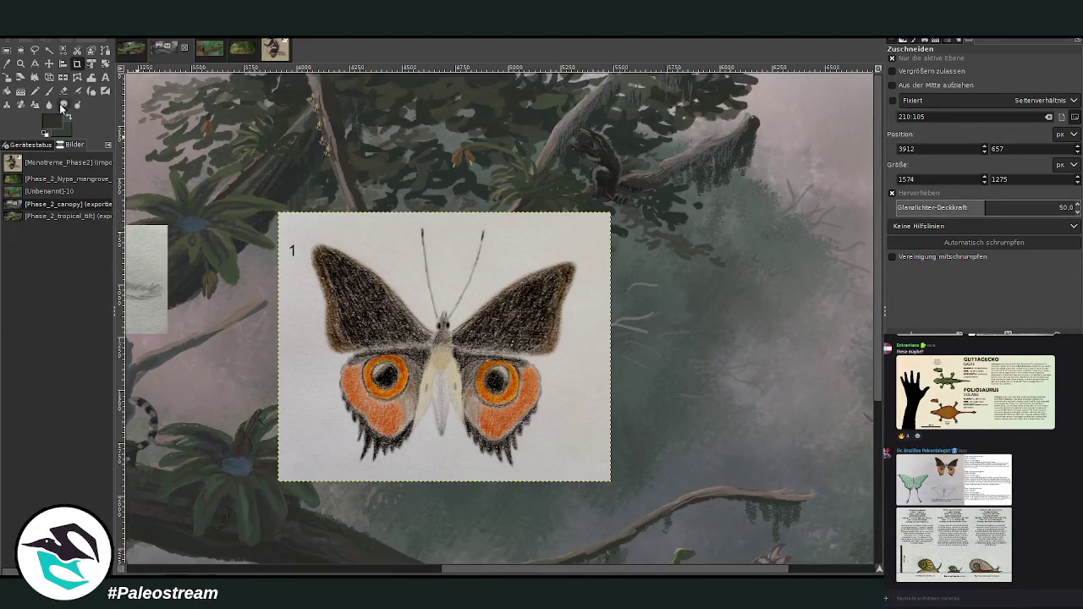
Zoom out and scale the cropped butterfly to 959 × 777 px above the branch
{"action": "left_click", "coordinate": [21, 63]}
{"action": "left_click", "coordinate": [923, 90]}
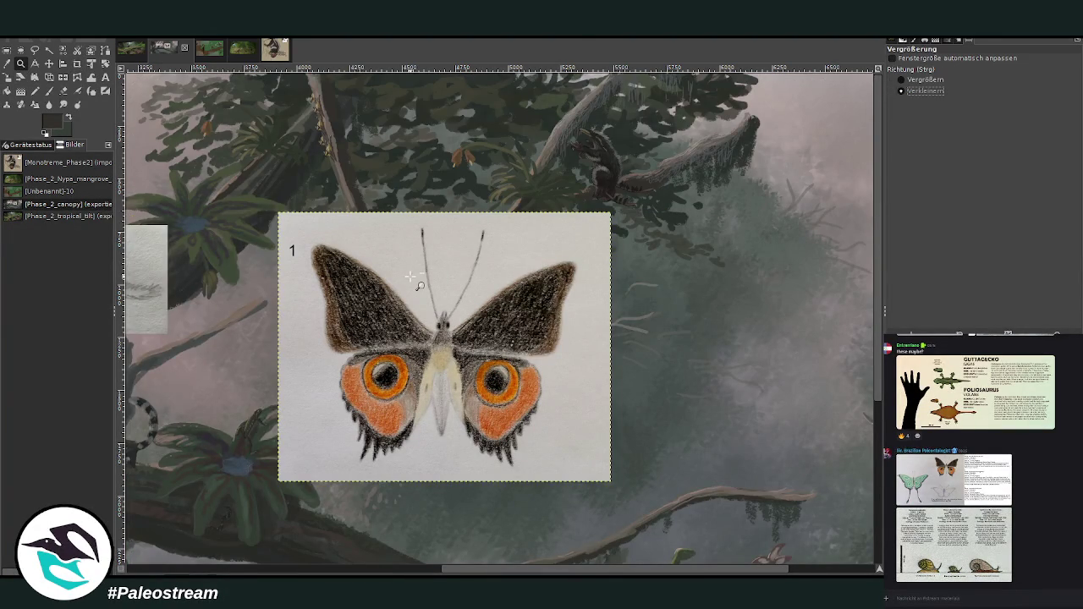
{"action": "left_click", "coordinate": [419, 275]}
{"action": "key", "text": "shift+s"}
{"action": "left_click_drag", "start_coordinate": [420, 275], "coordinate": [455, 271]}
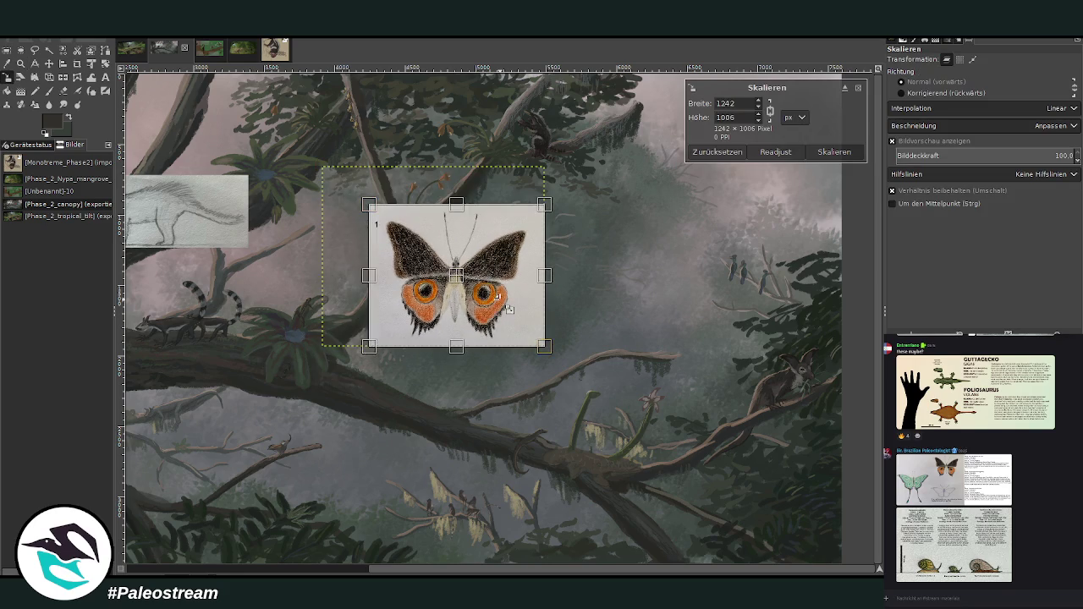
{"action": "left_click_drag", "start_coordinate": [544, 346], "coordinate": [504, 313]}
{"action": "left_click_drag", "start_coordinate": [436, 258], "coordinate": [514, 350]}
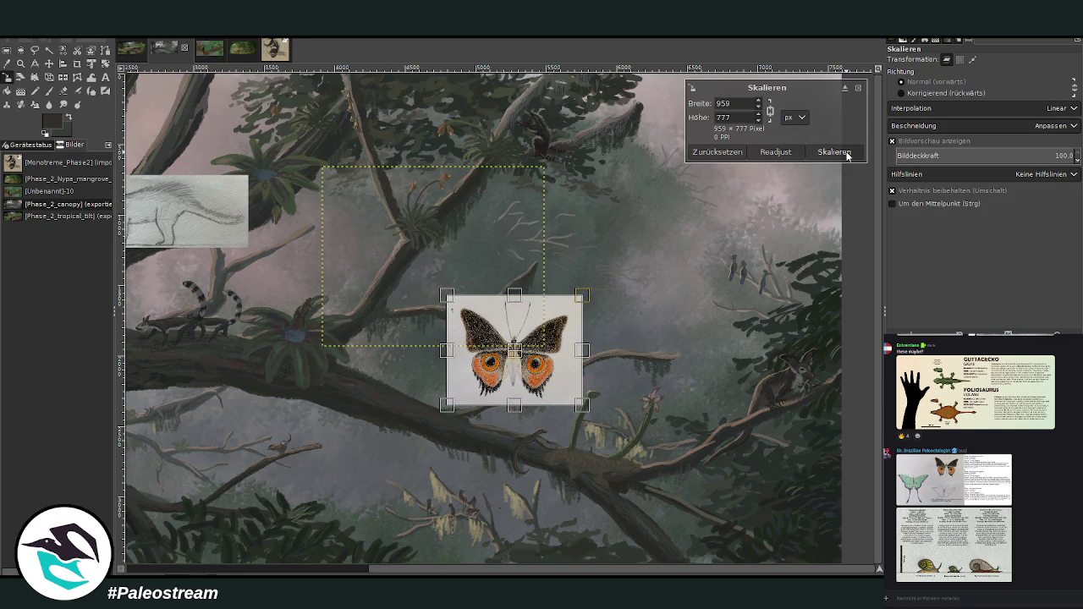
{"action": "left_click", "coordinate": [833, 151]}
Undo that resize, recrop around the brown butterfly and its description, and scale to 1672 × 676 px
{"action": "scroll", "coordinate": [268, 543], "scroll_direction": "left", "scroll_amount": 5}
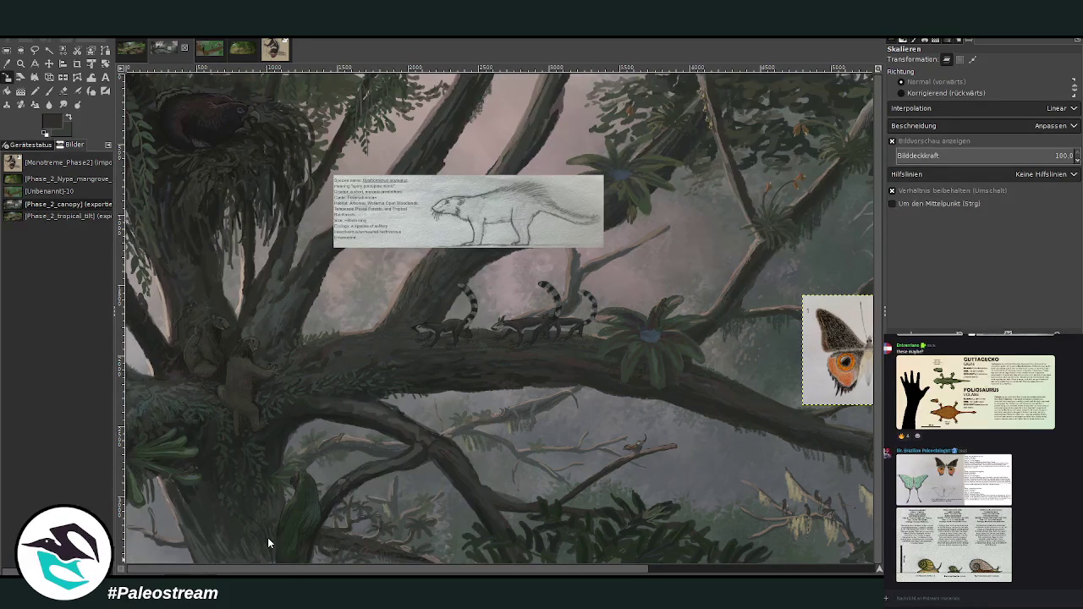
{"action": "scroll", "coordinate": [268, 541], "scroll_direction": "right", "scroll_amount": 4}
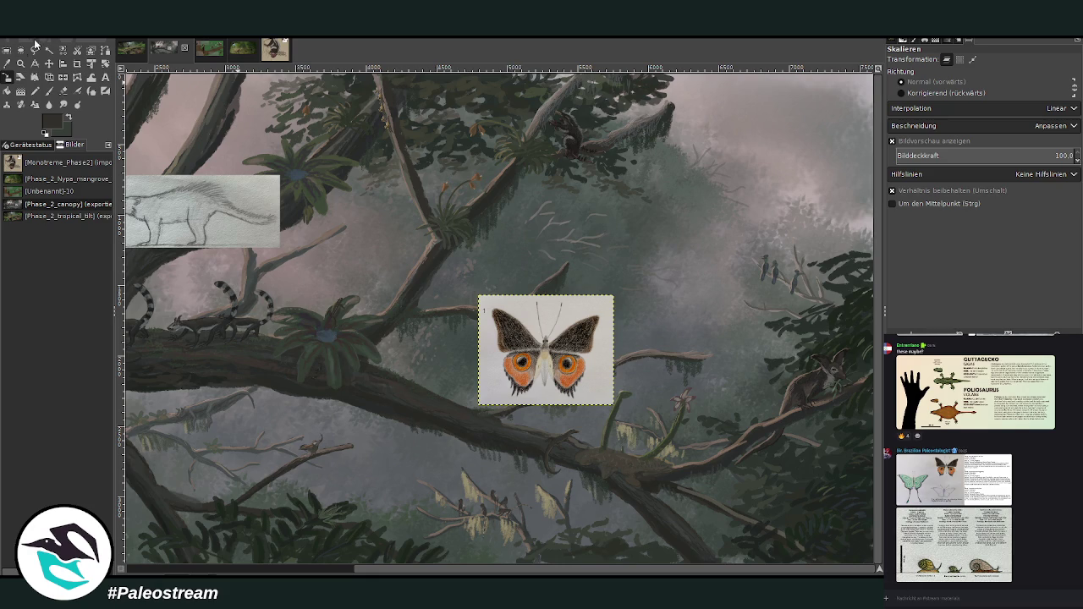
{"action": "key", "text": "ctrl+z"}
{"action": "key", "text": "ctrl+z"}
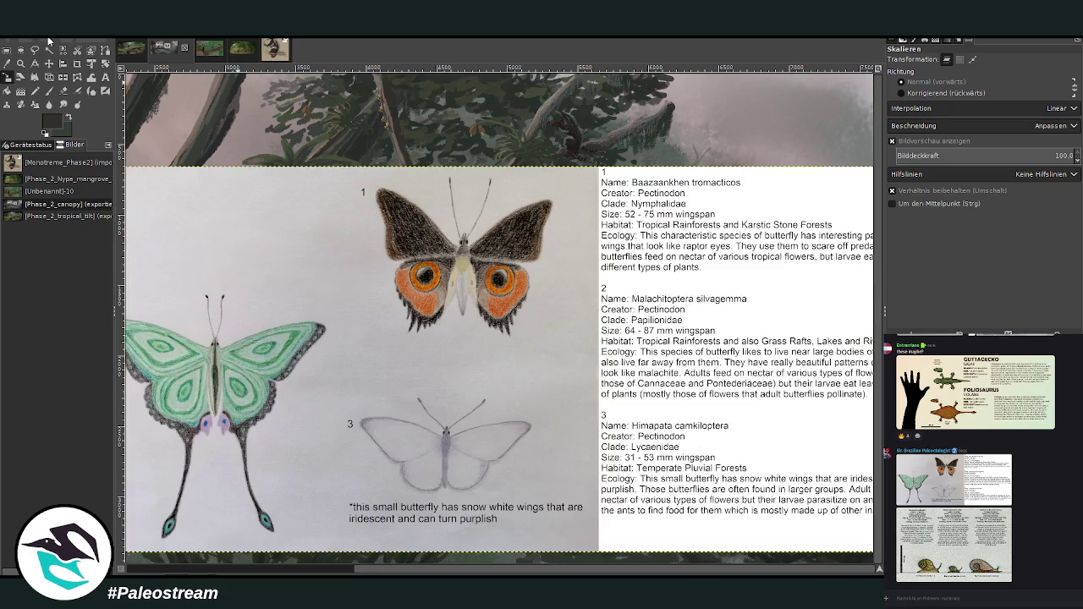
{"action": "left_click", "coordinate": [77, 63]}
{"action": "left_click_drag", "start_coordinate": [331, 167], "coordinate": [772, 345]}
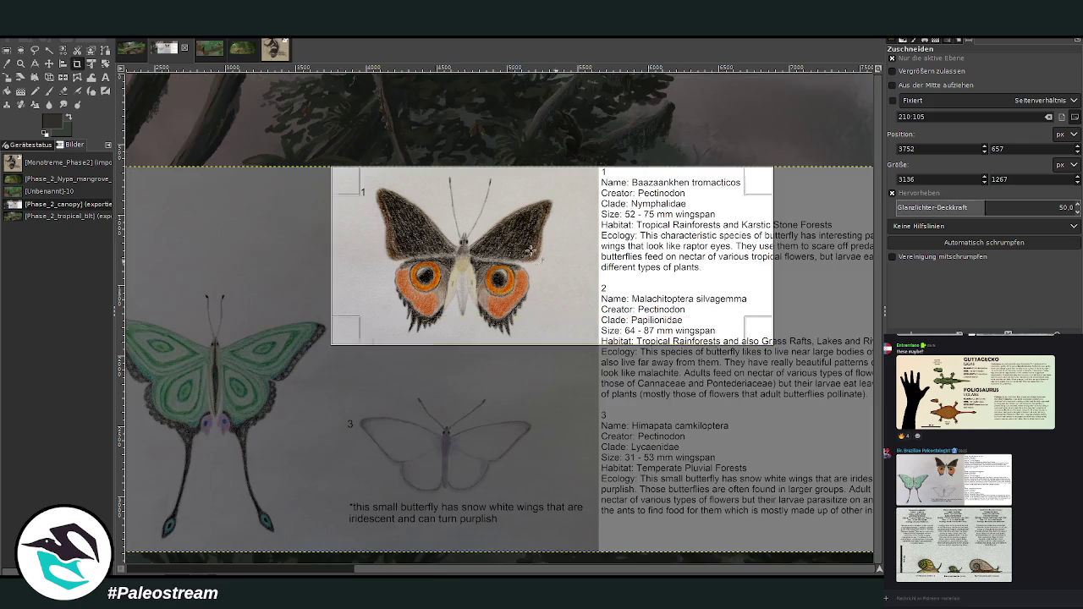
{"action": "left_click", "coordinate": [494, 231]}
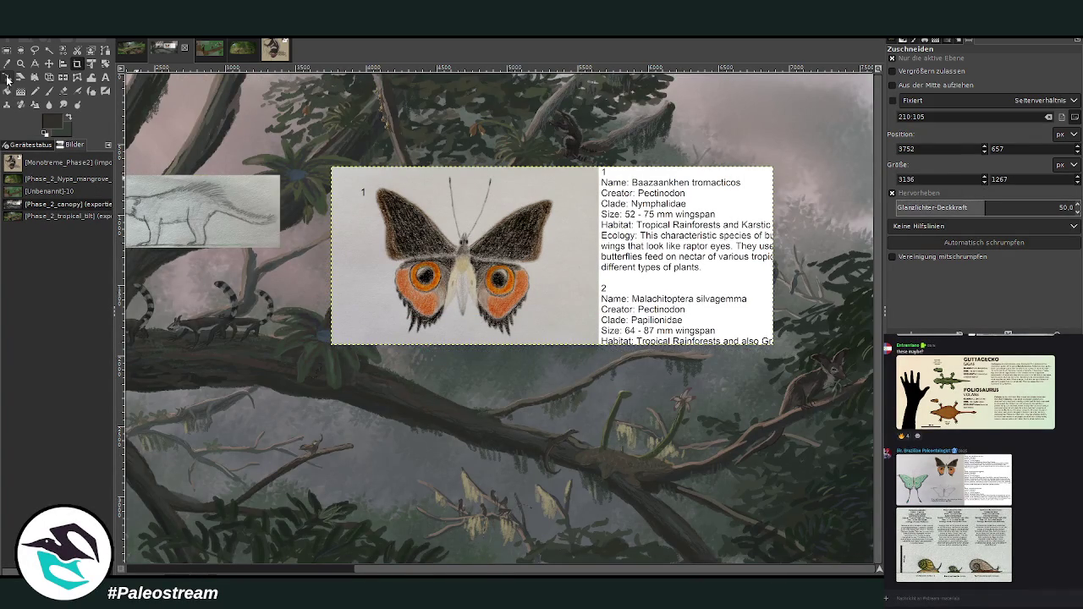
{"action": "left_click", "coordinate": [8, 77]}
{"action": "left_click_drag", "start_coordinate": [619, 229], "coordinate": [413, 313]}
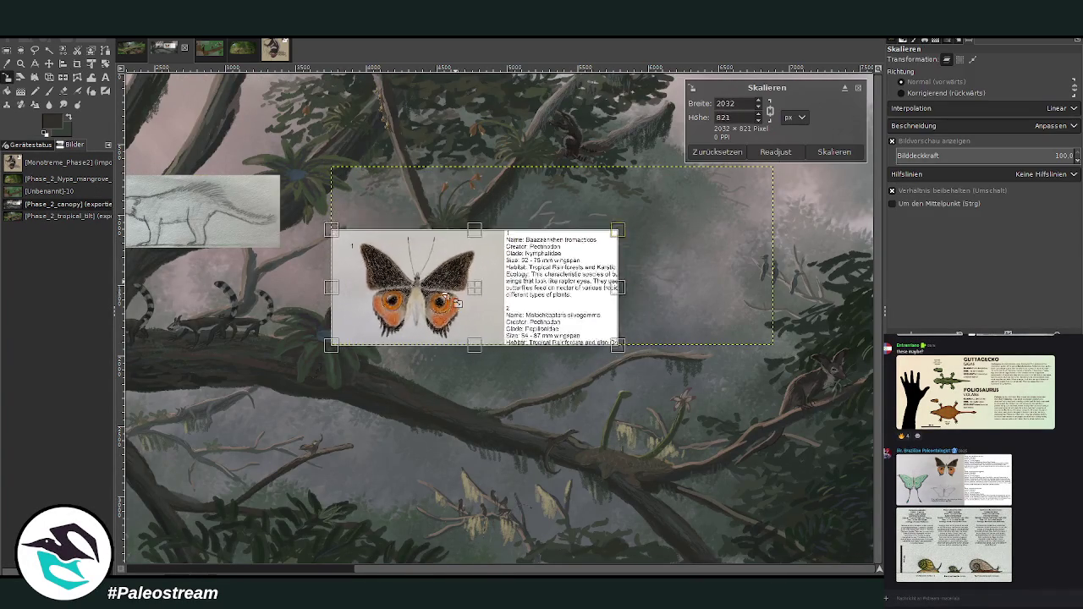
{"action": "left_click", "coordinate": [825, 152]}
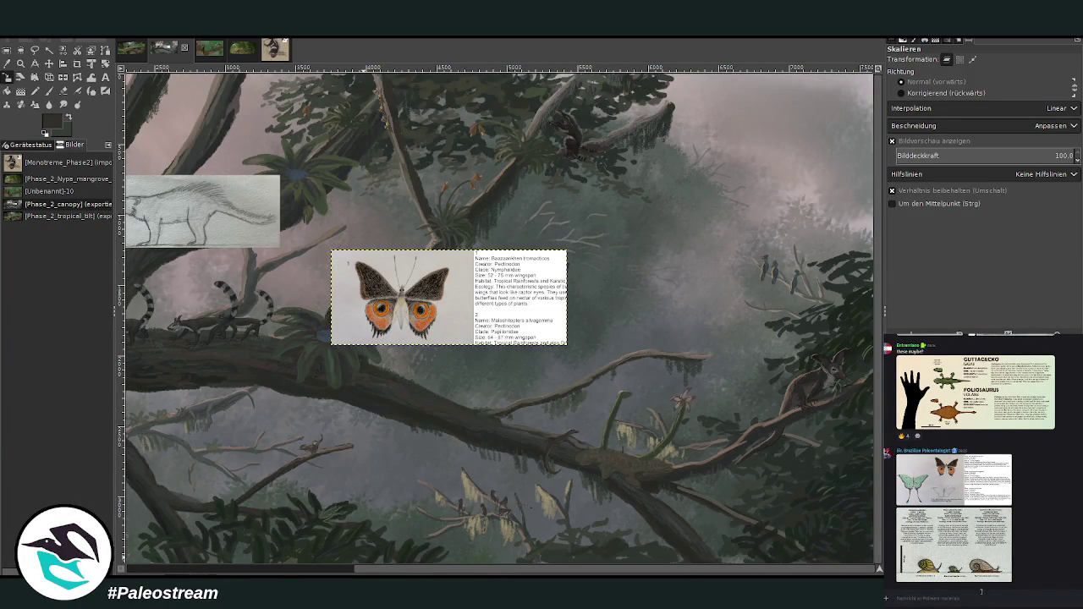
Scroll back to the Goblins of Lemuria bat reference sheet, view it enlarged, then close it
{"action": "scroll", "coordinate": [1065, 489], "scroll_direction": "up", "scroll_amount": 3}
{"action": "scroll", "coordinate": [1065, 489], "scroll_direction": "up", "scroll_amount": 2}
{"action": "scroll", "coordinate": [1066, 489], "scroll_direction": "up", "scroll_amount": 2}
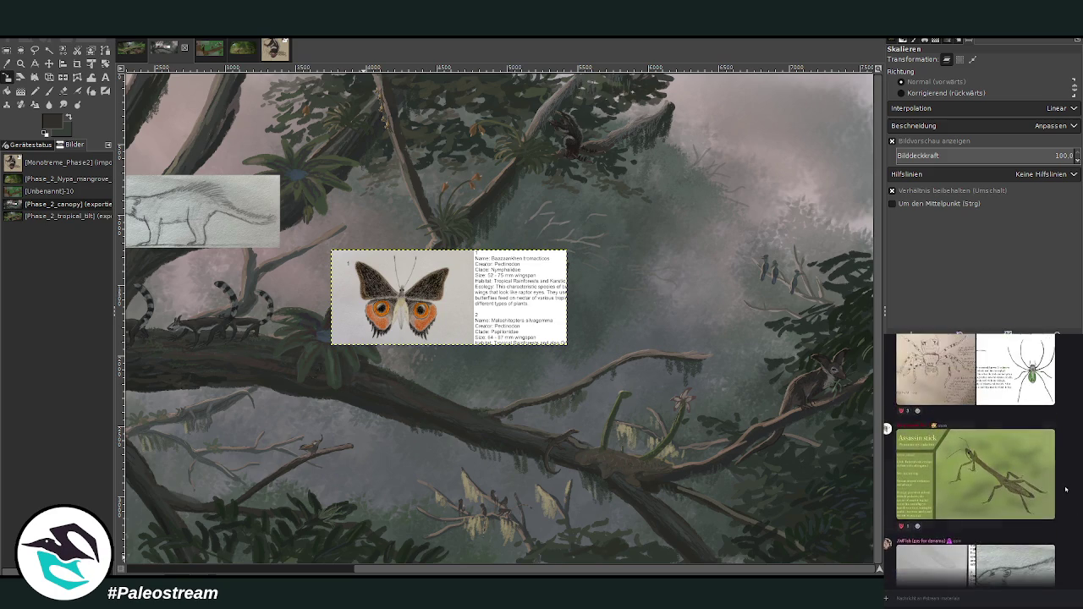
{"action": "scroll", "coordinate": [1065, 489], "scroll_direction": "up", "scroll_amount": 3}
{"action": "scroll", "coordinate": [1066, 489], "scroll_direction": "up", "scroll_amount": 2}
{"action": "scroll", "coordinate": [1065, 489], "scroll_direction": "up", "scroll_amount": 2}
{"action": "scroll", "coordinate": [976, 460], "scroll_direction": "up", "scroll_amount": 2}
{"action": "scroll", "coordinate": [975, 459], "scroll_direction": "up", "scroll_amount": 2}
{"action": "scroll", "coordinate": [975, 459], "scroll_direction": "up", "scroll_amount": 2}
{"action": "scroll", "coordinate": [976, 459], "scroll_direction": "up", "scroll_amount": 2}
{"action": "scroll", "coordinate": [976, 459], "scroll_direction": "up", "scroll_amount": 2}
{"action": "scroll", "coordinate": [976, 459], "scroll_direction": "up", "scroll_amount": 2}
{"action": "scroll", "coordinate": [976, 459], "scroll_direction": "up", "scroll_amount": 2}
{"action": "scroll", "coordinate": [976, 459], "scroll_direction": "up", "scroll_amount": 2}
{"action": "scroll", "coordinate": [975, 460], "scroll_direction": "up", "scroll_amount": 2}
{"action": "scroll", "coordinate": [976, 459], "scroll_direction": "up", "scroll_amount": 2}
{"action": "scroll", "coordinate": [976, 459], "scroll_direction": "up", "scroll_amount": 2}
{"action": "scroll", "coordinate": [975, 459], "scroll_direction": "up", "scroll_amount": 2}
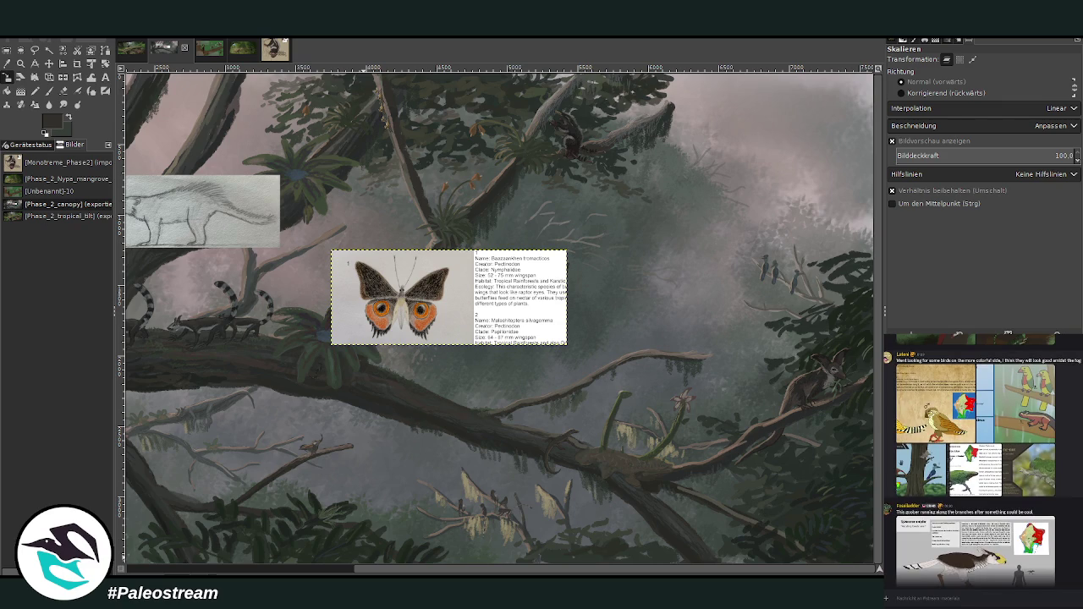
{"action": "scroll", "coordinate": [976, 459], "scroll_direction": "up", "scroll_amount": 2}
{"action": "scroll", "coordinate": [975, 459], "scroll_direction": "up", "scroll_amount": 1}
{"action": "scroll", "coordinate": [976, 459], "scroll_direction": "up", "scroll_amount": 2}
{"action": "scroll", "coordinate": [975, 459], "scroll_direction": "up", "scroll_amount": 2}
{"action": "scroll", "coordinate": [976, 459], "scroll_direction": "up", "scroll_amount": 2}
{"action": "scroll", "coordinate": [976, 459], "scroll_direction": "up", "scroll_amount": 2}
{"action": "scroll", "coordinate": [975, 459], "scroll_direction": "up", "scroll_amount": 2}
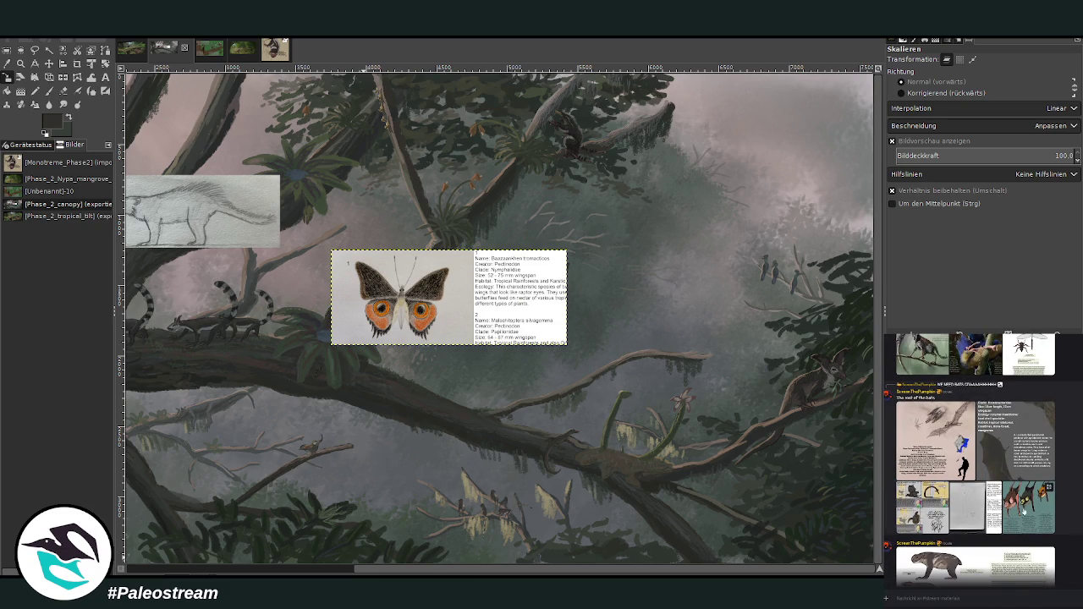
{"action": "left_click", "coordinate": [1023, 510]}
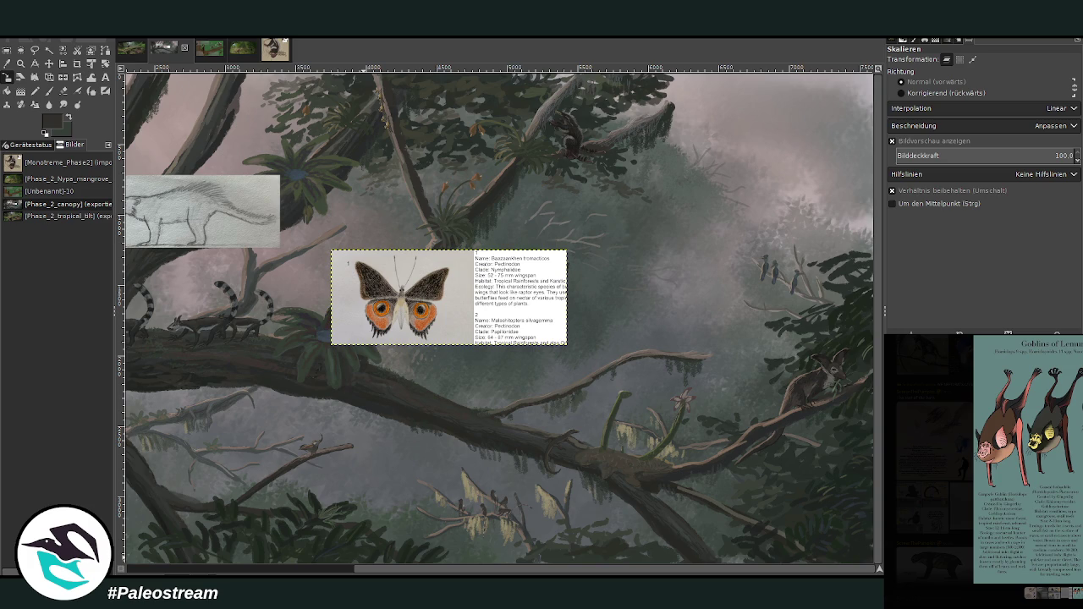
{"action": "key", "text": "Escape"}
View the posted dragonfly insect reference sheet enlarged, then close it
{"action": "scroll", "coordinate": [975, 457], "scroll_direction": "up", "scroll_amount": 3}
{"action": "scroll", "coordinate": [974, 456], "scroll_direction": "up", "scroll_amount": 2}
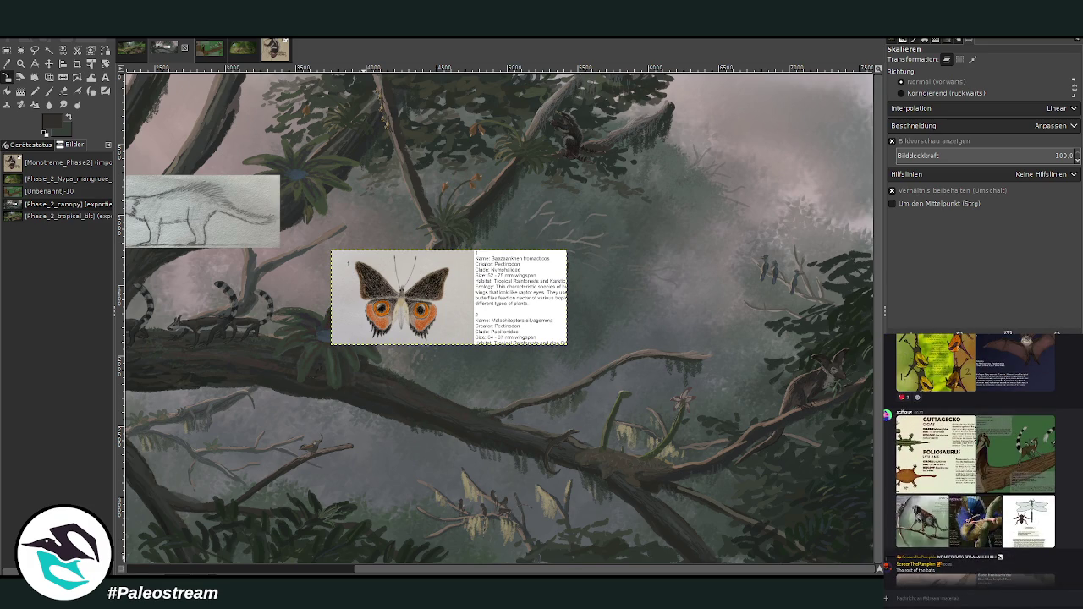
{"action": "left_click", "coordinate": [1035, 532]}
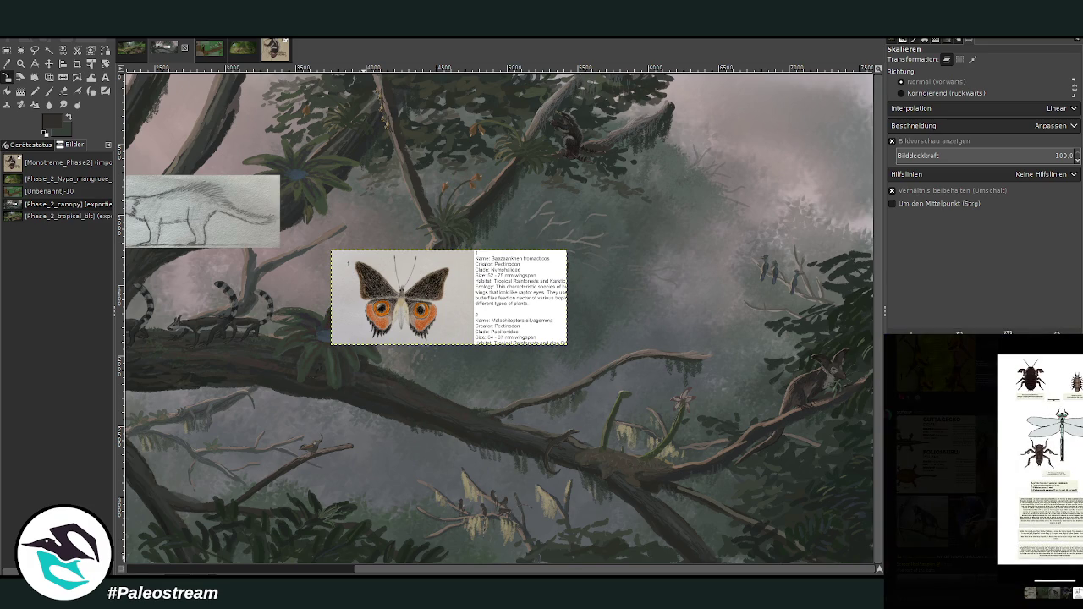
{"action": "left_click", "coordinate": [1039, 440]}
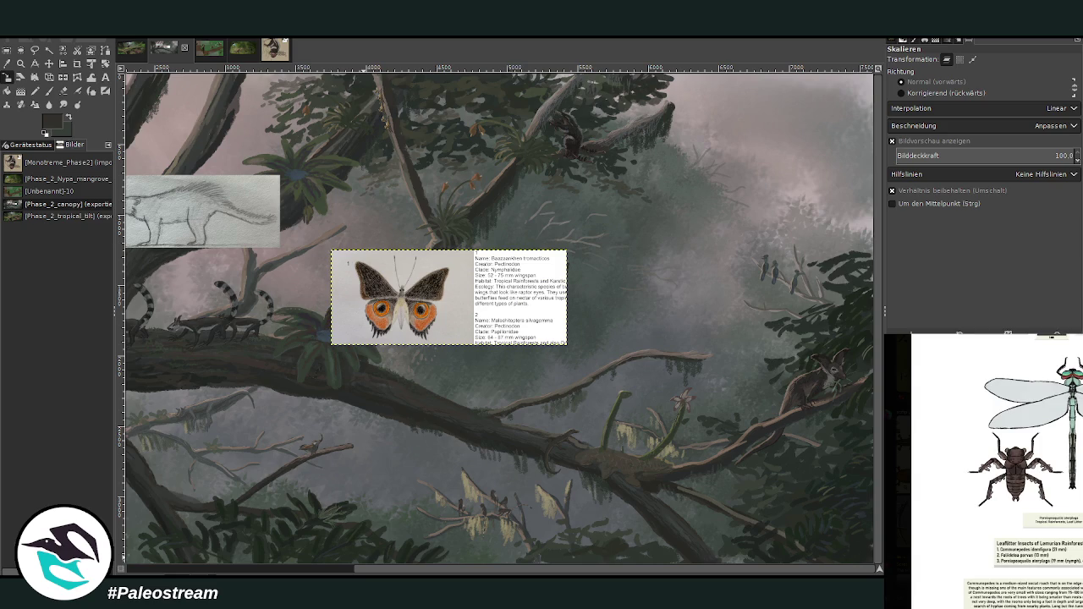
{"action": "scroll", "coordinate": [1024, 472], "scroll_direction": "up", "scroll_amount": 1}
{"action": "scroll", "coordinate": [1023, 472], "scroll_direction": "up", "scroll_amount": 1}
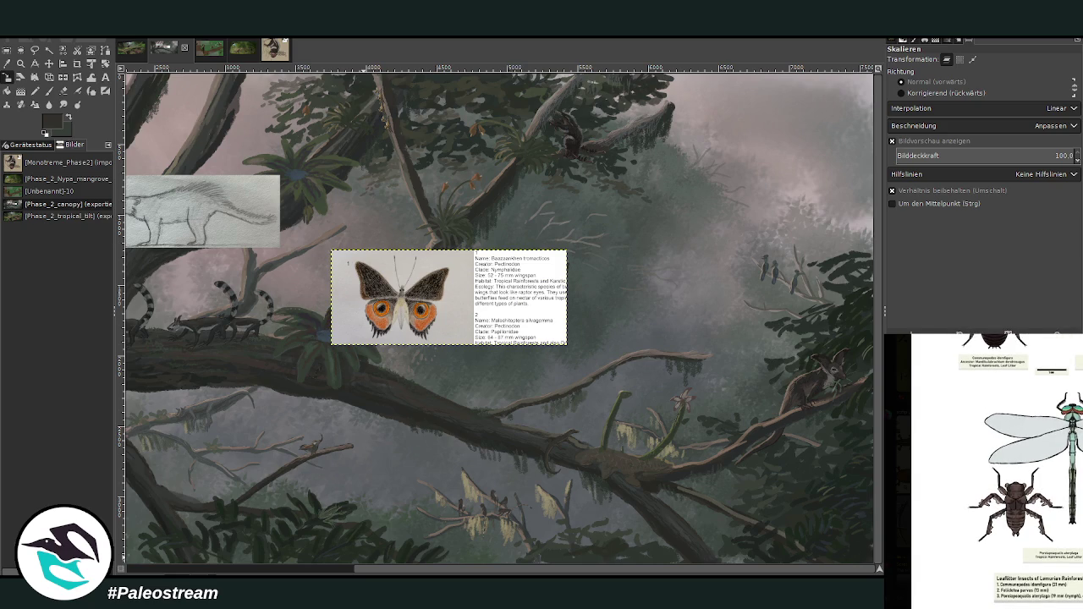
{"action": "key", "text": "Escape"}
Scroll up to the bird posts and enlarge the crossed-out parrot-like bird sketch from the gallery
{"action": "scroll", "coordinate": [981, 457], "scroll_direction": "up", "scroll_amount": 1}
{"action": "scroll", "coordinate": [981, 456], "scroll_direction": "up", "scroll_amount": 1}
{"action": "scroll", "coordinate": [981, 457], "scroll_direction": "up", "scroll_amount": 1}
{"action": "scroll", "coordinate": [982, 456], "scroll_direction": "up", "scroll_amount": 2}
{"action": "scroll", "coordinate": [981, 457], "scroll_direction": "up", "scroll_amount": 2}
{"action": "scroll", "coordinate": [982, 457], "scroll_direction": "up", "scroll_amount": 1}
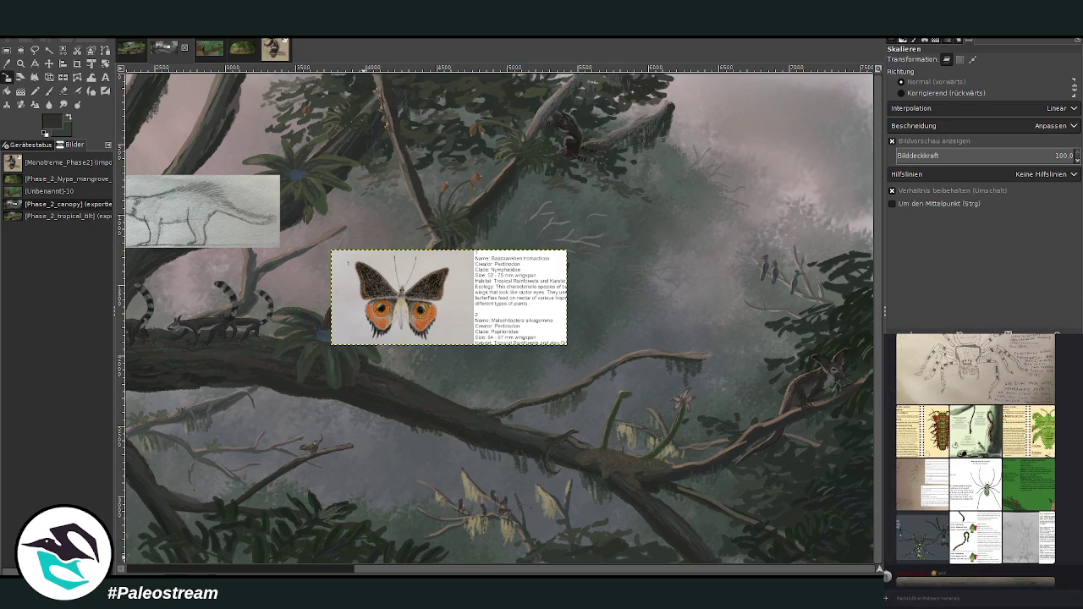
{"action": "scroll", "coordinate": [982, 456], "scroll_direction": "up", "scroll_amount": 3}
{"action": "scroll", "coordinate": [982, 456], "scroll_direction": "up", "scroll_amount": 3}
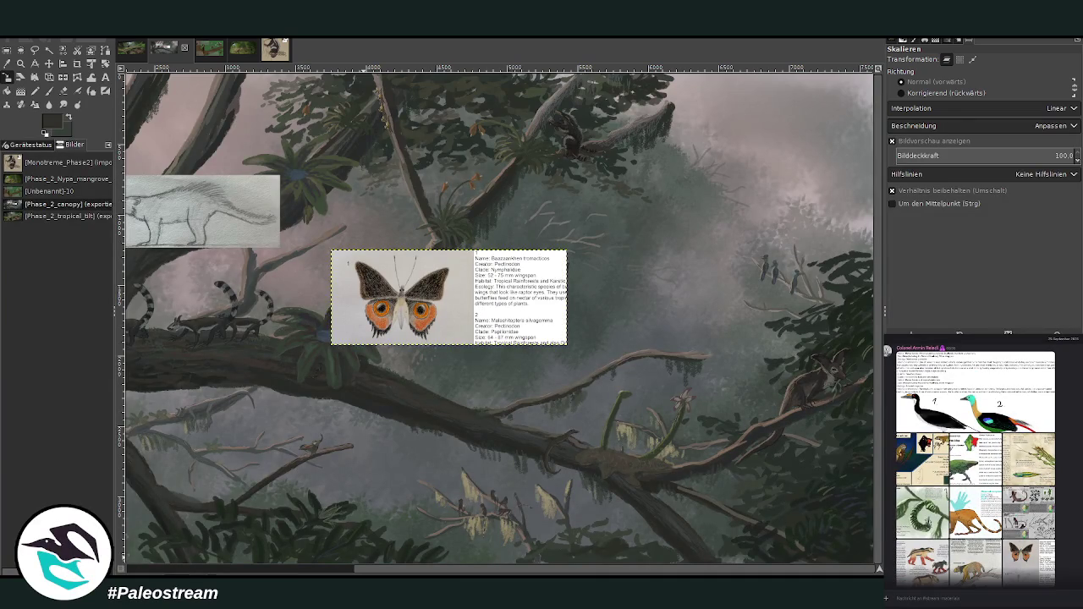
{"action": "scroll", "coordinate": [981, 457], "scroll_direction": "up", "scroll_amount": 3}
{"action": "scroll", "coordinate": [982, 457], "scroll_direction": "up", "scroll_amount": 3}
{"action": "scroll", "coordinate": [981, 457], "scroll_direction": "up", "scroll_amount": 3}
{"action": "scroll", "coordinate": [982, 457], "scroll_direction": "up", "scroll_amount": 3}
{"action": "scroll", "coordinate": [981, 457], "scroll_direction": "up", "scroll_amount": 2}
{"action": "scroll", "coordinate": [981, 457], "scroll_direction": "up", "scroll_amount": 3}
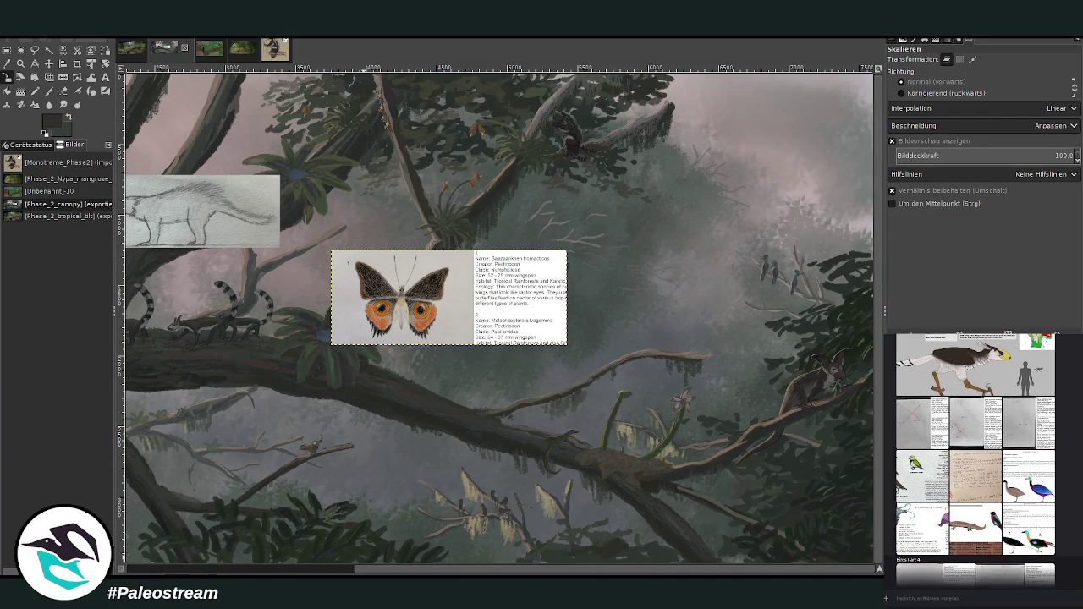
{"action": "left_click", "coordinate": [1023, 489]}
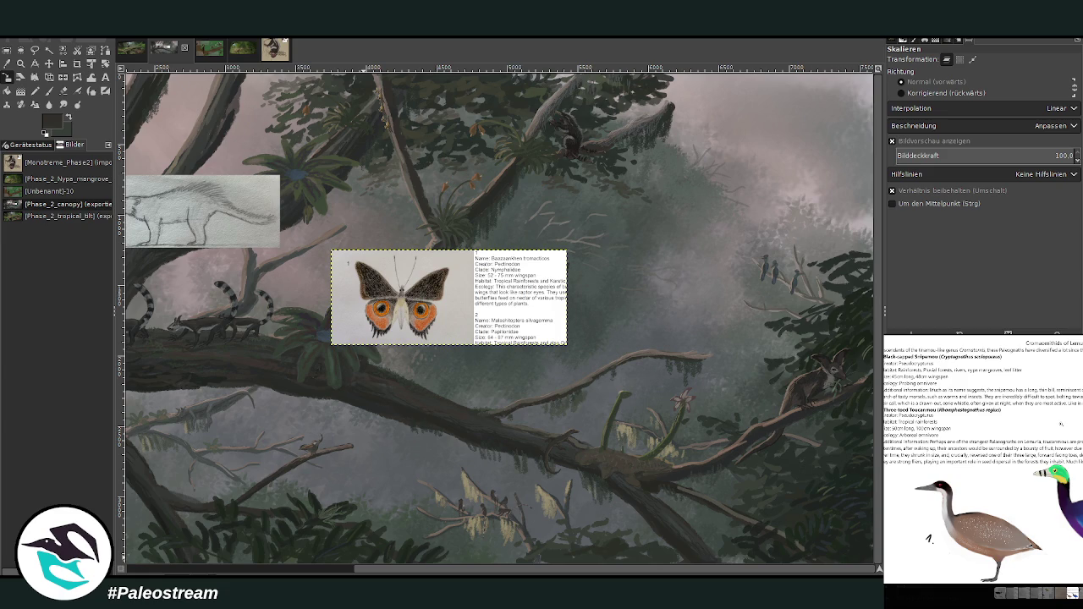
{"action": "left_click", "coordinate": [1073, 592]}
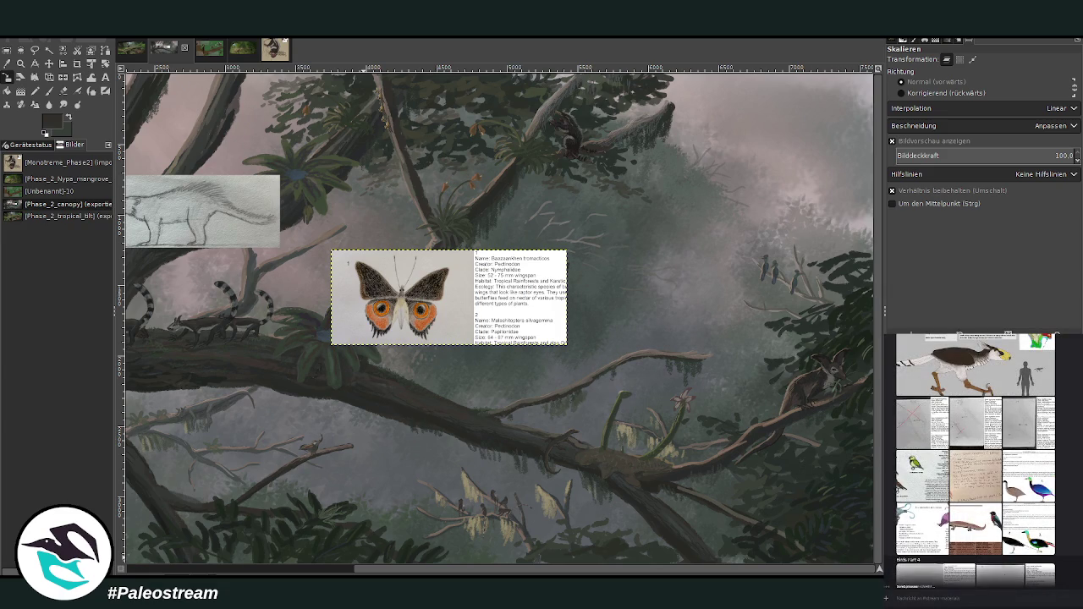
{"action": "left_click", "coordinate": [1028, 428]}
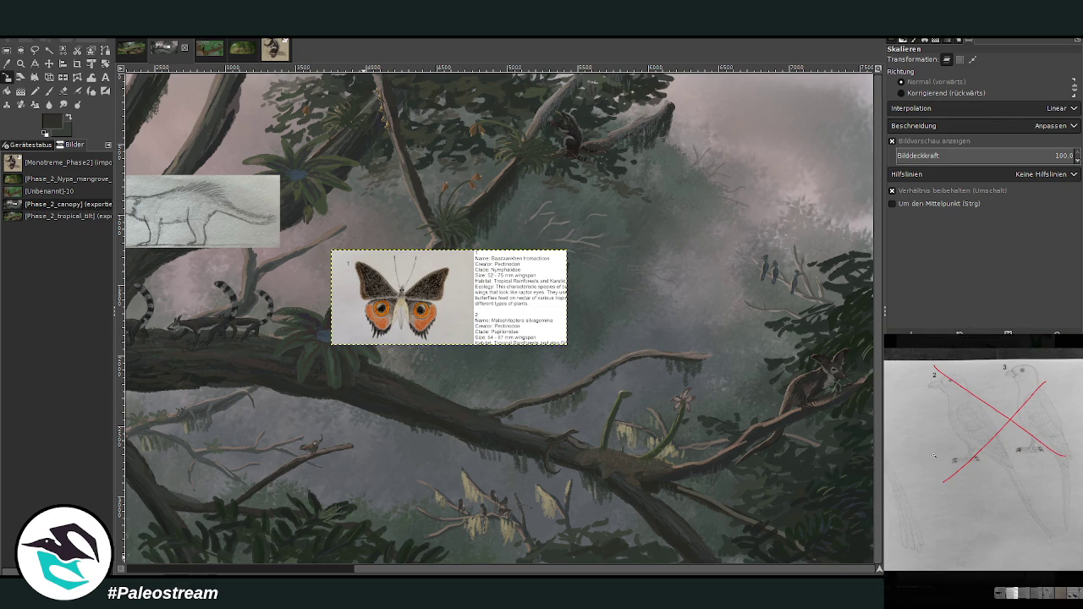
Copy the crossed-out bird sketch from Discord and paste it onto the GIMP painting
{"action": "right_click", "coordinate": [934, 456]}
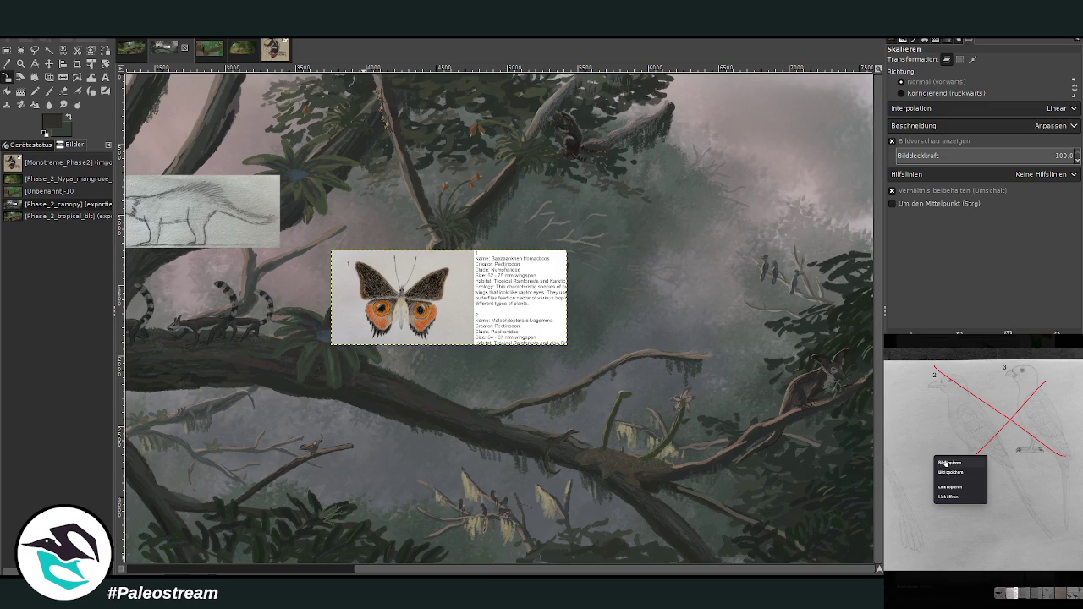
{"action": "left_click", "coordinate": [945, 464]}
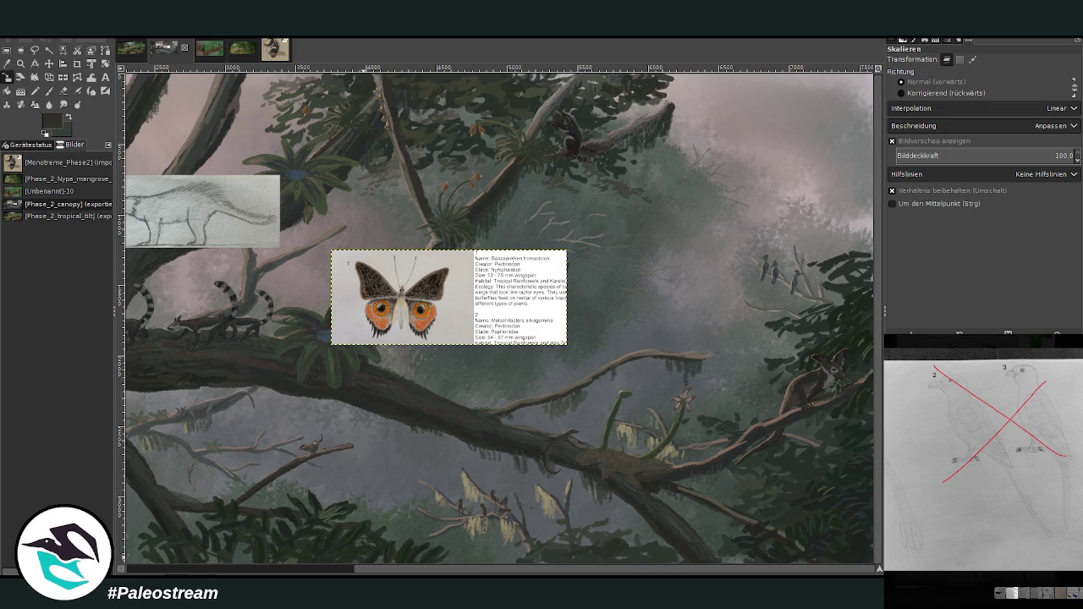
{"action": "key", "text": "Escape"}
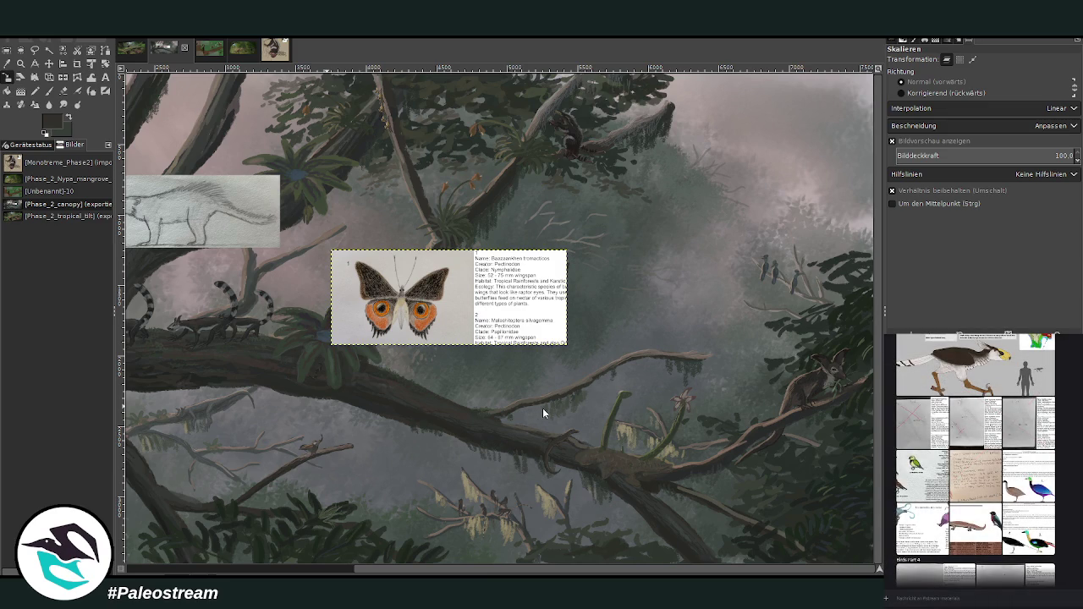
{"action": "key", "text": "ctrl+v"}
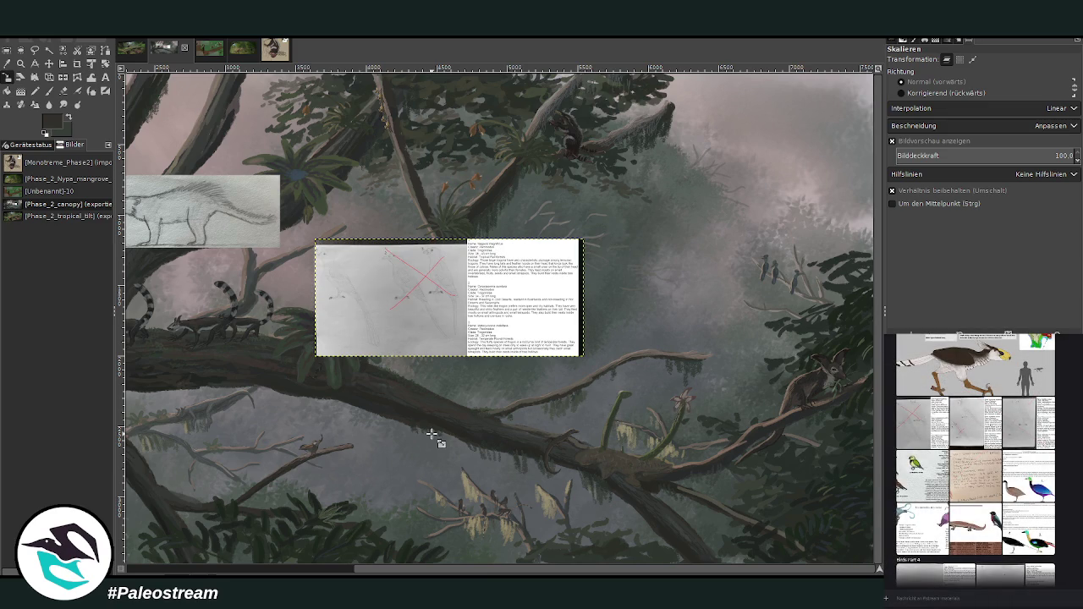
{"action": "left_click", "coordinate": [22, 64]}
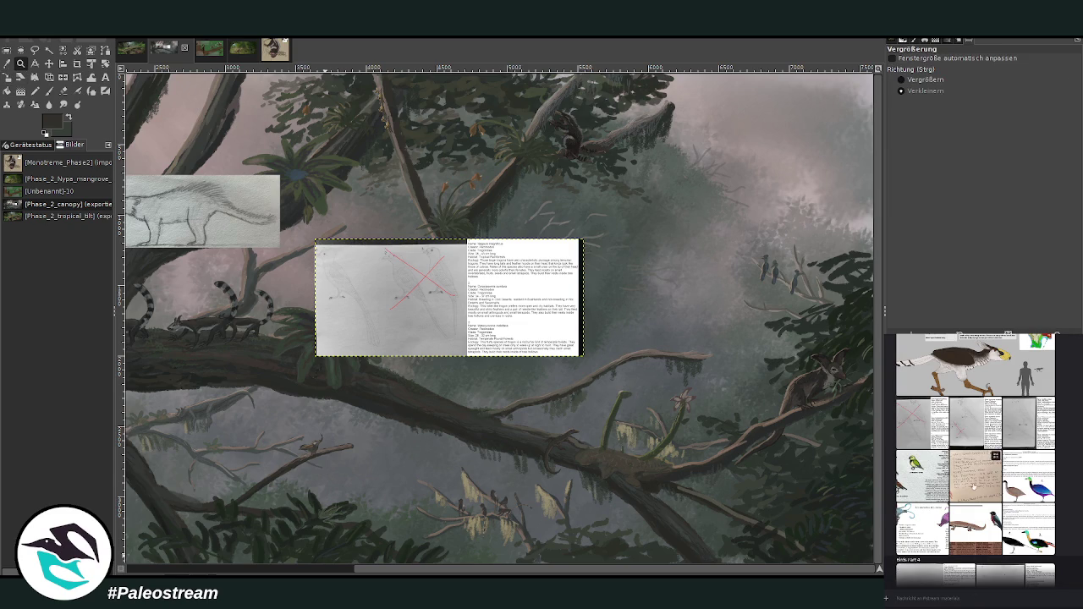
Preview a posted bird drawing, then scroll far back up the Discord chat
{"action": "left_click", "coordinate": [975, 545]}
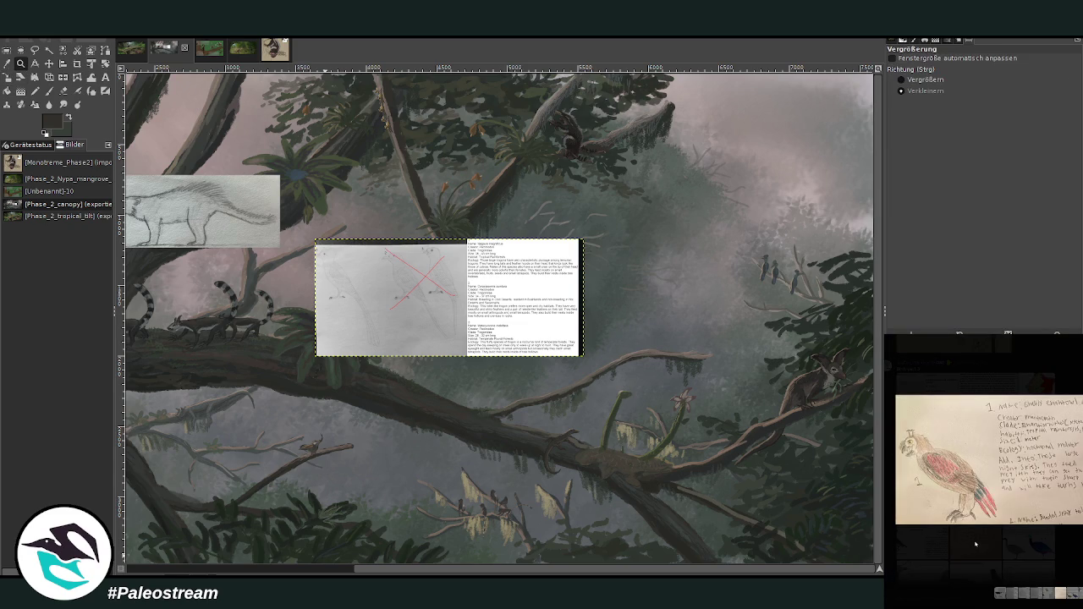
{"action": "left_click", "coordinate": [1067, 558]}
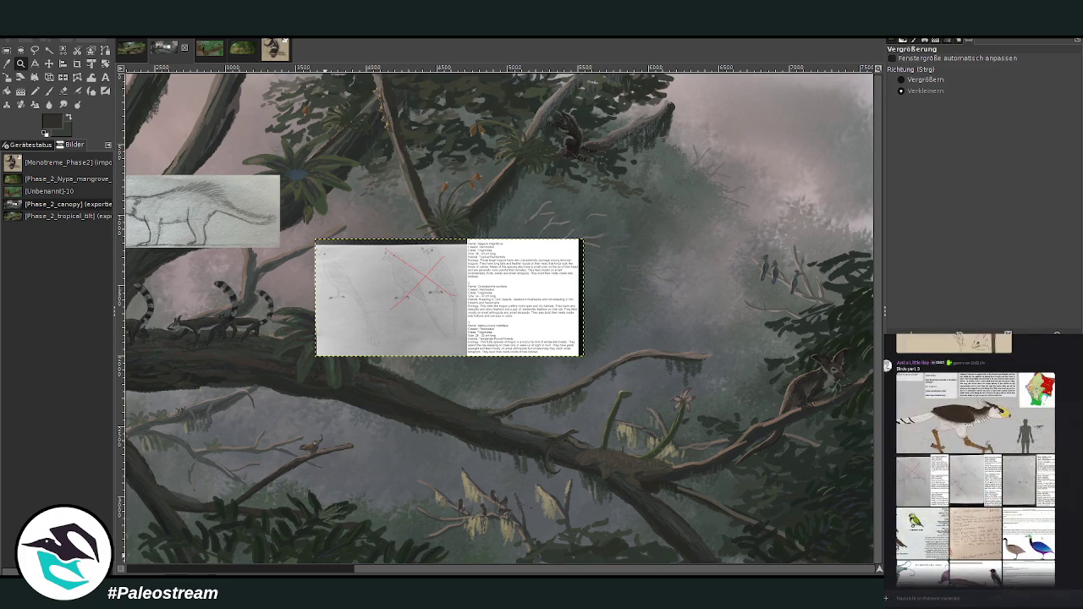
{"action": "scroll", "coordinate": [973, 466], "scroll_direction": "up", "scroll_amount": 5}
{"action": "scroll", "coordinate": [973, 457], "scroll_direction": "up", "scroll_amount": 2}
{"action": "scroll", "coordinate": [973, 457], "scroll_direction": "up", "scroll_amount": 2}
{"action": "scroll", "coordinate": [973, 457], "scroll_direction": "up", "scroll_amount": 2}
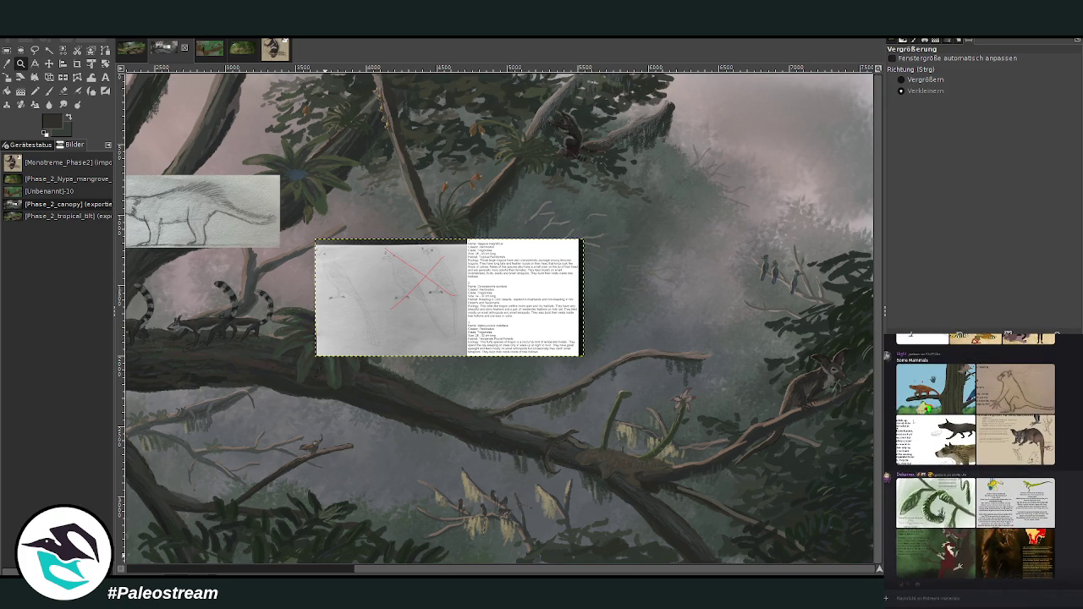
{"action": "scroll", "coordinate": [973, 456], "scroll_direction": "up", "scroll_amount": 2}
{"action": "scroll", "coordinate": [973, 457], "scroll_direction": "up", "scroll_amount": 2}
{"action": "scroll", "coordinate": [973, 457], "scroll_direction": "up", "scroll_amount": 2}
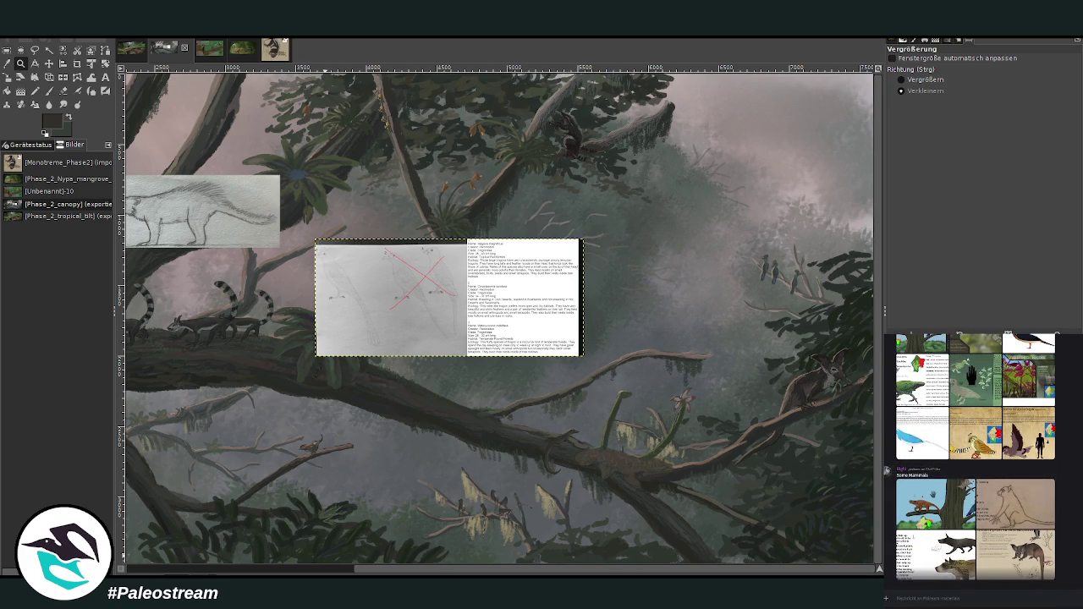
{"action": "scroll", "coordinate": [973, 457], "scroll_direction": "up", "scroll_amount": 3}
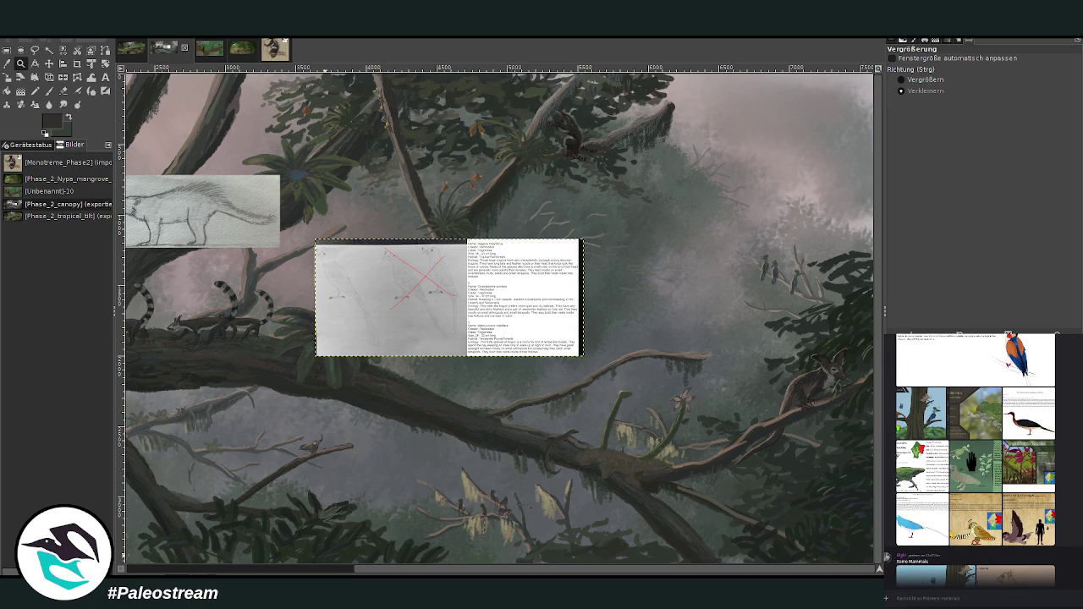
{"action": "scroll", "coordinate": [982, 457], "scroll_direction": "up", "scroll_amount": 3}
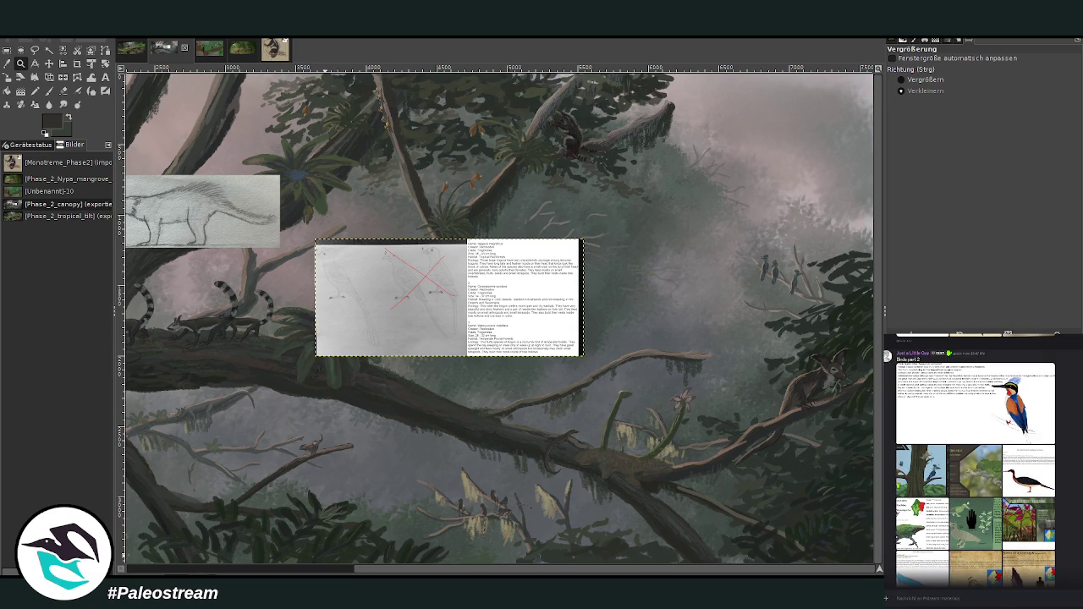
{"action": "scroll", "coordinate": [982, 457], "scroll_direction": "up", "scroll_amount": 3}
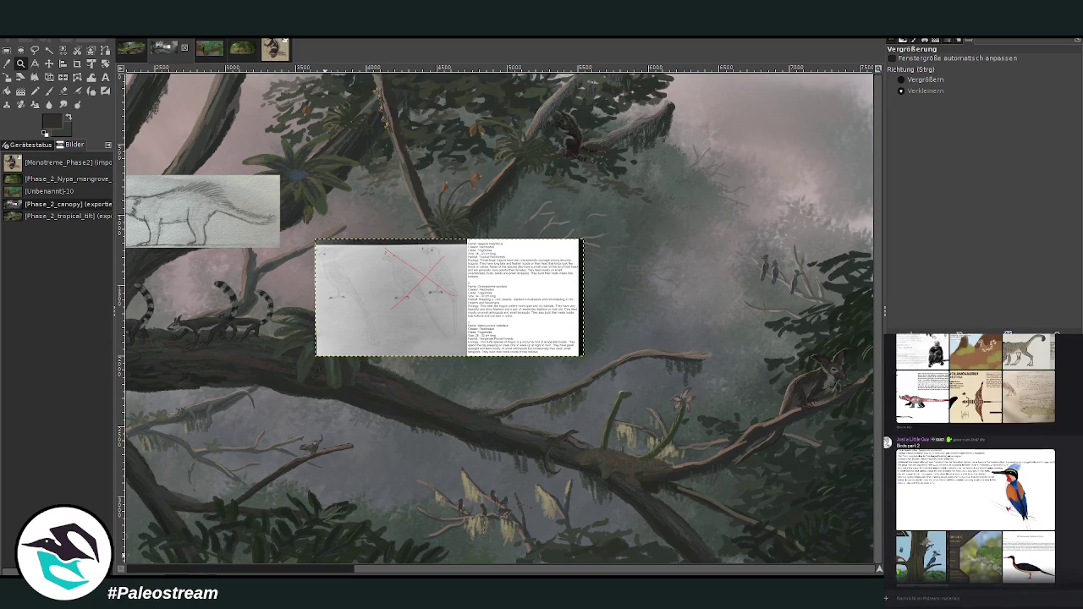
{"action": "scroll", "coordinate": [981, 457], "scroll_direction": "up", "scroll_amount": 2}
{"action": "scroll", "coordinate": [982, 457], "scroll_direction": "up", "scroll_amount": 3}
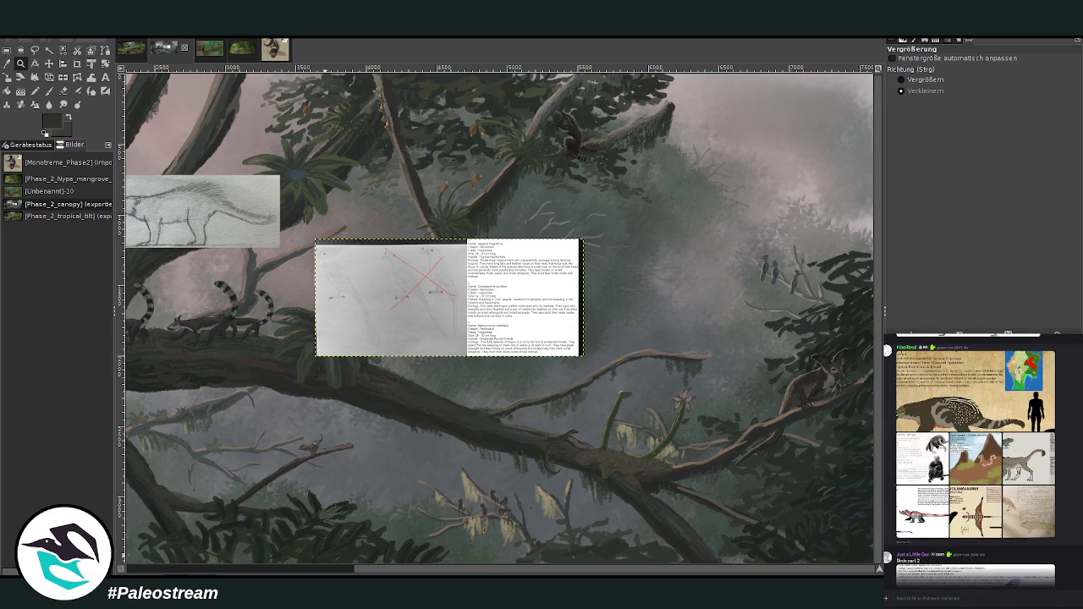
{"action": "scroll", "coordinate": [981, 457], "scroll_direction": "up", "scroll_amount": 3}
{"action": "scroll", "coordinate": [981, 457], "scroll_direction": "up", "scroll_amount": 3}
{"action": "scroll", "coordinate": [981, 456], "scroll_direction": "up", "scroll_amount": 3}
{"action": "scroll", "coordinate": [982, 456], "scroll_direction": "up", "scroll_amount": 3}
{"action": "scroll", "coordinate": [972, 456], "scroll_direction": "up", "scroll_amount": 3}
{"action": "scroll", "coordinate": [973, 457], "scroll_direction": "up", "scroll_amount": 3}
{"action": "scroll", "coordinate": [973, 457], "scroll_direction": "up", "scroll_amount": 3}
{"action": "scroll", "coordinate": [973, 457], "scroll_direction": "up", "scroll_amount": 3}
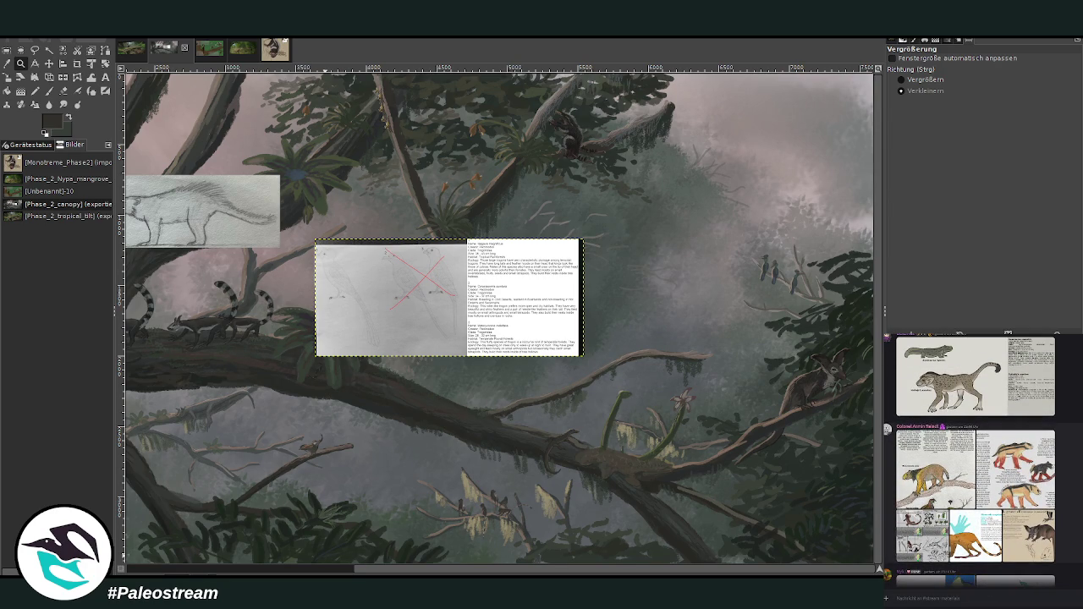
{"action": "scroll", "coordinate": [973, 457], "scroll_direction": "up", "scroll_amount": 3}
{"action": "scroll", "coordinate": [973, 457], "scroll_direction": "up", "scroll_amount": 3}
{"action": "scroll", "coordinate": [973, 457], "scroll_direction": "up", "scroll_amount": 3}
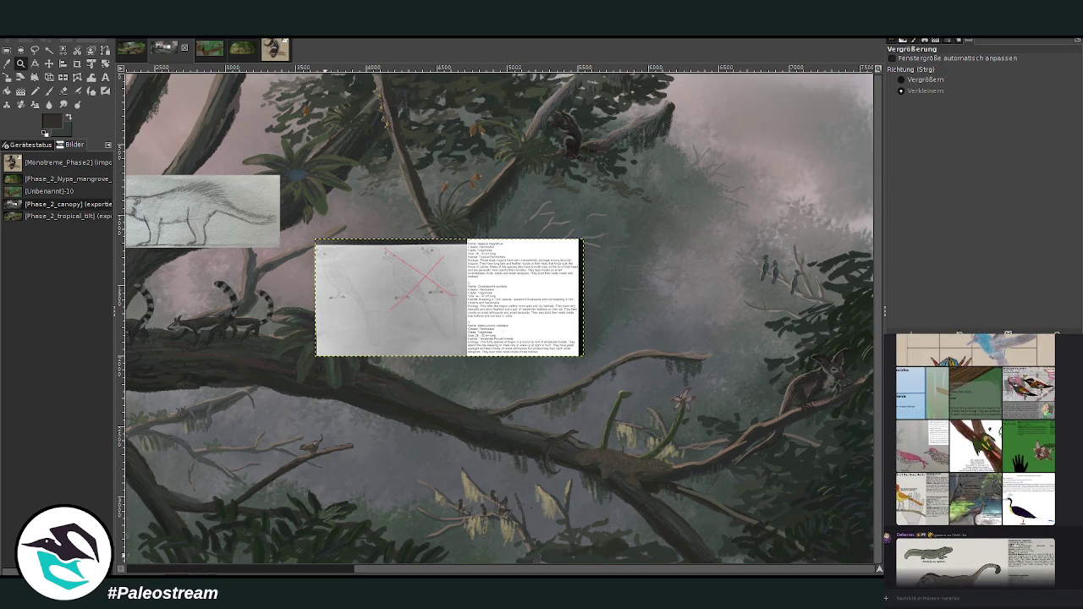
{"action": "scroll", "coordinate": [973, 457], "scroll_direction": "up", "scroll_amount": 3}
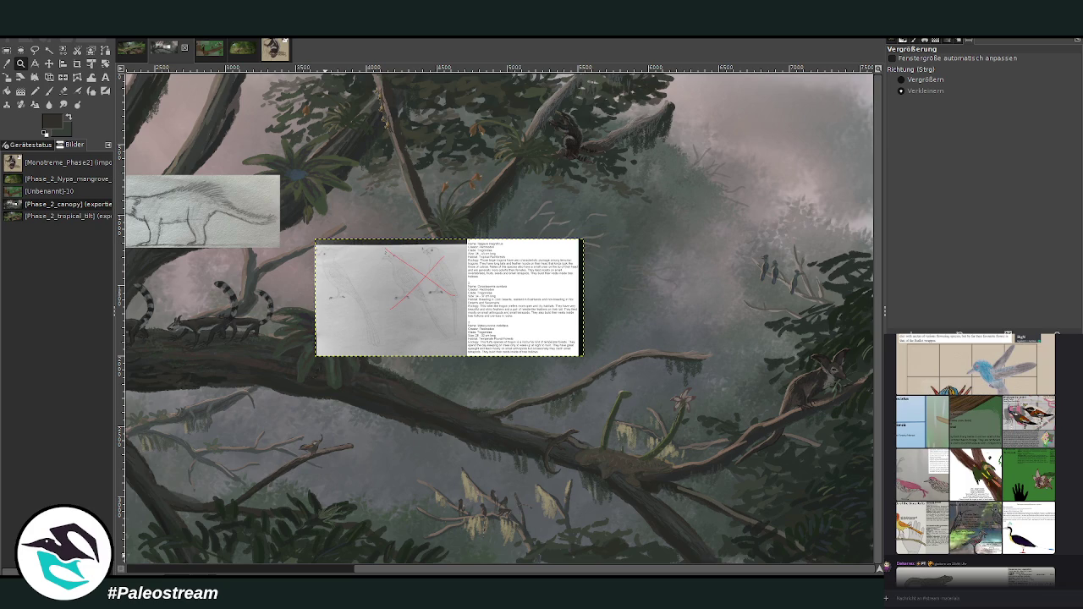
Enlarge the pink bird sketch from Tropical Birds Of Lemuria, then scroll the GIMP canvas left
{"action": "left_click", "coordinate": [970, 519]}
{"action": "left_click", "coordinate": [933, 479]}
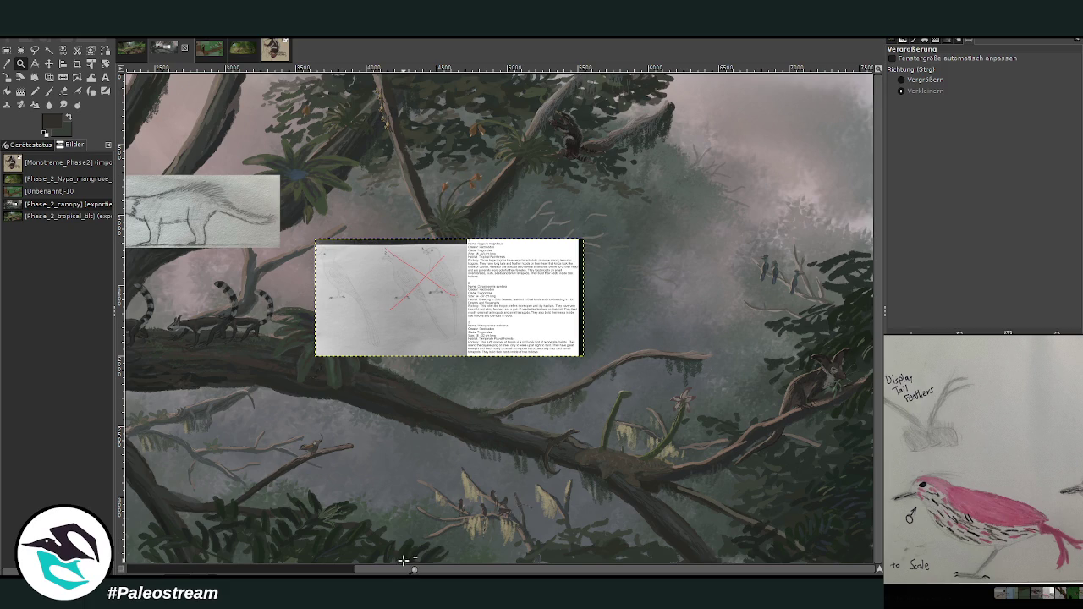
{"action": "scroll", "coordinate": [405, 565], "scroll_direction": "left", "scroll_amount": 5}
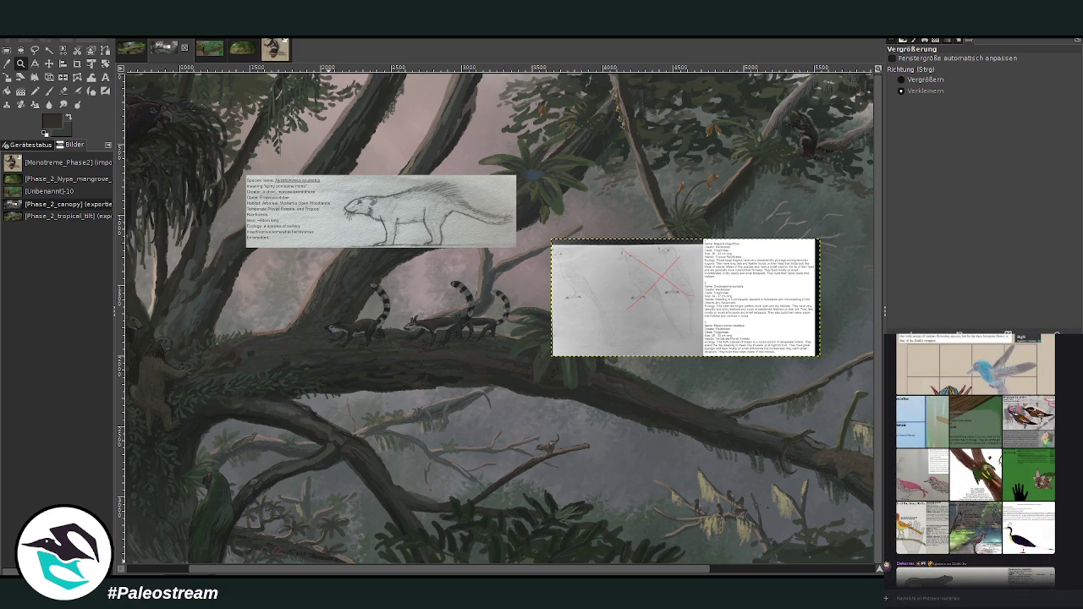
{"action": "scroll", "coordinate": [500, 320], "scroll_direction": "left", "scroll_amount": 3}
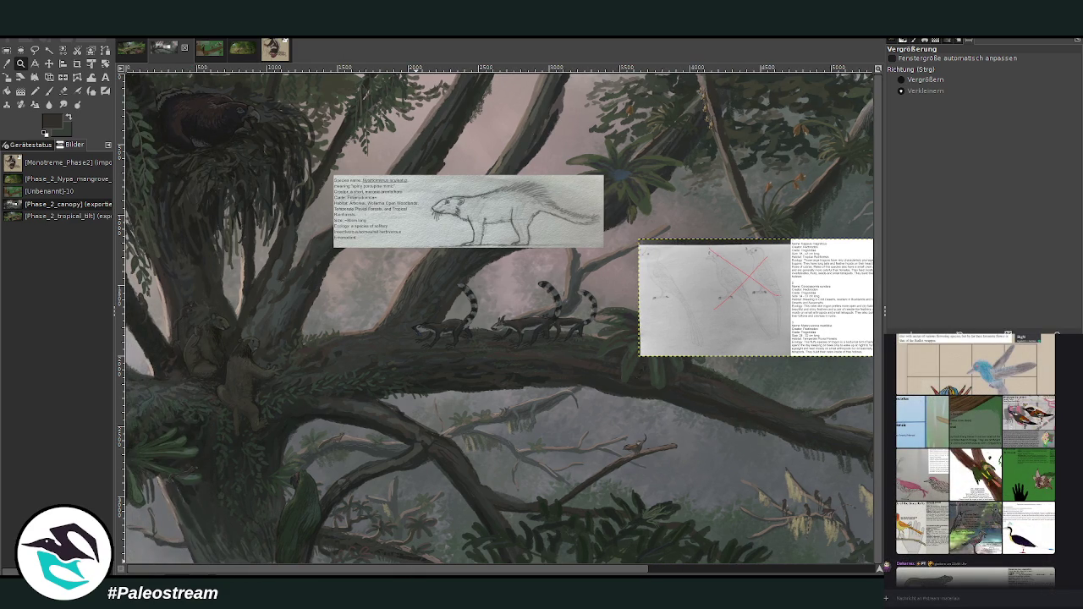
{"action": "scroll", "coordinate": [500, 320], "scroll_direction": "right", "scroll_amount": 1}
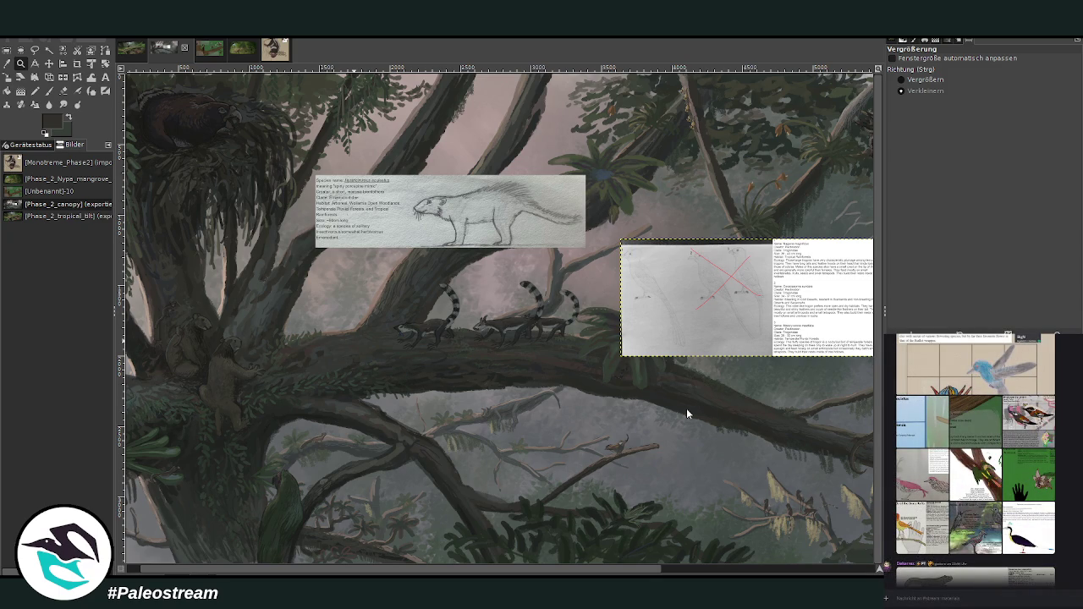
{"action": "key", "text": "ctrl+v"}
{"action": "left_click", "coordinate": [49, 66]}
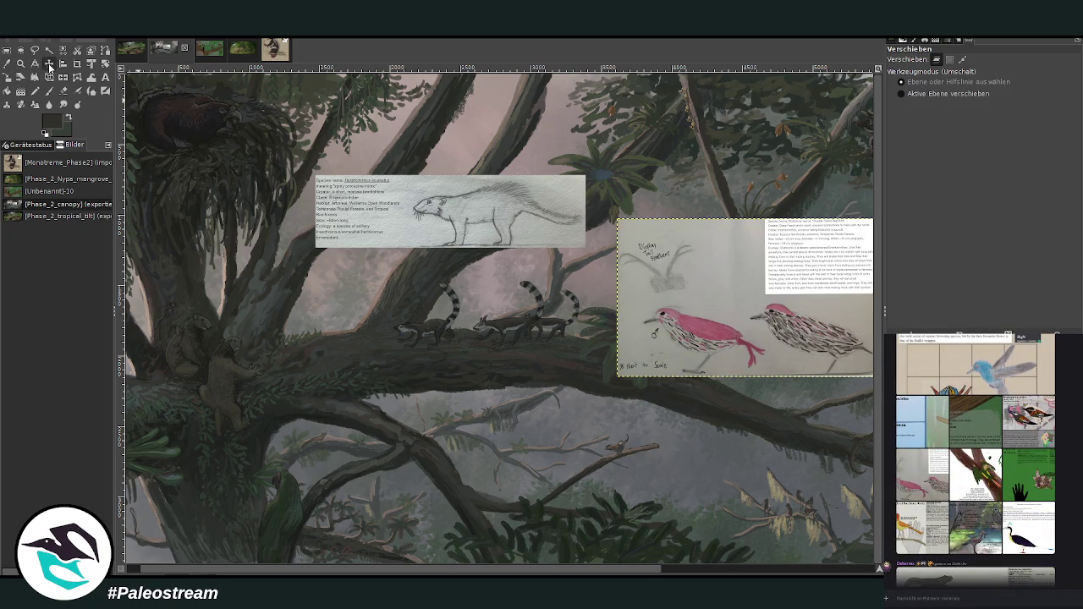
{"action": "left_click_drag", "start_coordinate": [744, 338], "coordinate": [372, 104]}
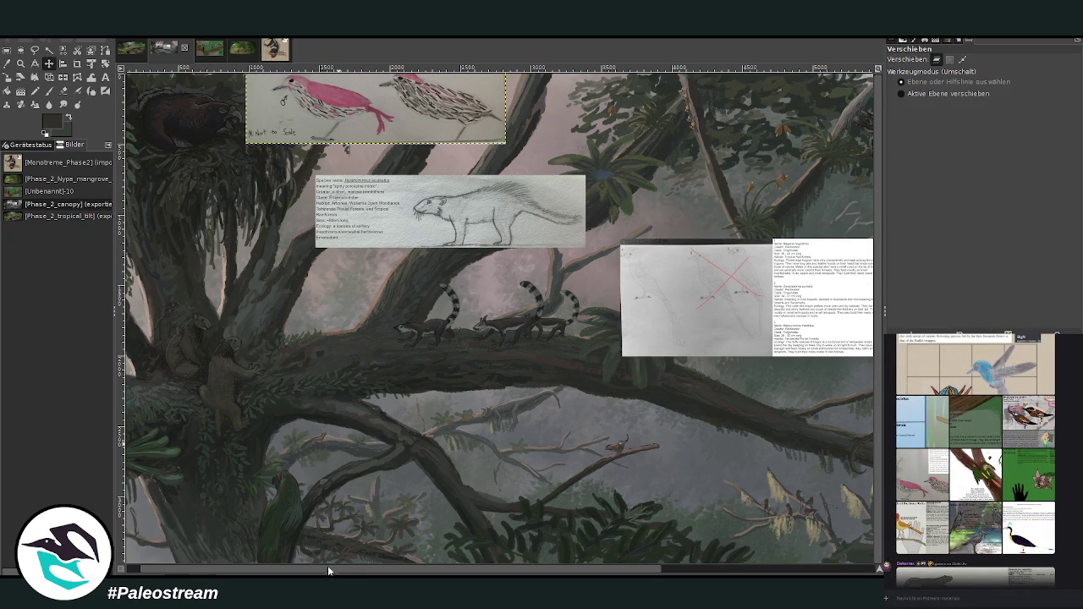
{"action": "scroll", "coordinate": [973, 466], "scroll_direction": "up", "scroll_amount": 1}
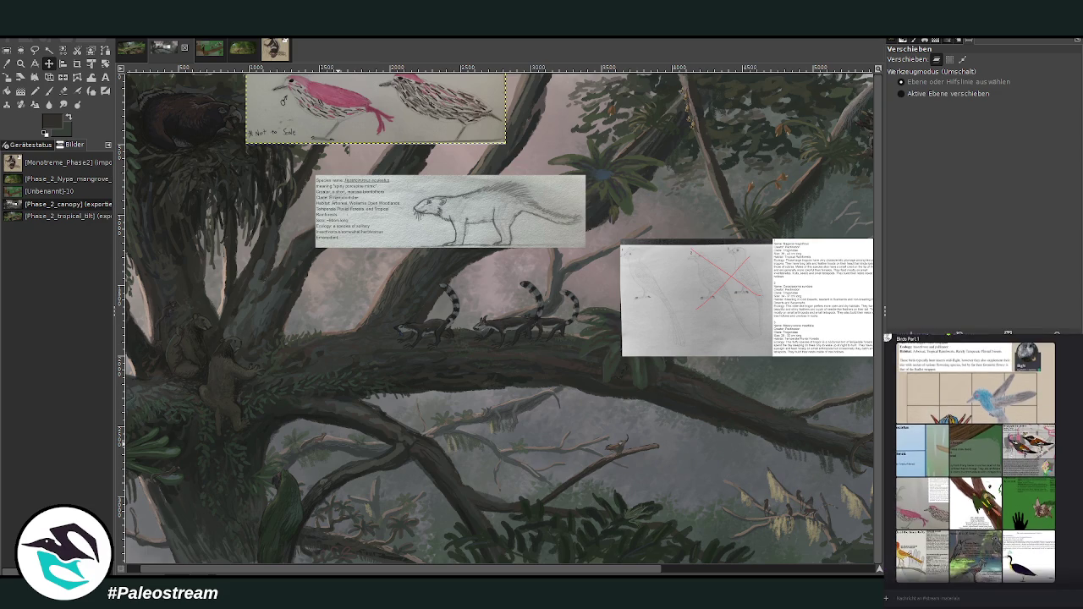
{"action": "scroll", "coordinate": [973, 466], "scroll_direction": "up", "scroll_amount": 1}
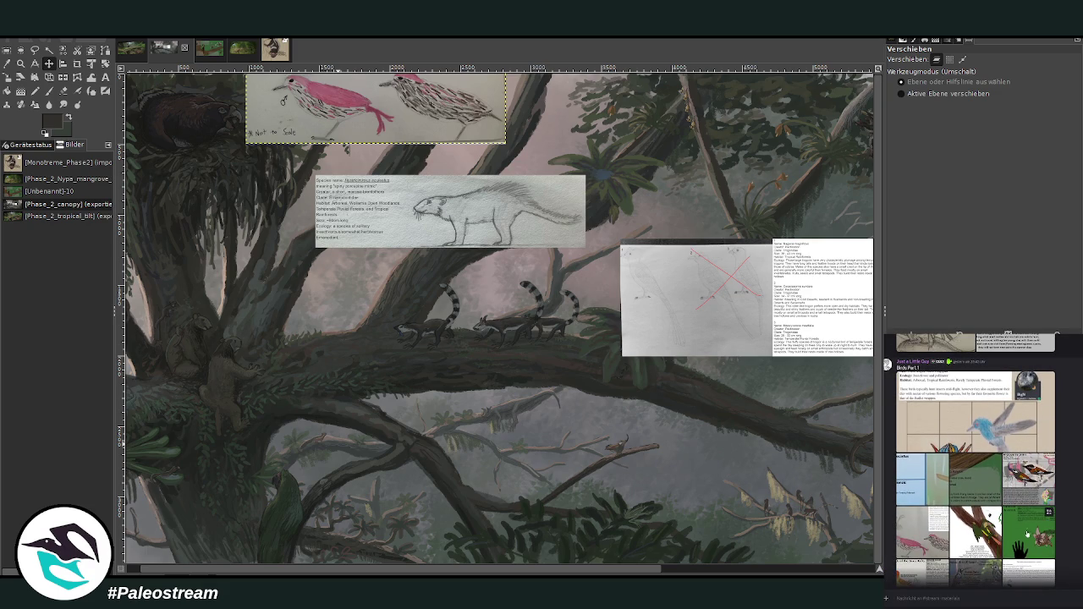
{"action": "scroll", "coordinate": [982, 457], "scroll_direction": "up", "scroll_amount": 2}
{"action": "scroll", "coordinate": [981, 457], "scroll_direction": "up", "scroll_amount": 2}
{"action": "scroll", "coordinate": [981, 457], "scroll_direction": "up", "scroll_amount": 2}
{"action": "scroll", "coordinate": [981, 457], "scroll_direction": "up", "scroll_amount": 2}
{"action": "scroll", "coordinate": [973, 457], "scroll_direction": "up", "scroll_amount": 2}
{"action": "scroll", "coordinate": [973, 457], "scroll_direction": "up", "scroll_amount": 2}
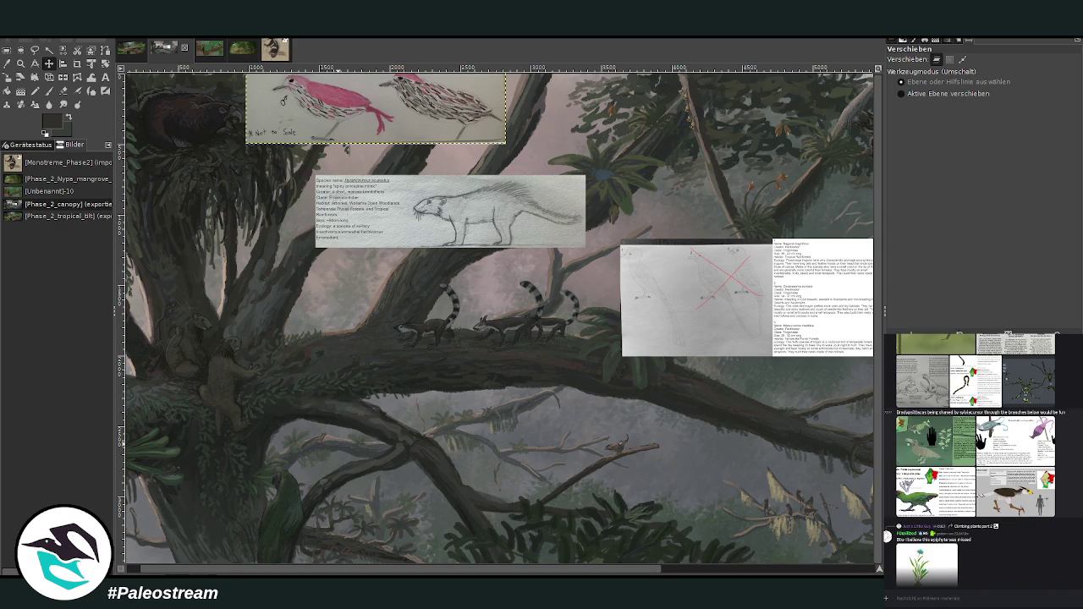
{"action": "scroll", "coordinate": [973, 457], "scroll_direction": "up", "scroll_amount": 2}
{"action": "scroll", "coordinate": [973, 457], "scroll_direction": "up", "scroll_amount": 2}
{"action": "left_click", "coordinate": [1015, 498]}
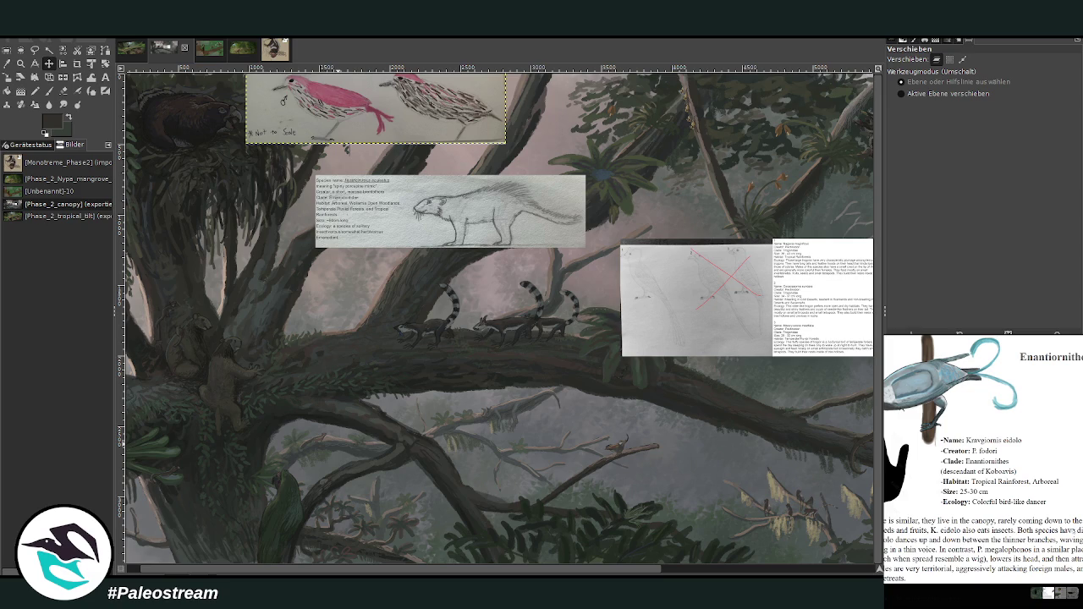
{"action": "key", "text": "Escape"}
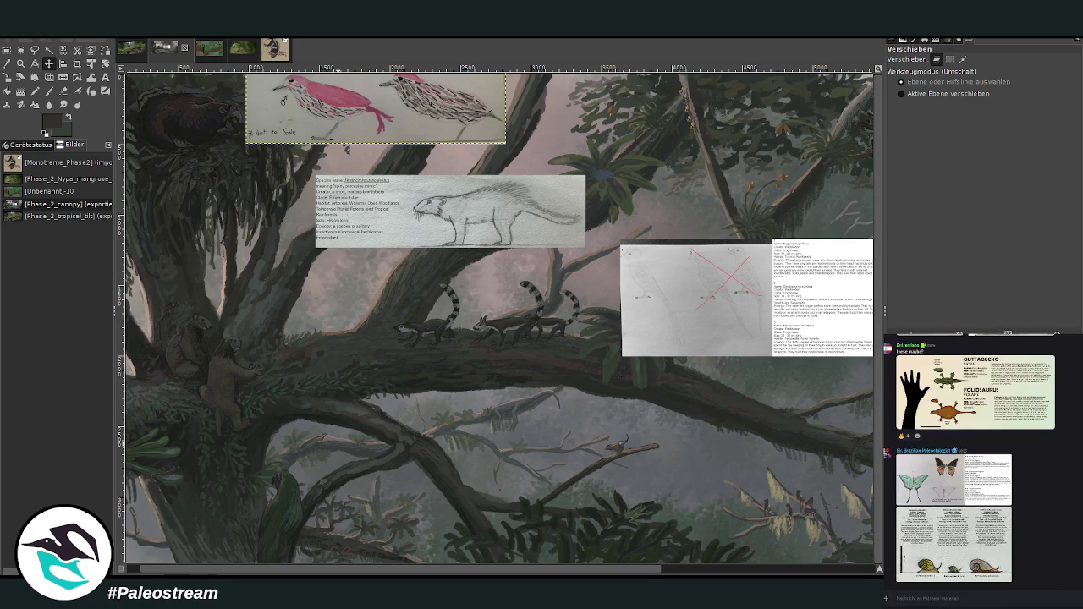
{"action": "scroll", "coordinate": [1075, 524], "scroll_direction": "up", "scroll_amount": 3}
{"action": "scroll", "coordinate": [1076, 524], "scroll_direction": "up", "scroll_amount": 2}
{"action": "scroll", "coordinate": [1076, 525], "scroll_direction": "up", "scroll_amount": 2}
{"action": "left_click", "coordinate": [1047, 504]}
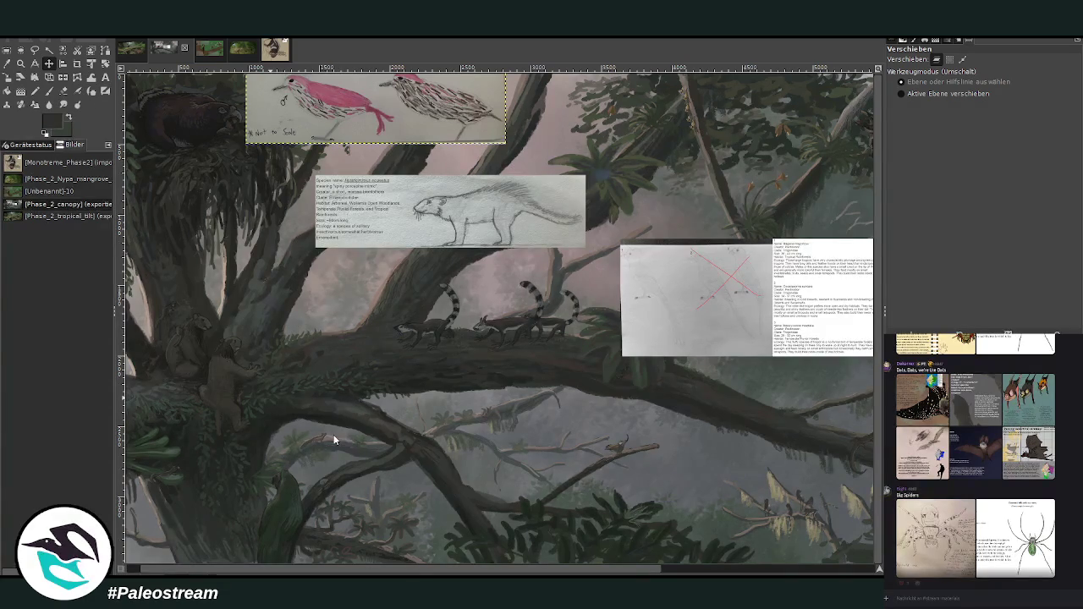
{"action": "key", "text": "ctrl+v"}
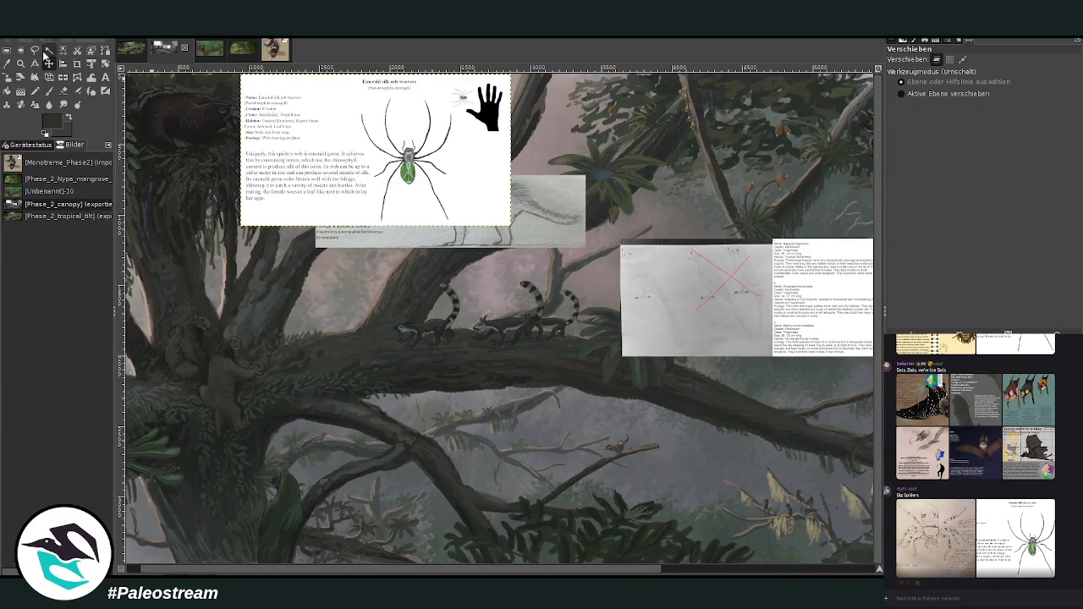
Move the pasted emerald spider sheet down-left off the bird card and nudge it into place
{"action": "mouse_move", "coordinate": [396, 133]}
{"action": "left_mouse_down"}
{"action": "mouse_move", "coordinate": [319, 349]}
{"action": "mouse_move", "coordinate": [328, 359]}
{"action": "left_mouse_up"}
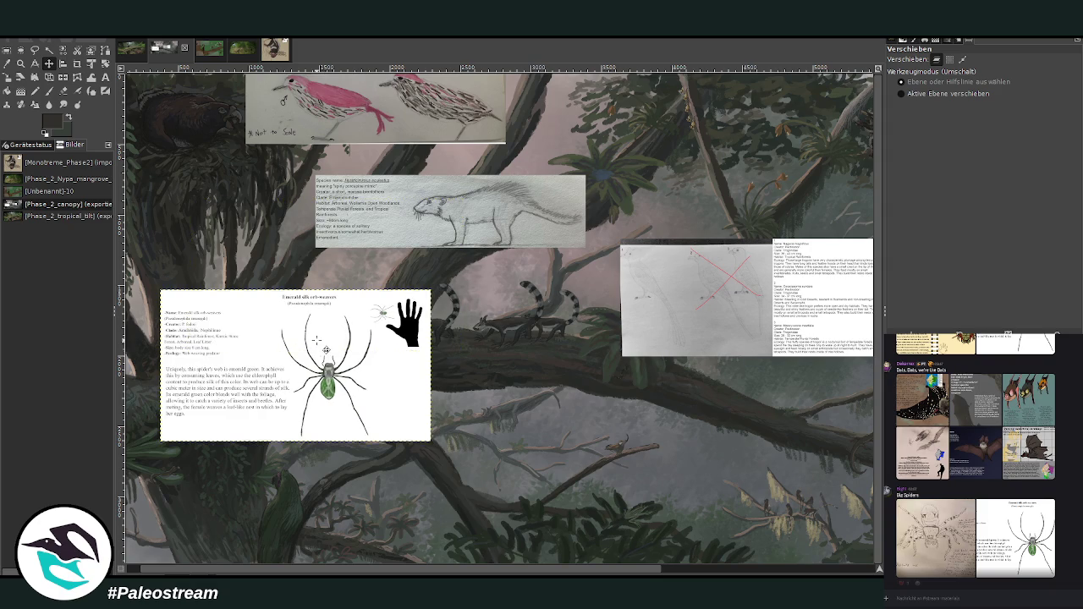
{"action": "scroll", "coordinate": [194, 520], "scroll_direction": "left", "scroll_amount": 2}
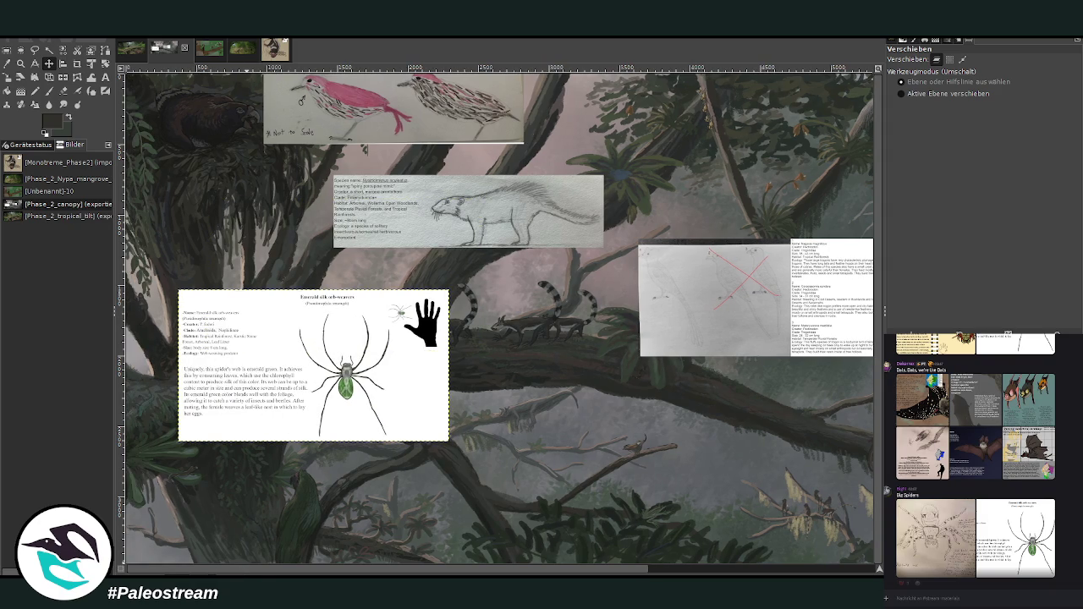
{"action": "left_click_drag", "start_coordinate": [349, 424], "coordinate": [455, 447]}
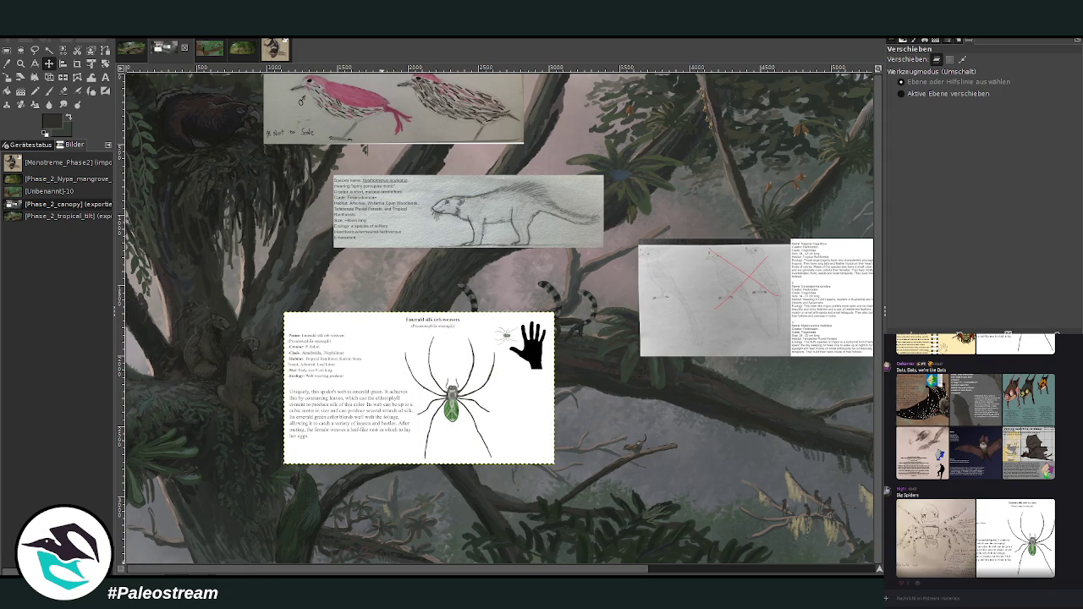
{"action": "left_click_drag", "start_coordinate": [388, 573], "coordinate": [782, 573]}
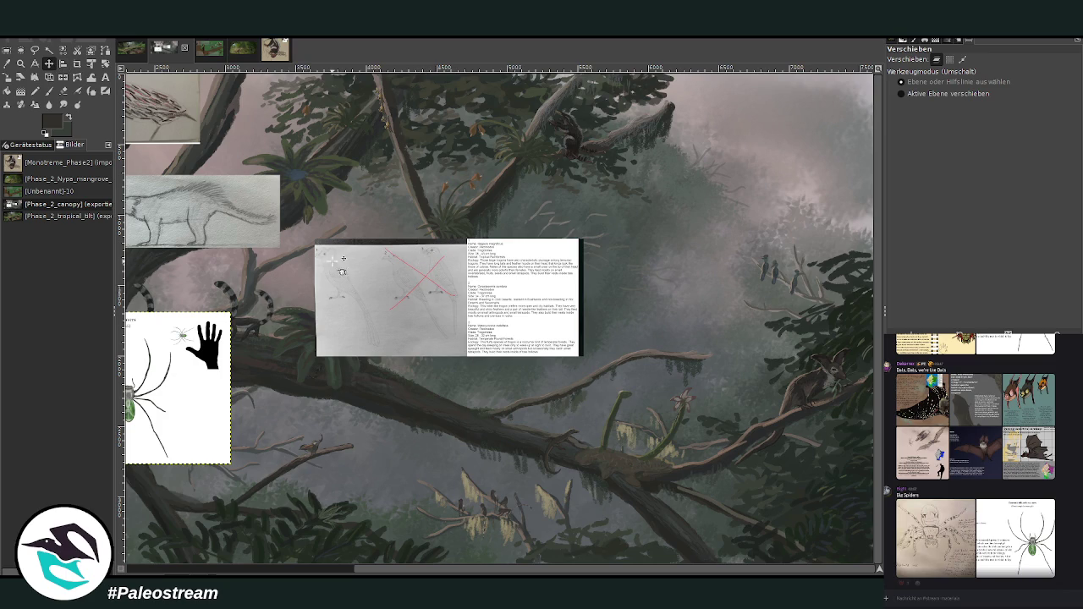
Place the butterfly card below the spider sheet, then zoom in on the trogon sheet
{"action": "left_click_drag", "start_coordinate": [369, 289], "coordinate": [487, 378]}
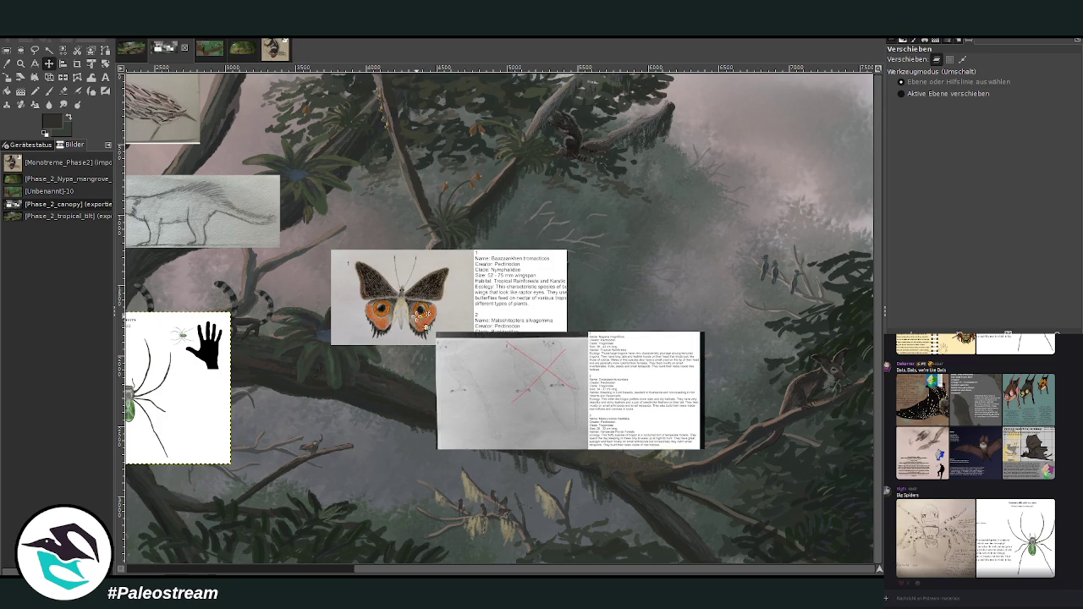
{"action": "left_click_drag", "start_coordinate": [419, 295], "coordinate": [397, 494]}
{"action": "left_click_drag", "start_coordinate": [520, 416], "coordinate": [541, 406]}
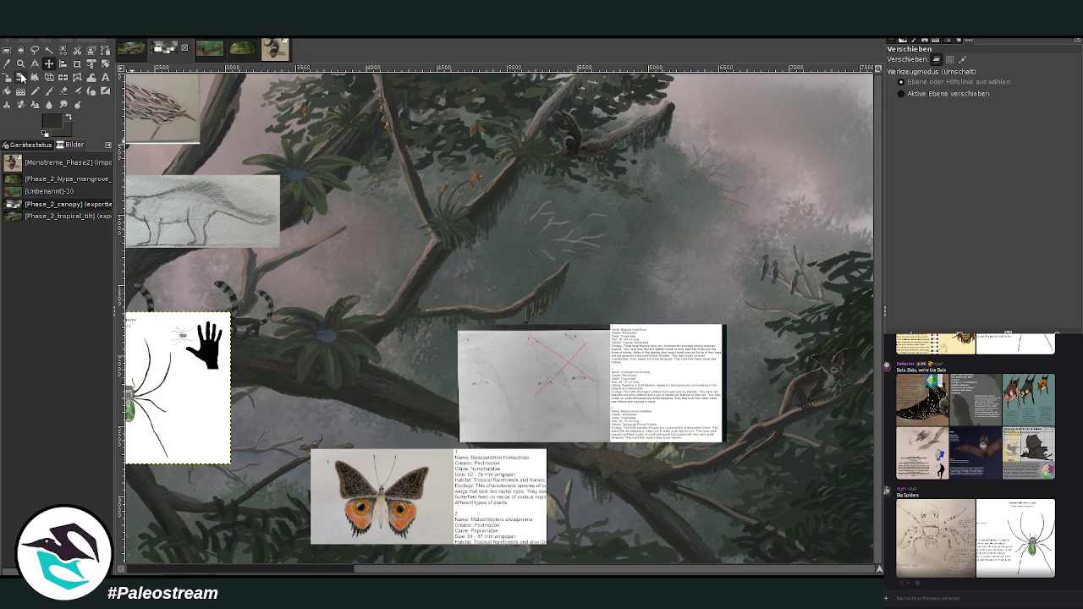
{"action": "left_click", "coordinate": [20, 63]}
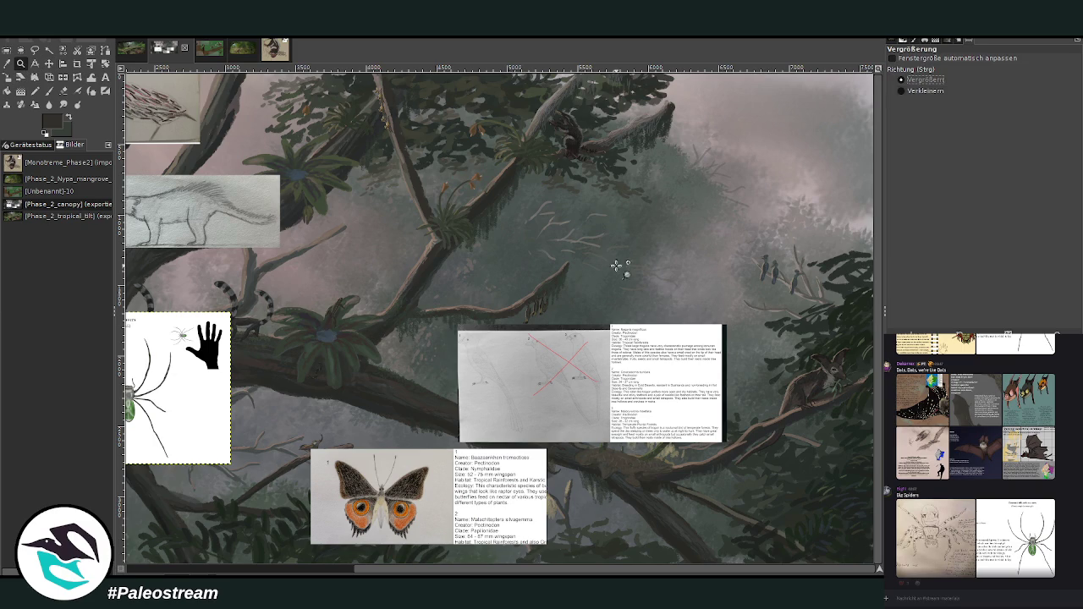
{"action": "left_click_drag", "start_coordinate": [422, 310], "coordinate": [717, 439]}
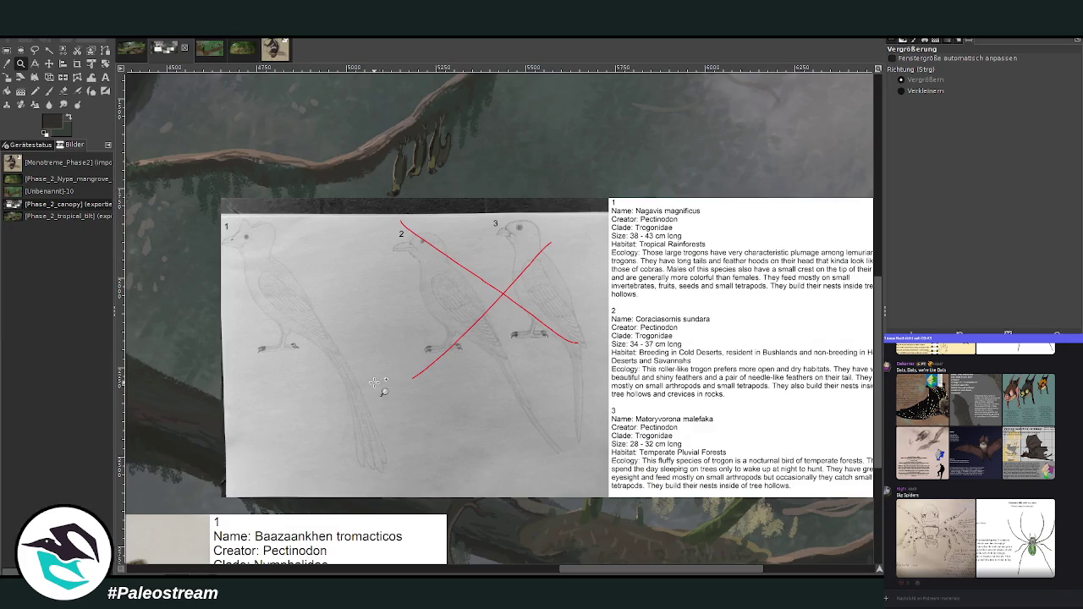
Switch to the Crop tool to trim the pasted trogon sheet
{"action": "left_click", "coordinate": [79, 64]}
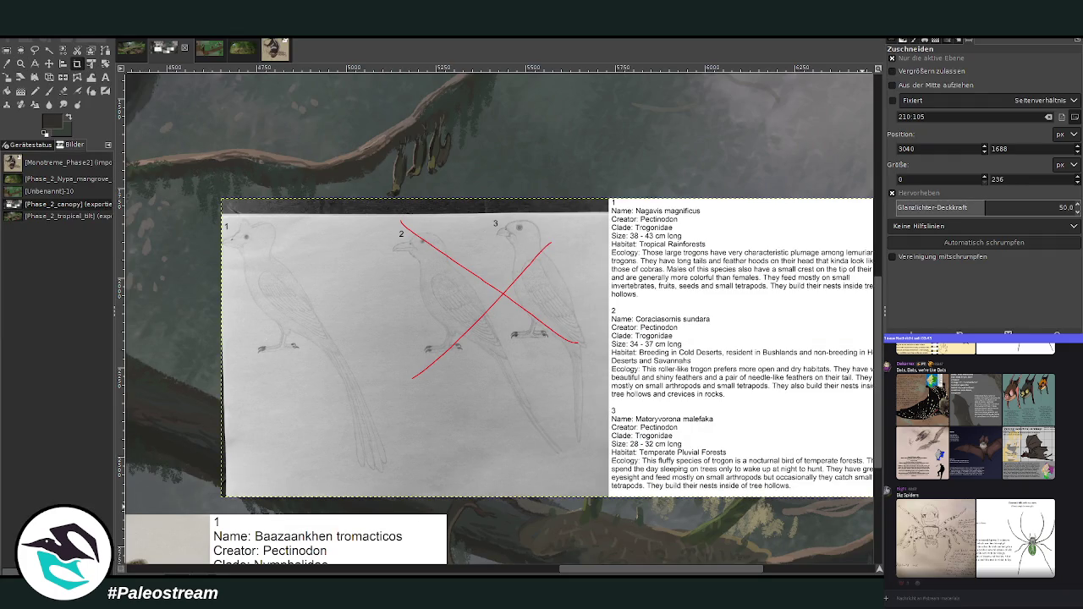
Crop the trogon sheet to bird drawing 1 and open Curves to brighten it
{"action": "left_click_drag", "start_coordinate": [222, 203], "coordinate": [393, 489]}
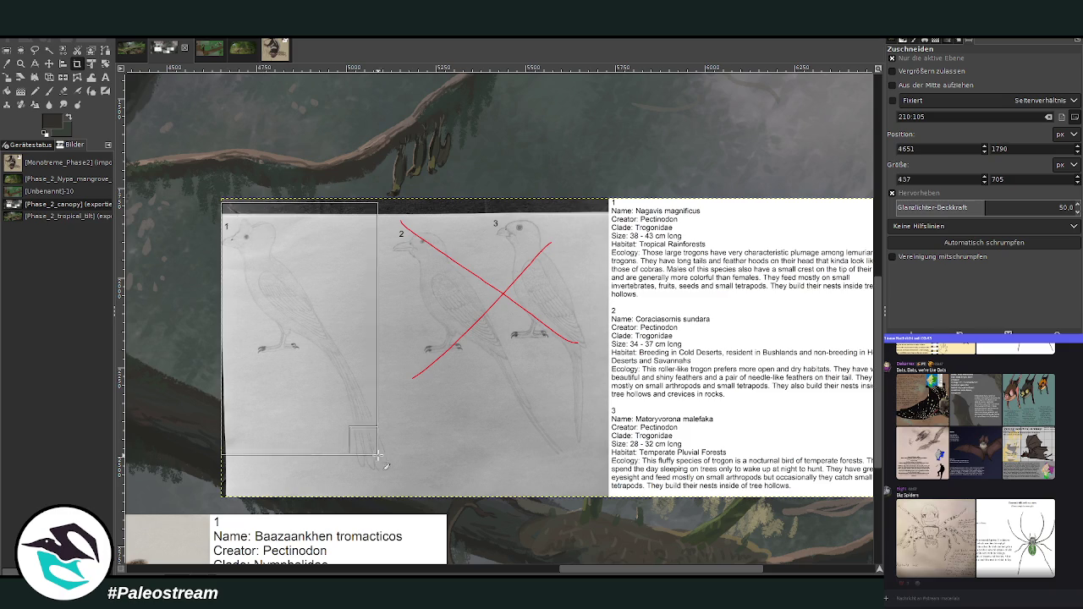
{"action": "key", "text": "Return"}
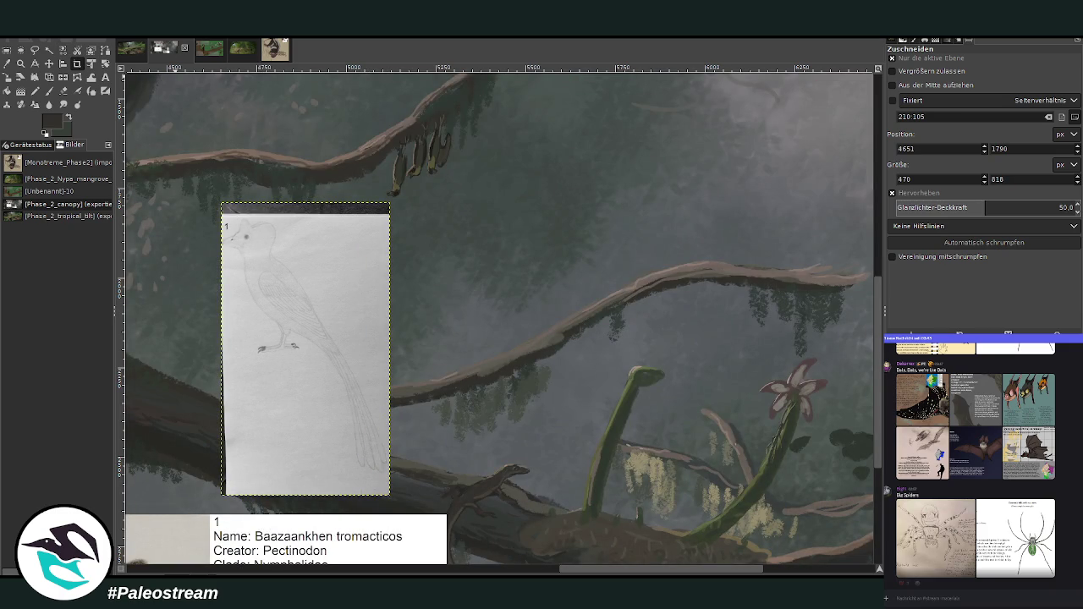
{"action": "key", "text": "ctrl+m"}
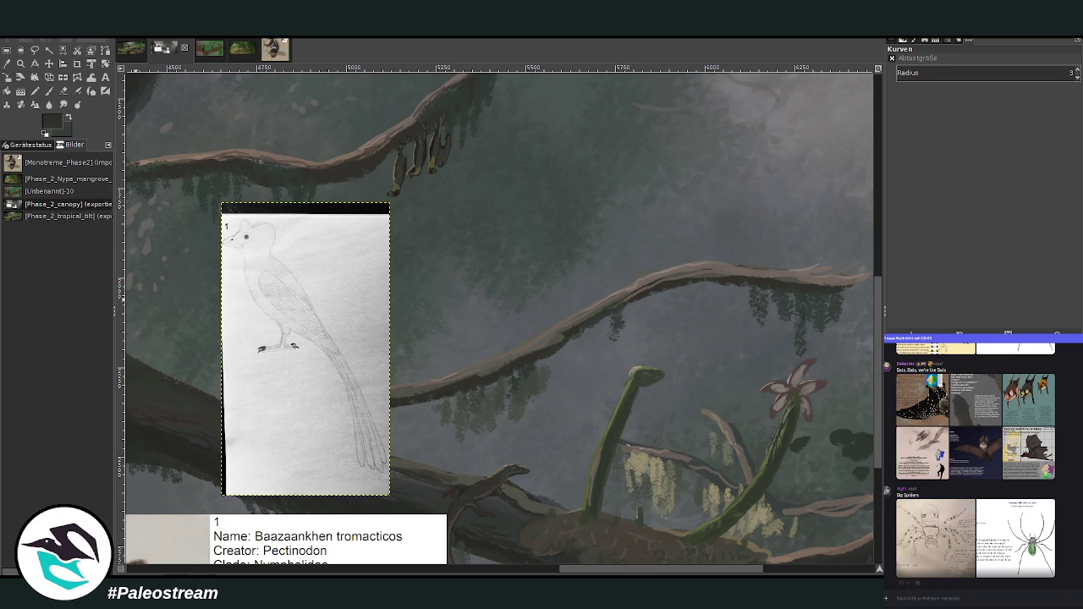
Scale the bird drawing to 338×588 px and move it right of the hanging slothbirds
{"action": "mouse_move", "coordinate": [300, 287]}
{"action": "left_mouse_down"}
{"action": "mouse_move", "coordinate": [279, 307]}
{"action": "mouse_move", "coordinate": [559, 243]}
{"action": "left_mouse_up"}
{"action": "key", "text": "Return"}
{"action": "scroll", "coordinate": [578, 362], "scroll_direction": "up", "scroll_amount": 3}
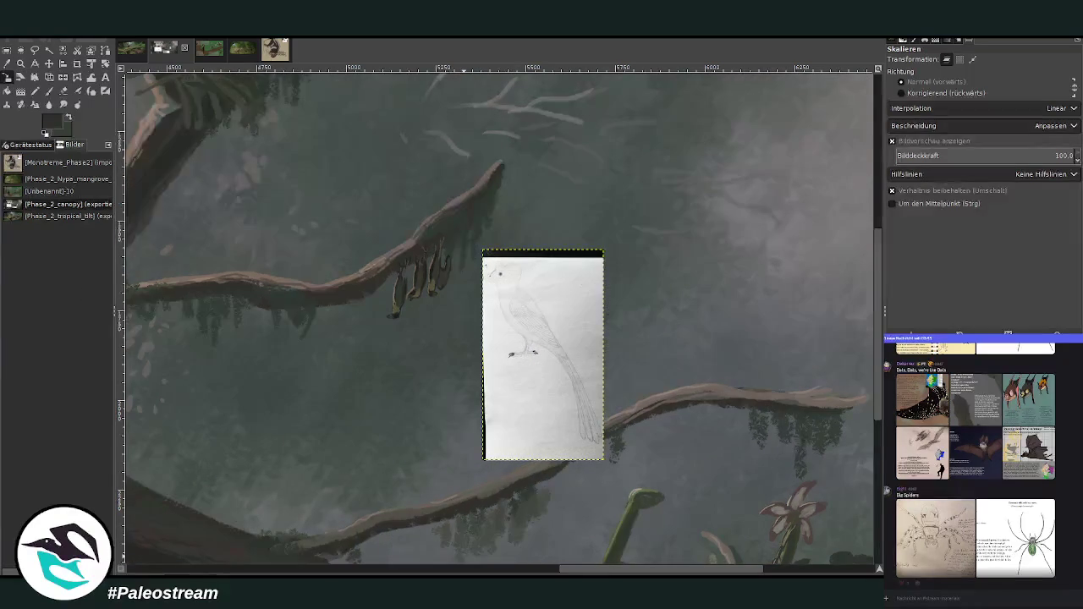
{"action": "scroll", "coordinate": [503, 356], "scroll_direction": "left", "scroll_amount": 3}
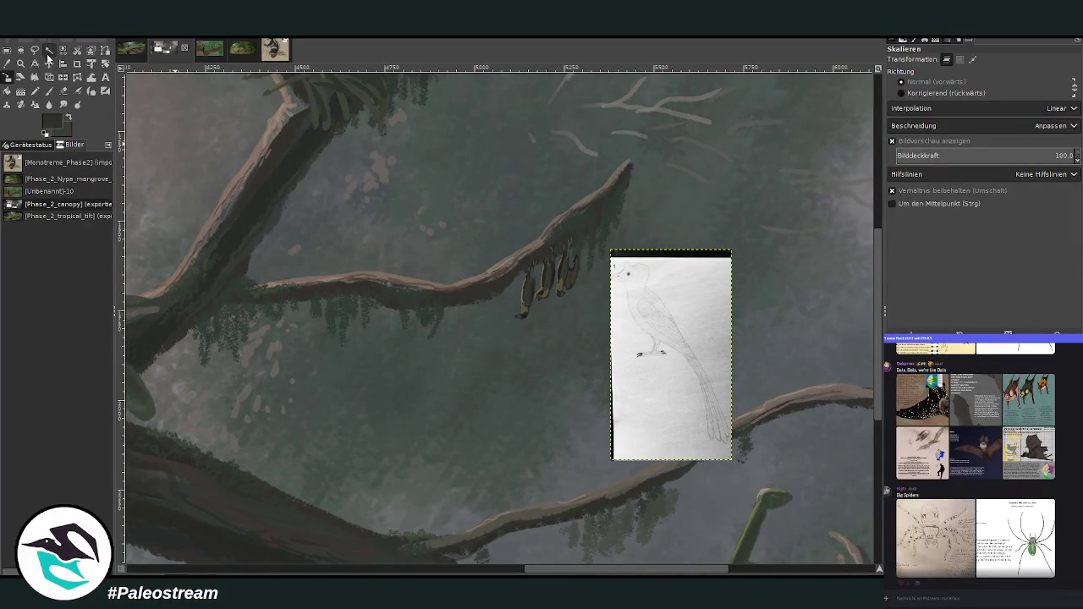
{"action": "left_click", "coordinate": [48, 64]}
{"action": "left_click_drag", "start_coordinate": [661, 328], "coordinate": [731, 318]}
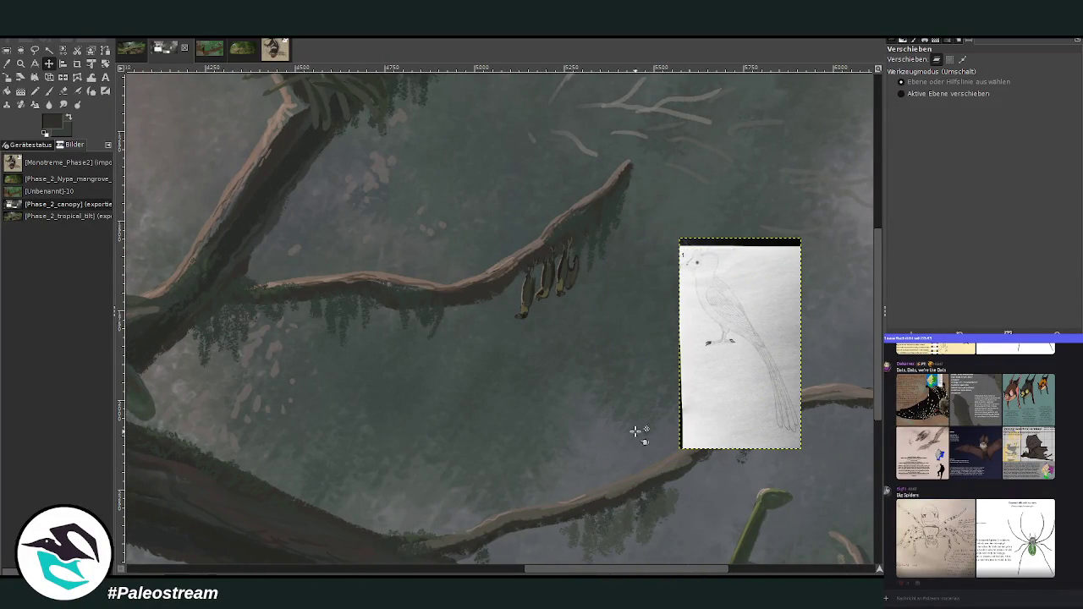
{"action": "left_click_drag", "start_coordinate": [509, 568], "coordinate": [551, 569]}
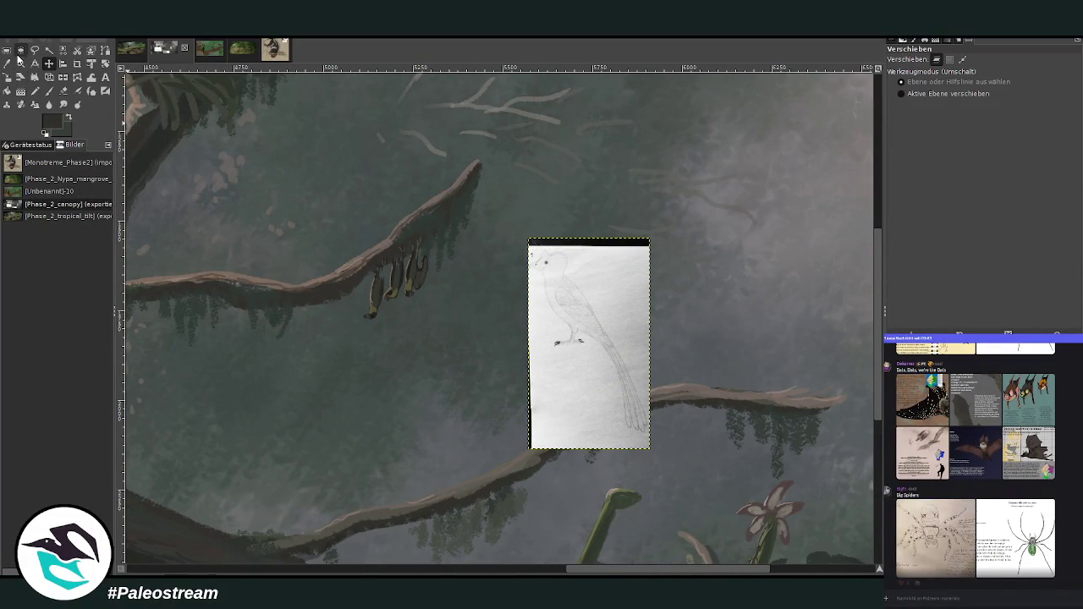
Zoom in closely, back out to the whole painting, then in on the drawing and branch
{"action": "left_click", "coordinate": [21, 64]}
{"action": "left_click", "coordinate": [150, 151]}
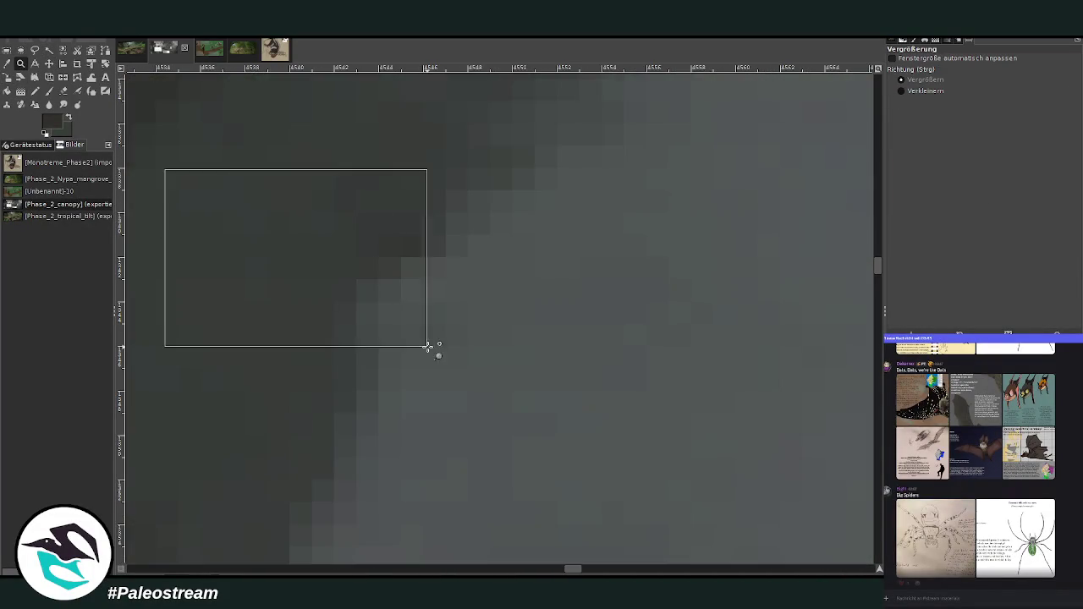
{"action": "left_click_drag", "start_coordinate": [164, 169], "coordinate": [428, 346]}
{"action": "left_click", "coordinate": [925, 90]}
{"action": "left_click", "coordinate": [550, 310]}
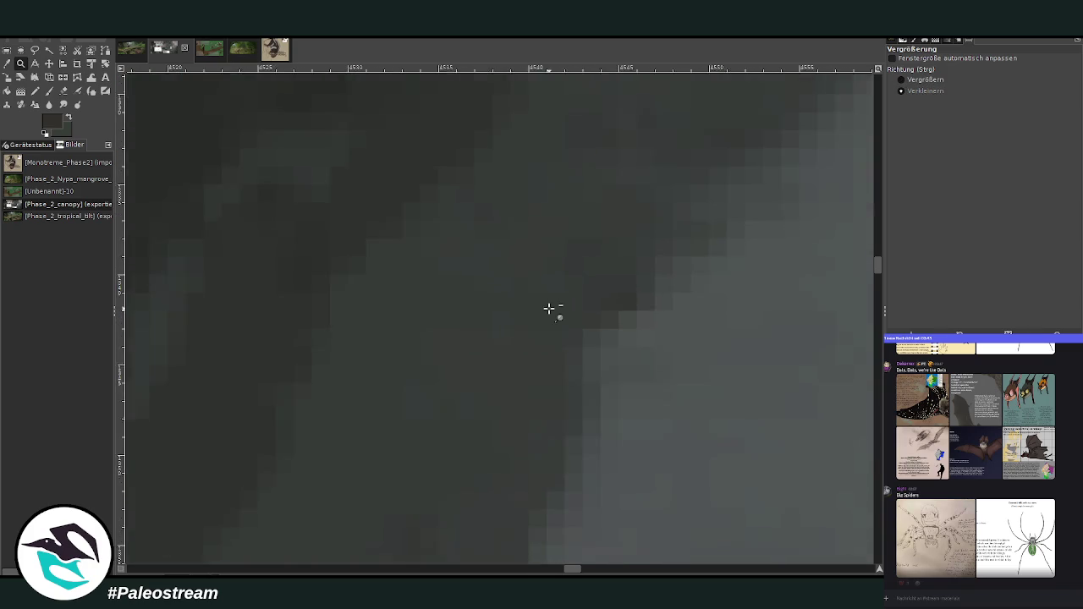
{"action": "left_click", "coordinate": [550, 310]}
{"action": "left_click", "coordinate": [549, 308]}
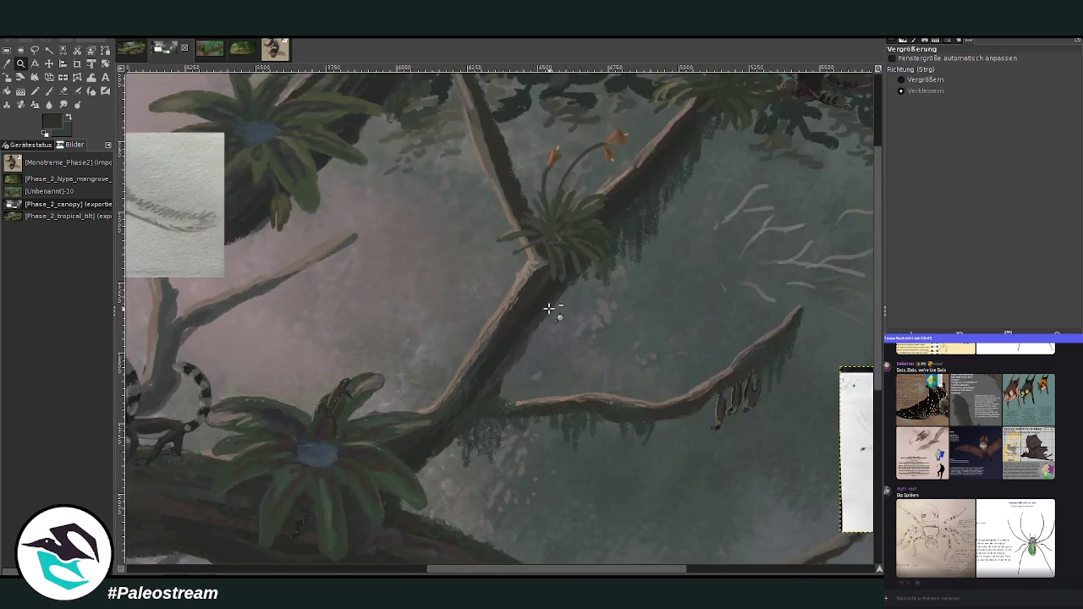
{"action": "left_click", "coordinate": [550, 308]}
{"action": "left_click", "coordinate": [903, 78]}
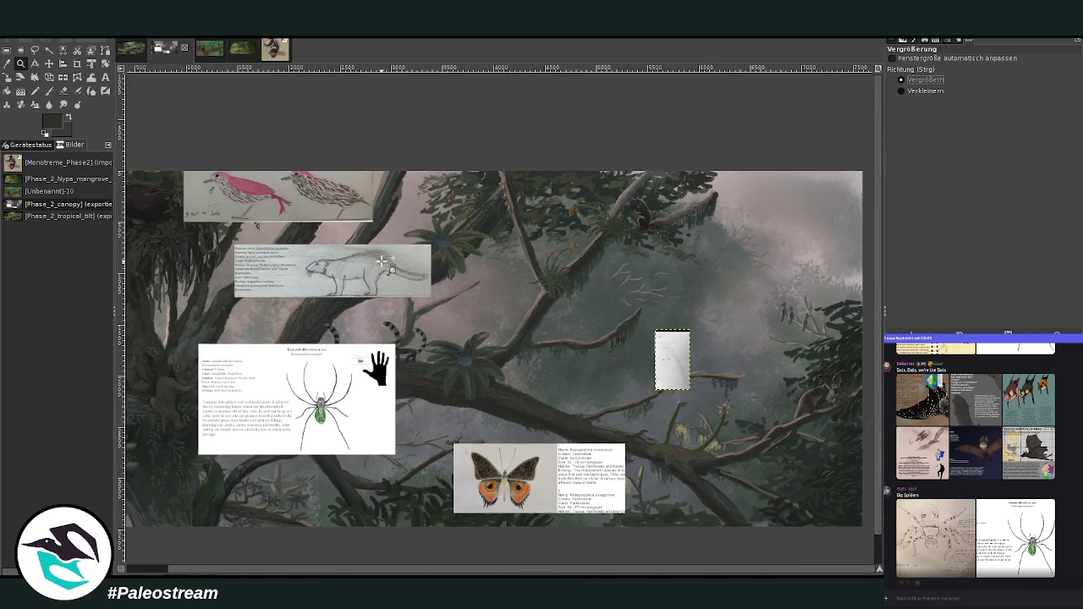
{"action": "left_click_drag", "start_coordinate": [534, 284], "coordinate": [703, 425]}
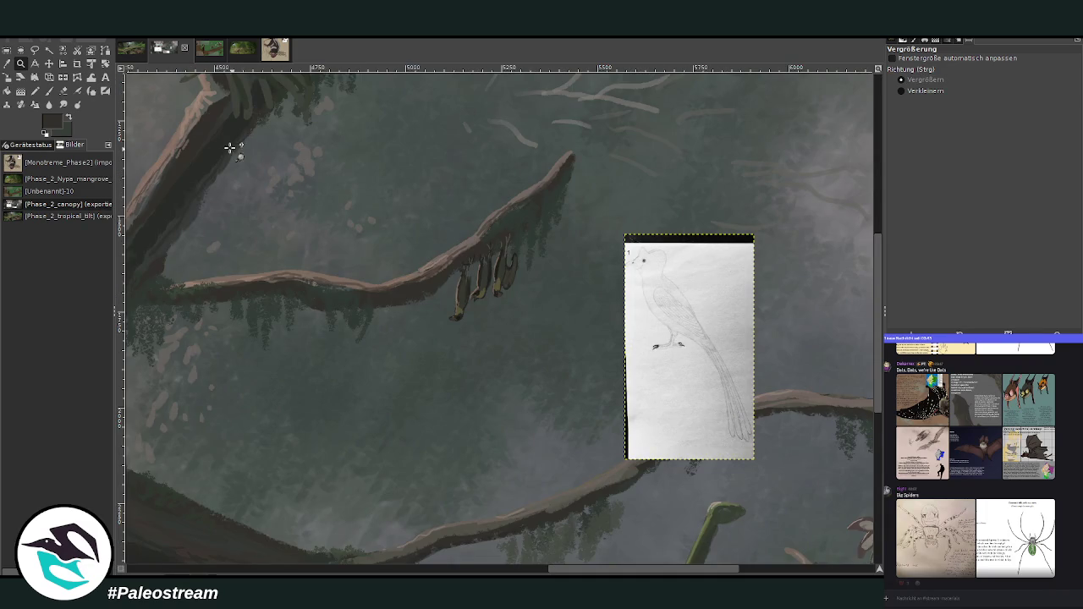
{"action": "left_click_drag", "start_coordinate": [230, 147], "coordinate": [822, 503]}
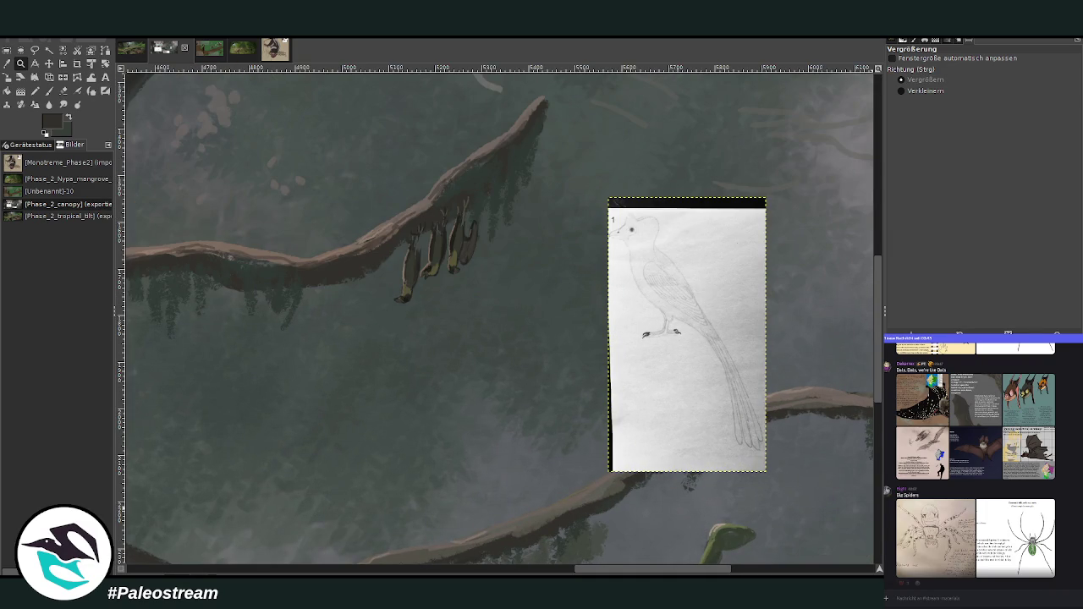